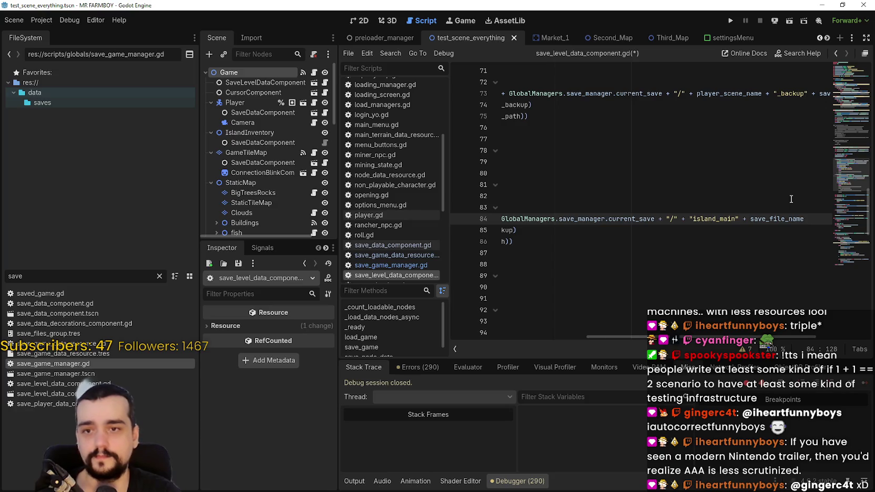
Save save_level_data_component.gd with the island_main_backup path and select line 86
key(ctrl+s)
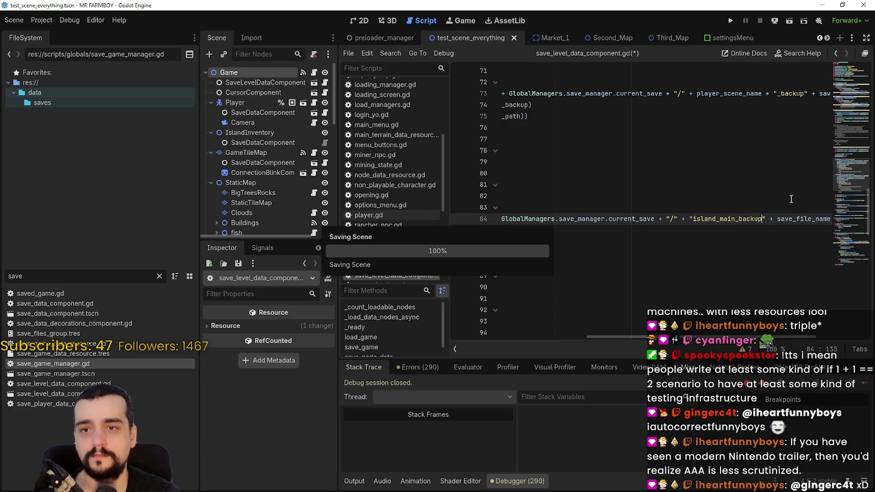
scroll(596, 325, left, 5)
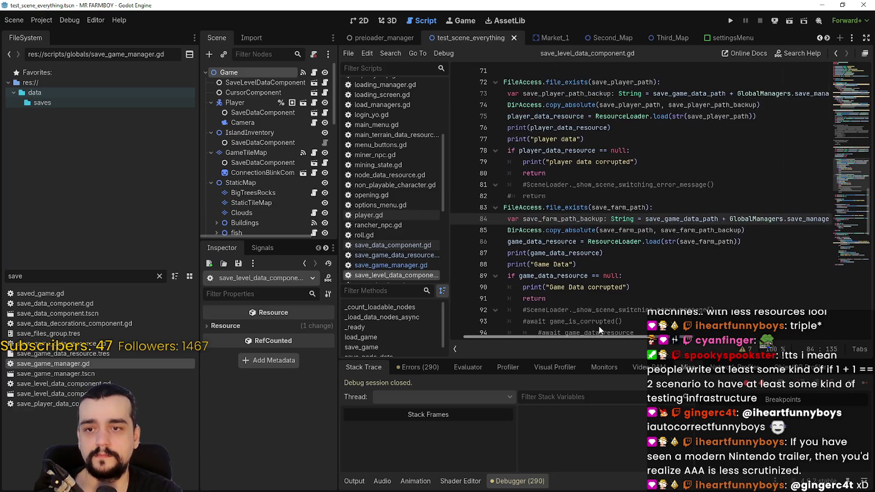
scroll(657, 317, left, 5)
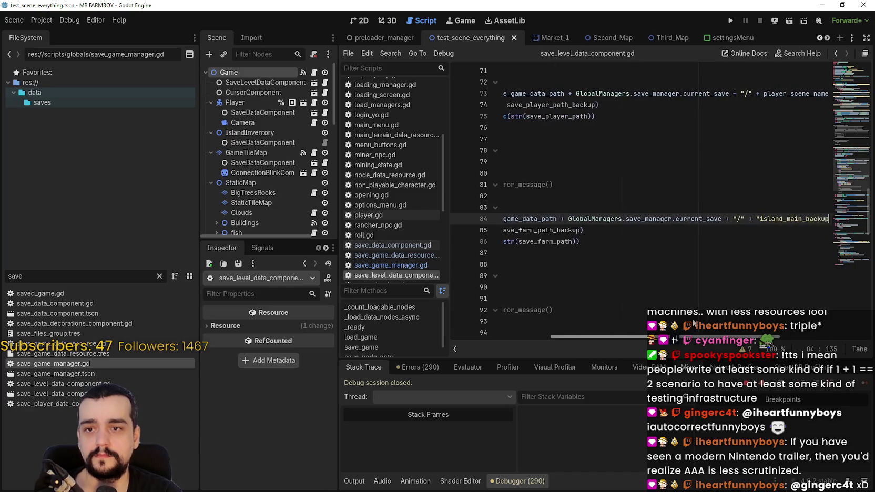
click(625, 242)
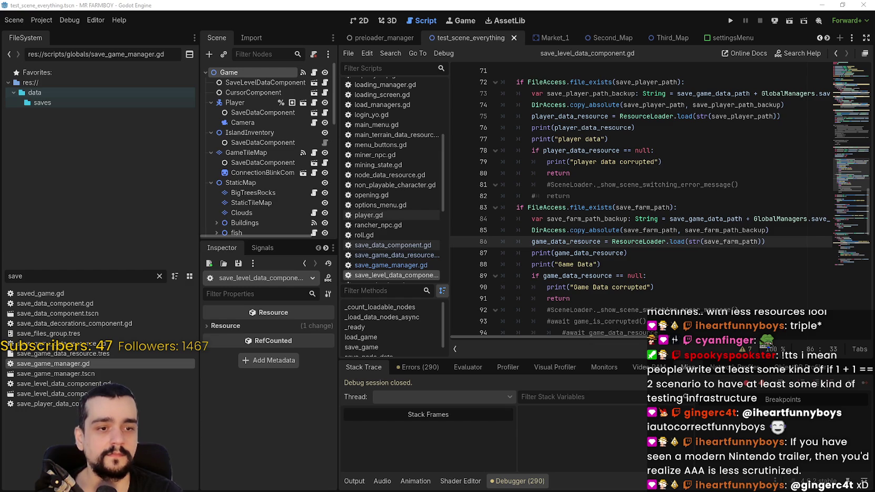
double_click(637, 235)
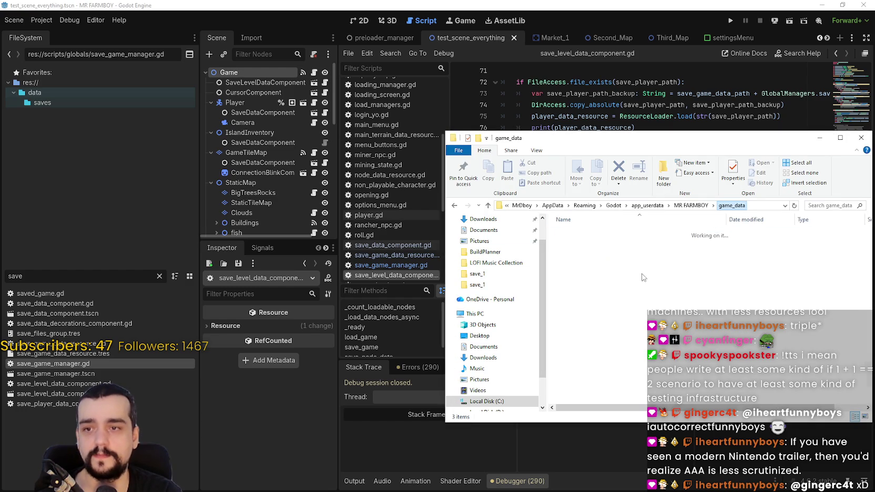
double_click(594, 270)
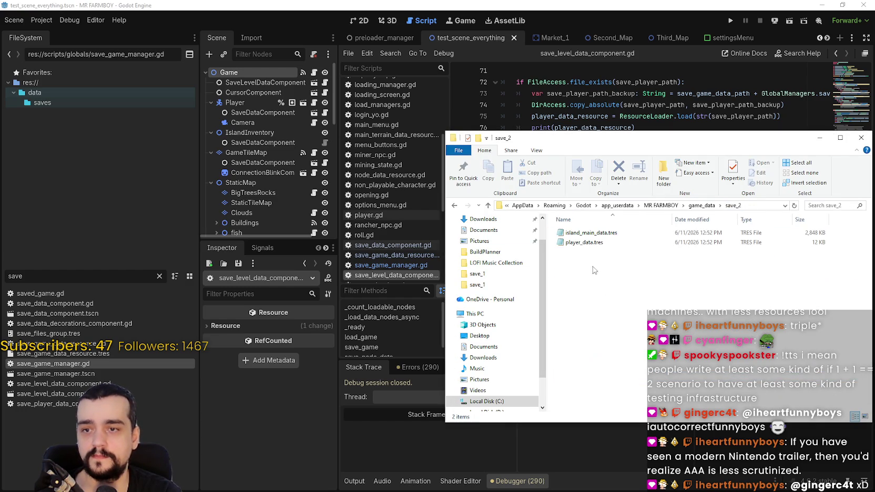
click(819, 140)
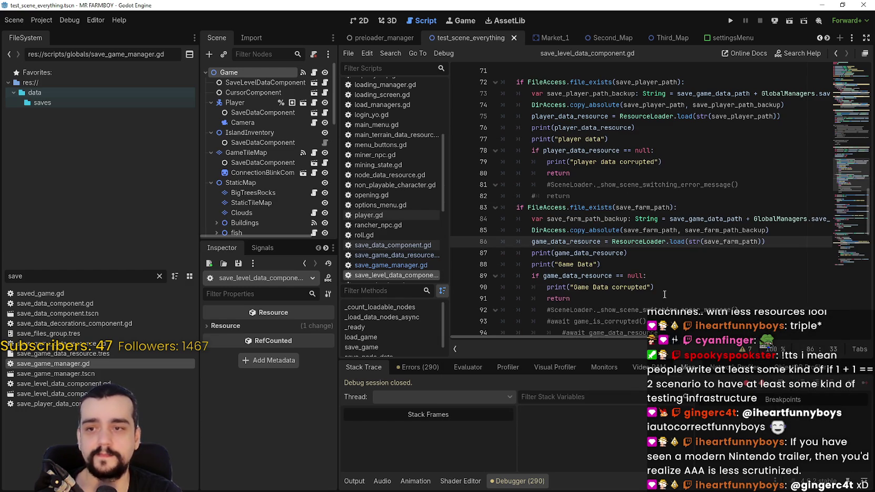
click(667, 255)
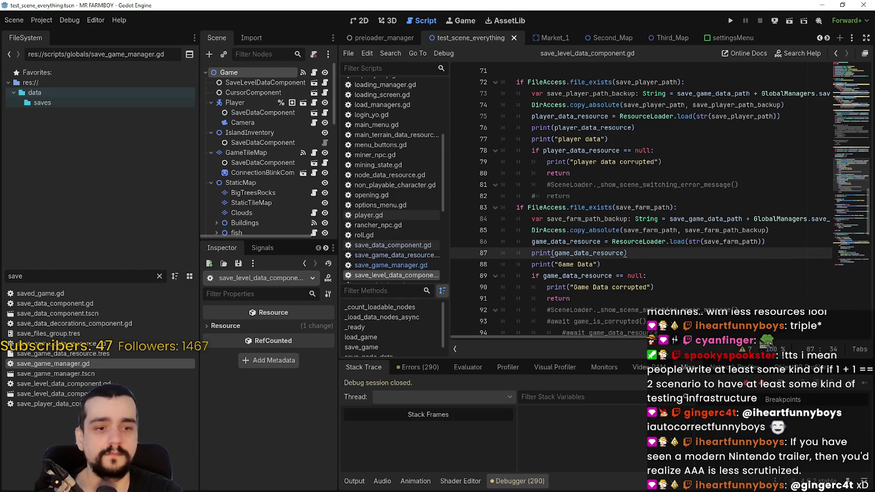
key(alt+Tab)
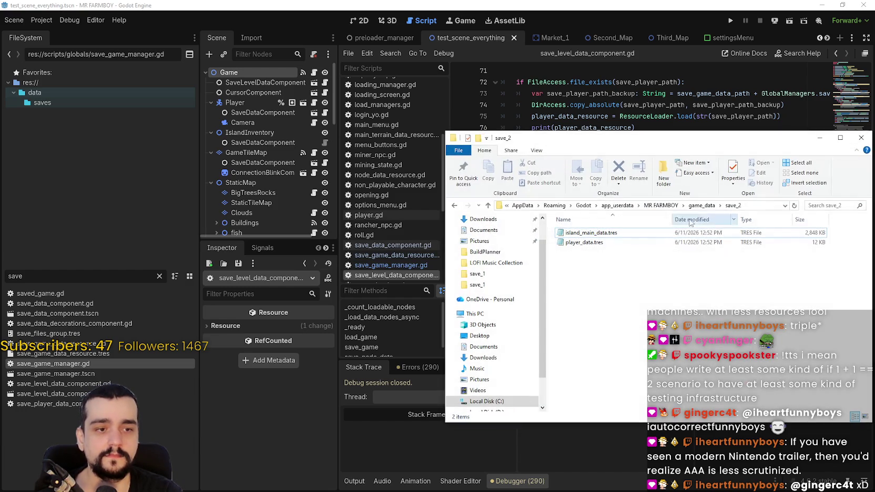
click(819, 136)
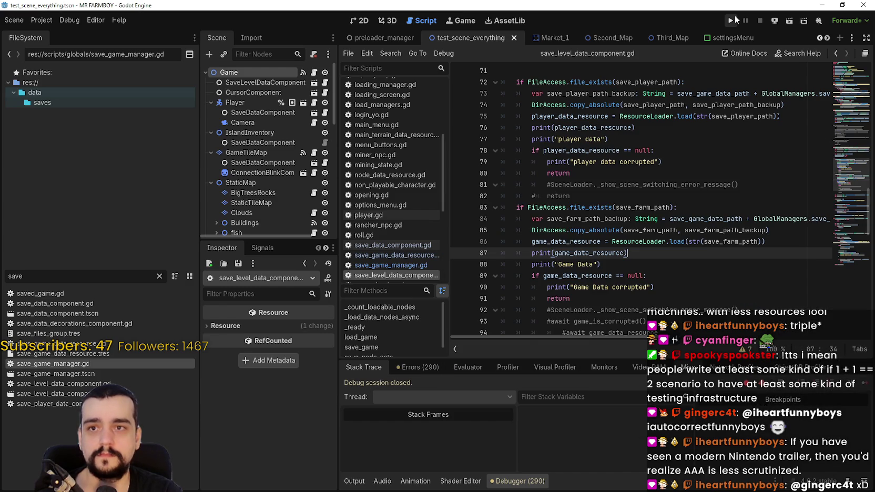
Launch the MR FARMBOY project in debug mode to reach its title menu
click(731, 20)
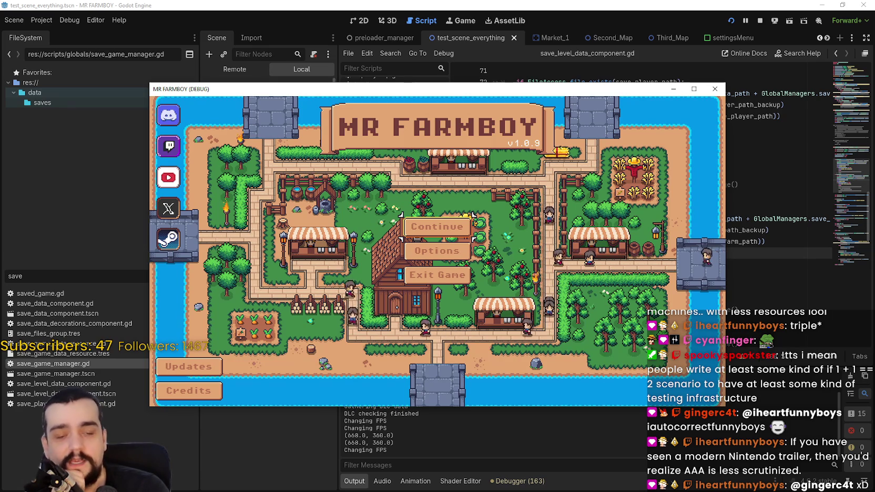
Reposition the game window and activate Continue to show the Select Save Game list
drag(600, 84, 681, 67)
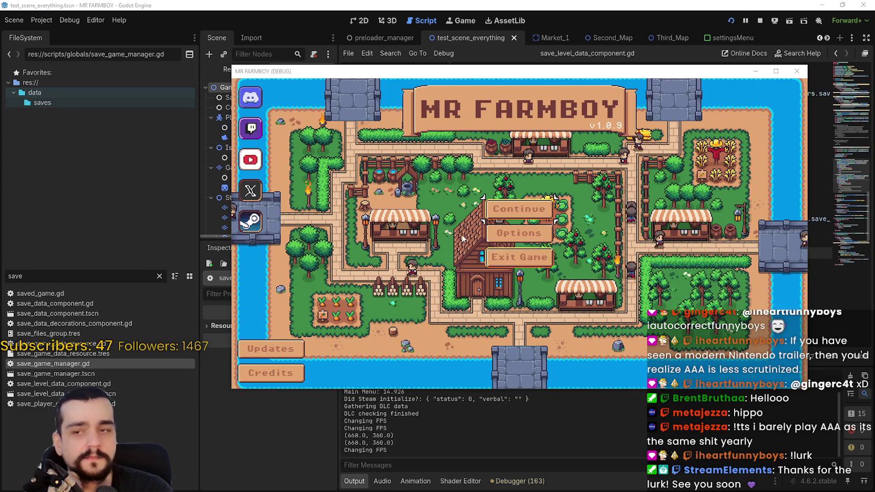
key(Return)
drag(526, 76, 513, 46)
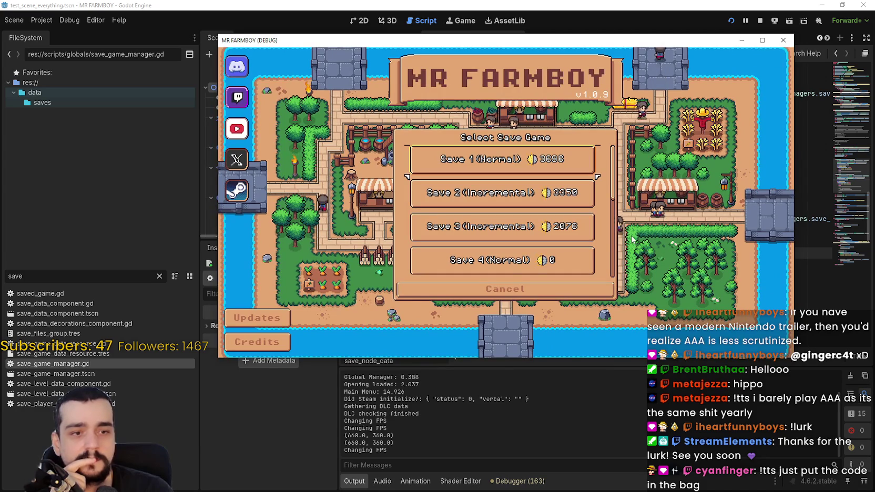
Scroll the save list down and expand the Save 10 slot
scroll(616, 195, down, 2)
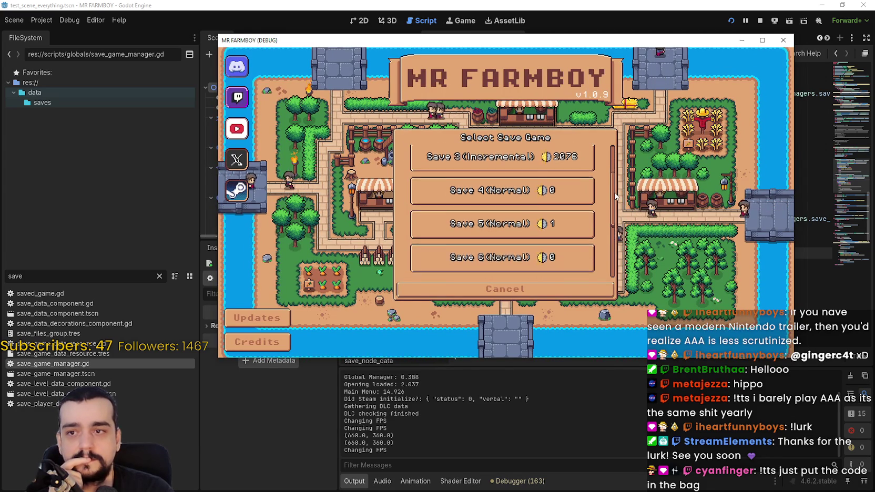
scroll(615, 195, down, 4)
click(502, 257)
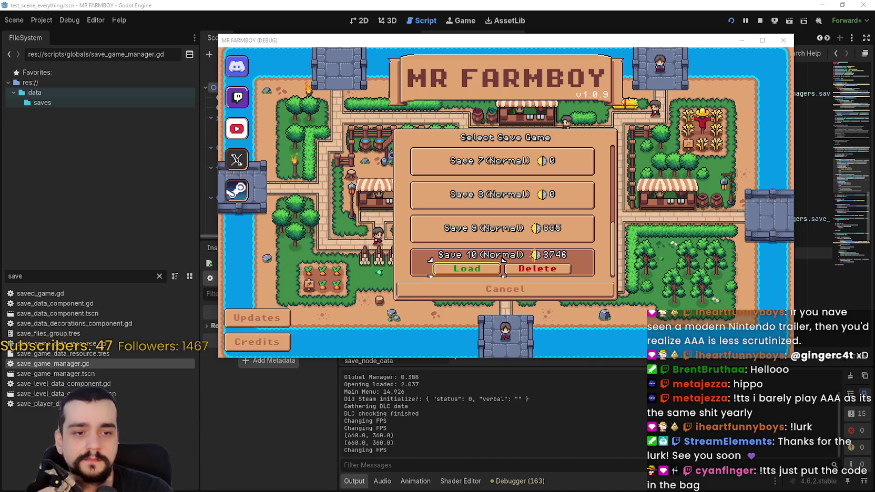
key(alt+Tab)
key(alt+Tab)
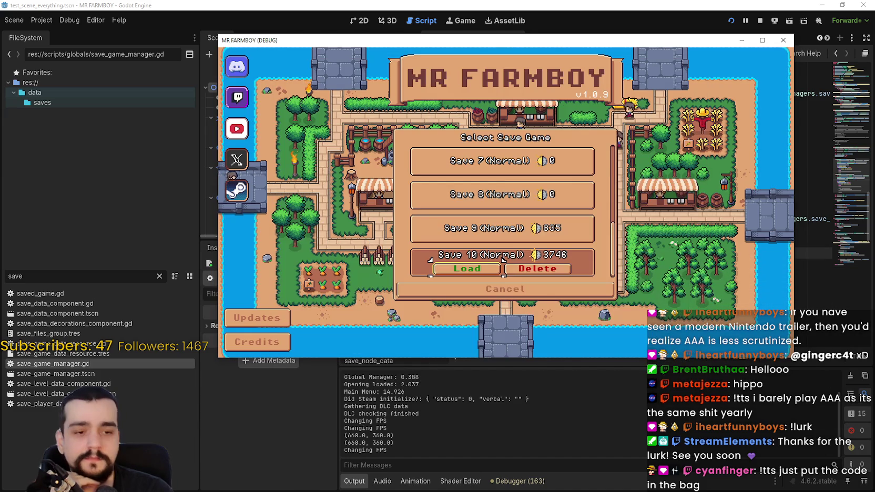
key(alt+Tab)
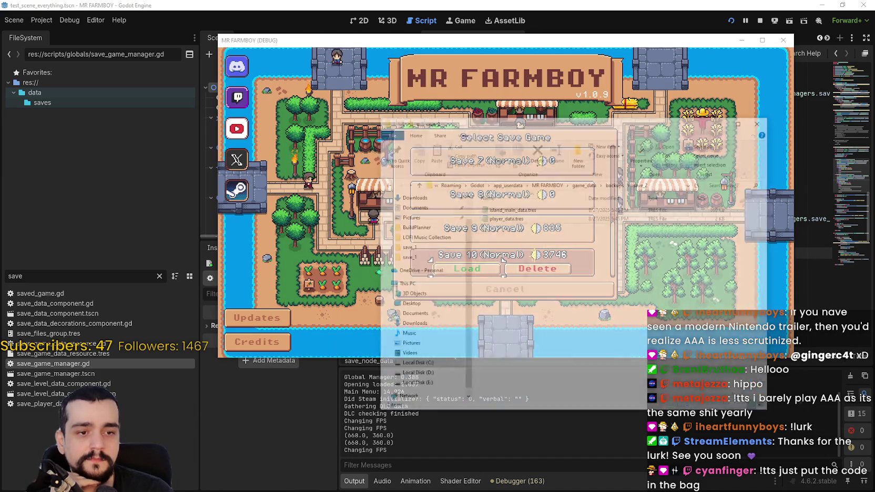
Check the save_10 folder's files in Explorer, then load Save 10 in the game
click(663, 79)
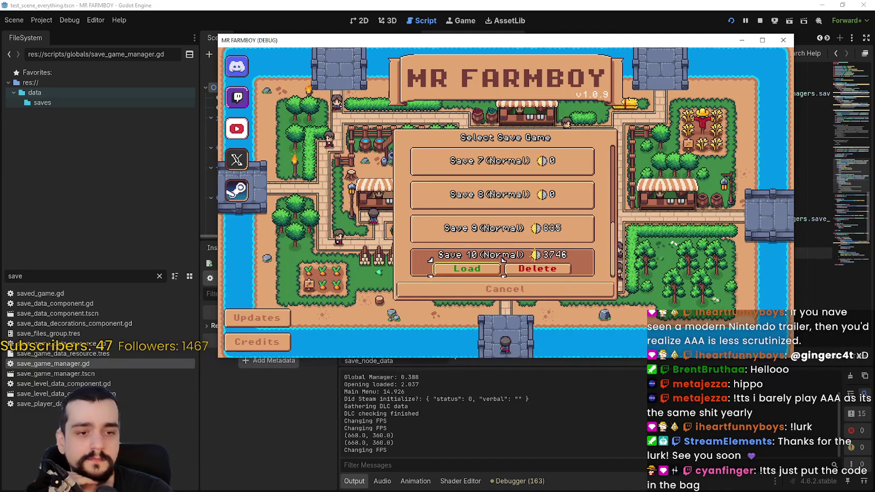
key(alt+Tab)
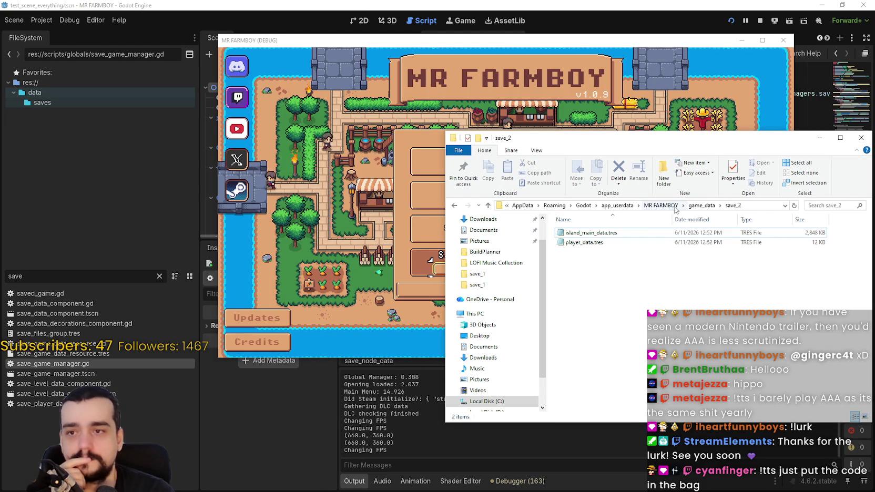
key(alt+Up)
key(Down)
key(Down)
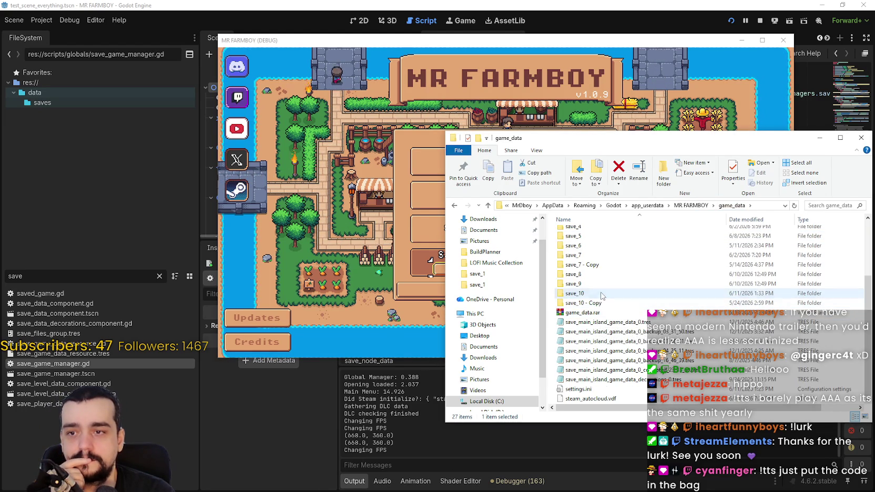
key(Return)
key(ctrl+a)
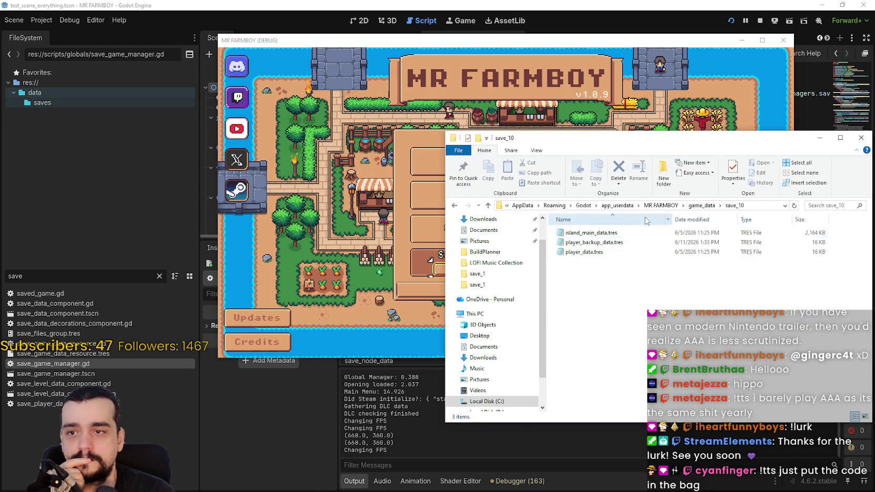
key(alt+F4)
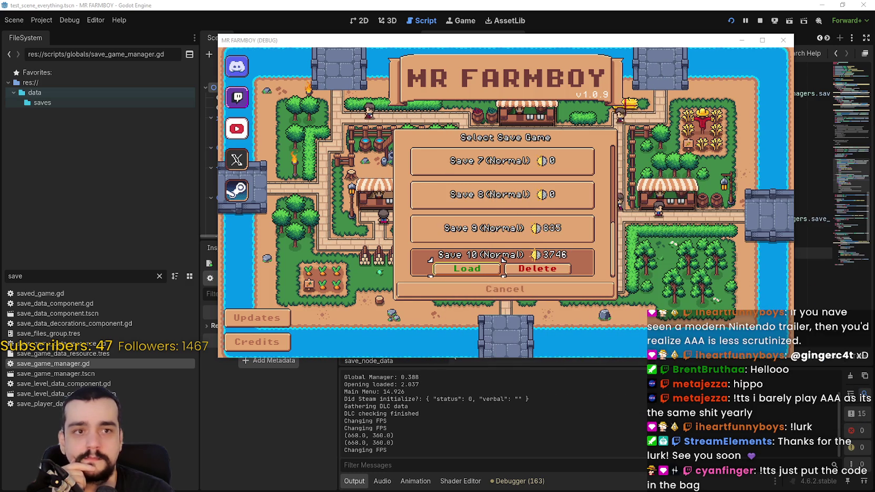
click(470, 269)
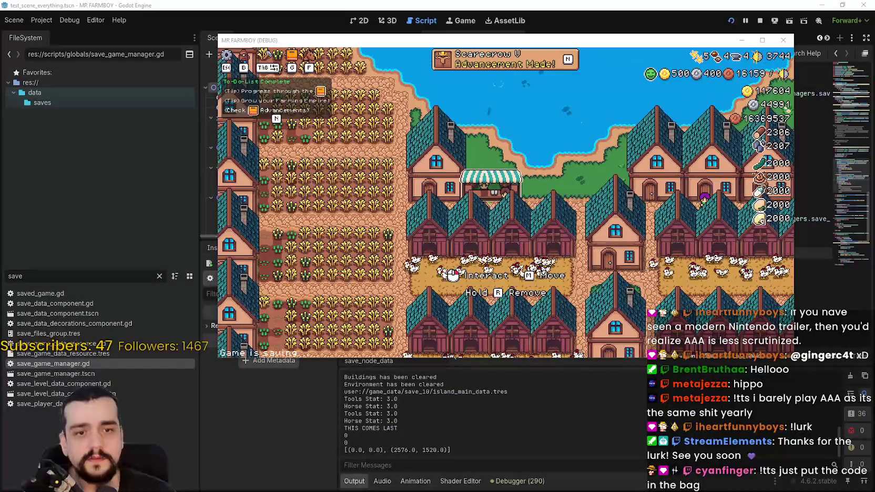
Open and close the Market, pause the game, and switch to the save_10 folder
click(604, 181)
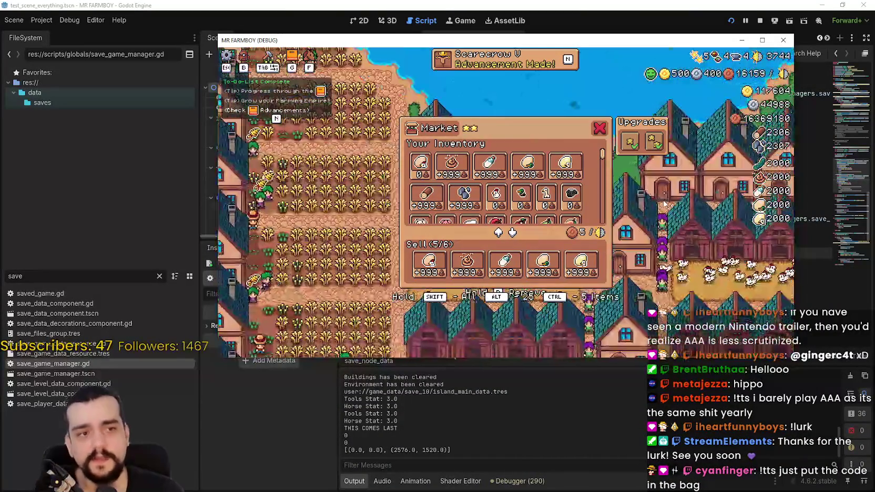
key(Escape)
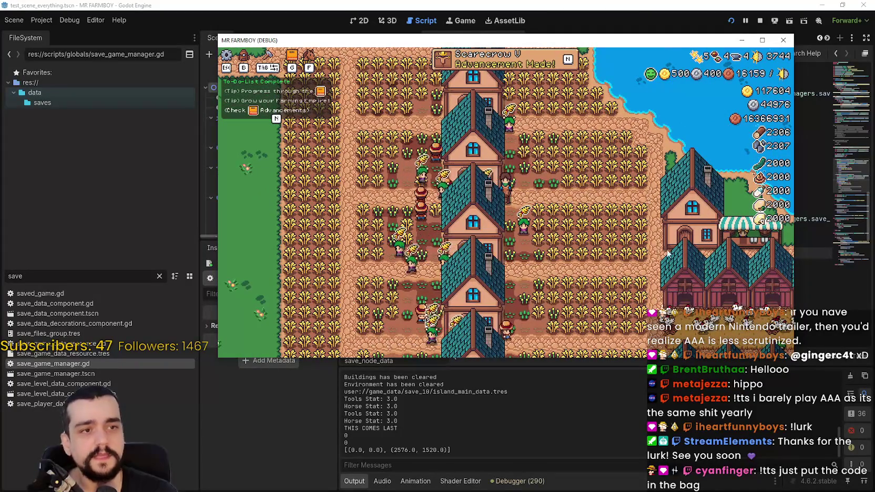
key(Escape)
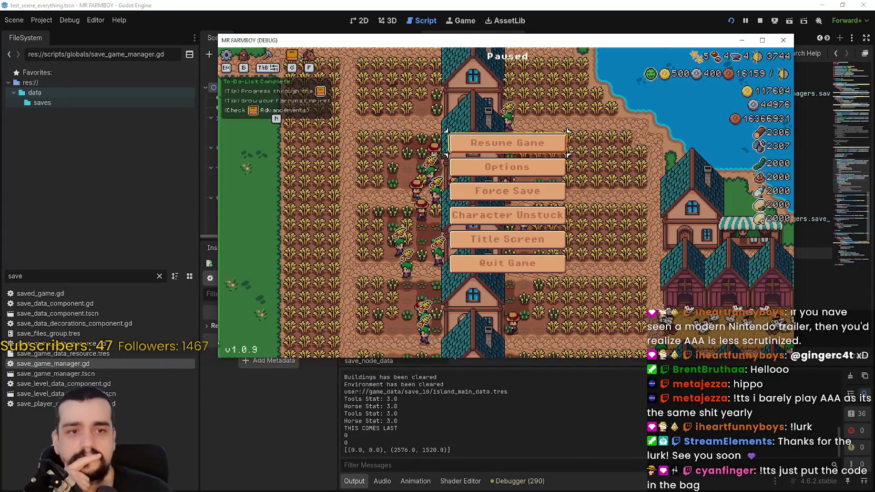
key(alt+Tab)
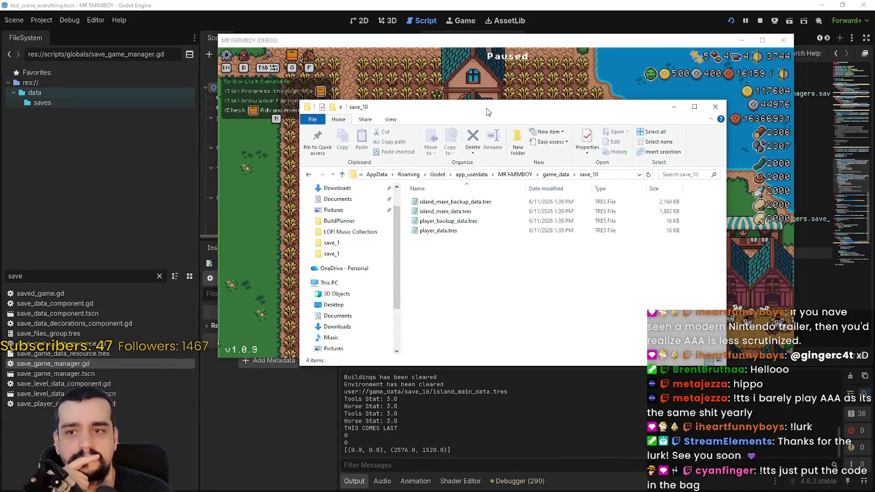
Compare island_main_backup_data.tres with island_main_data.tres, then view the backup in Notepad
click(445, 203)
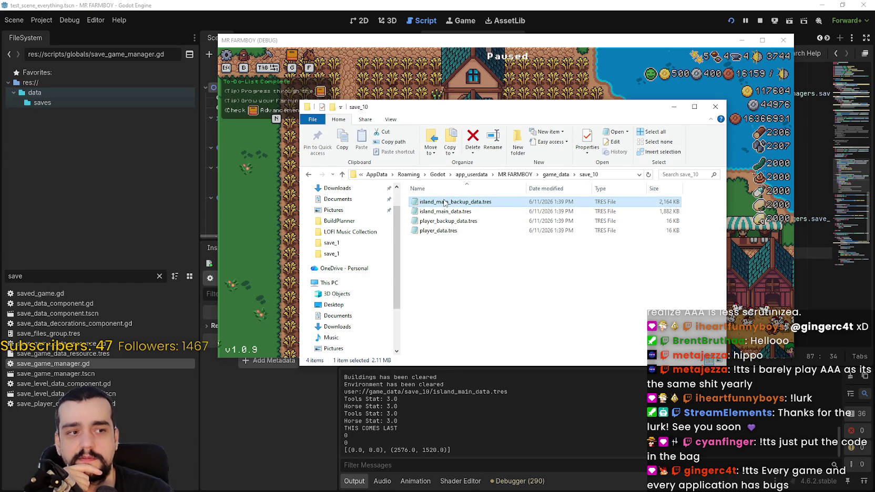
right_click(698, 216)
key(Escape)
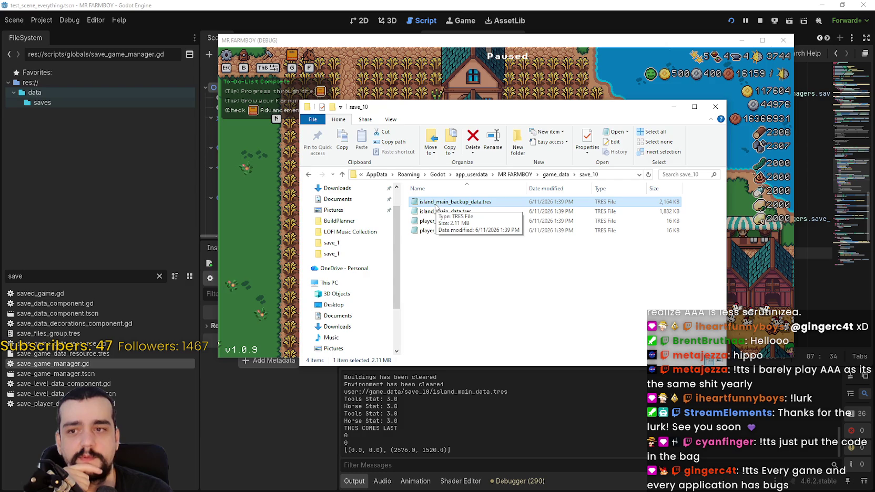
click(561, 212)
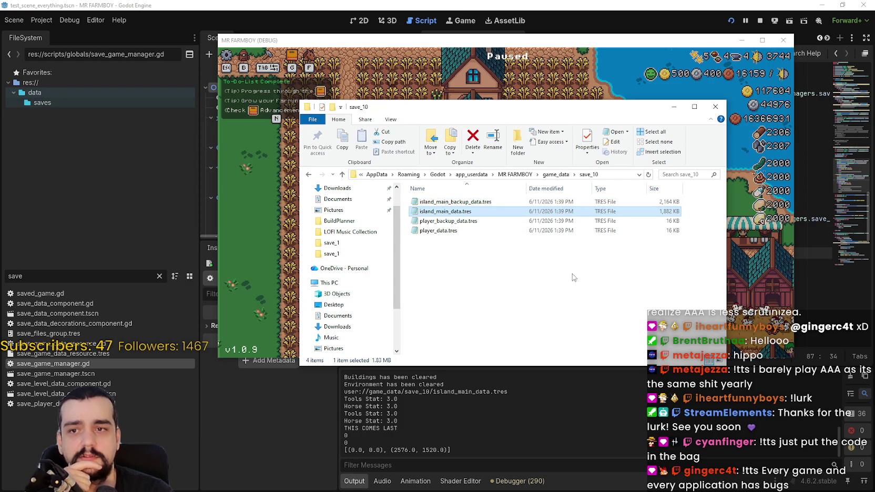
double_click(592, 203)
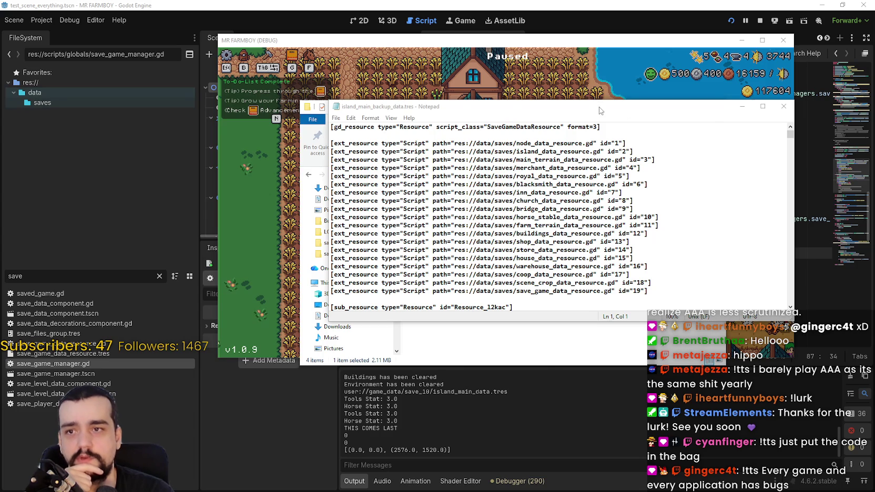
Scroll through island_main_backup_data.tres in Notepad and close it
mouse_move(599, 110)
mouse_down()
mouse_move(561, 315)
mouse_move(561, 89)
mouse_up()
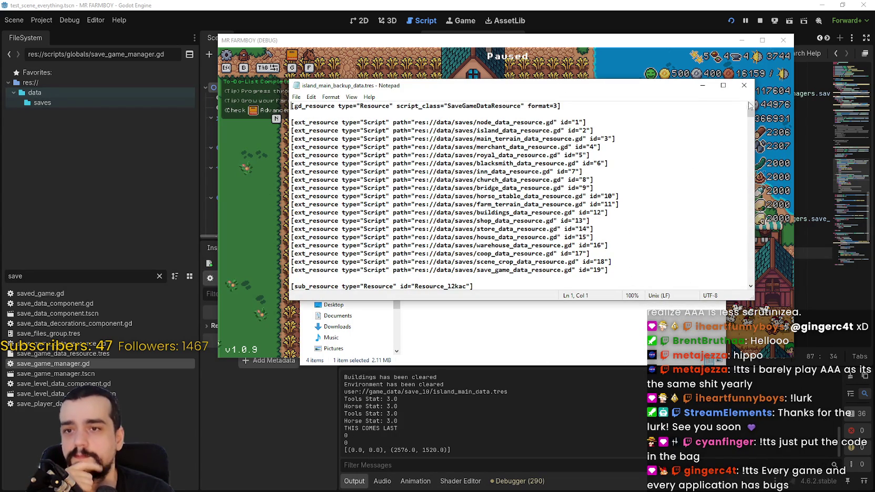
drag(754, 114, 737, 284)
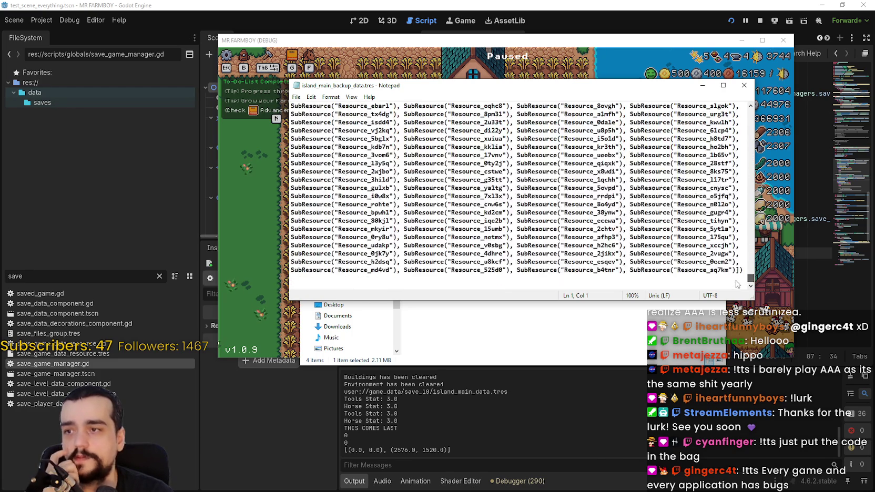
click(738, 87)
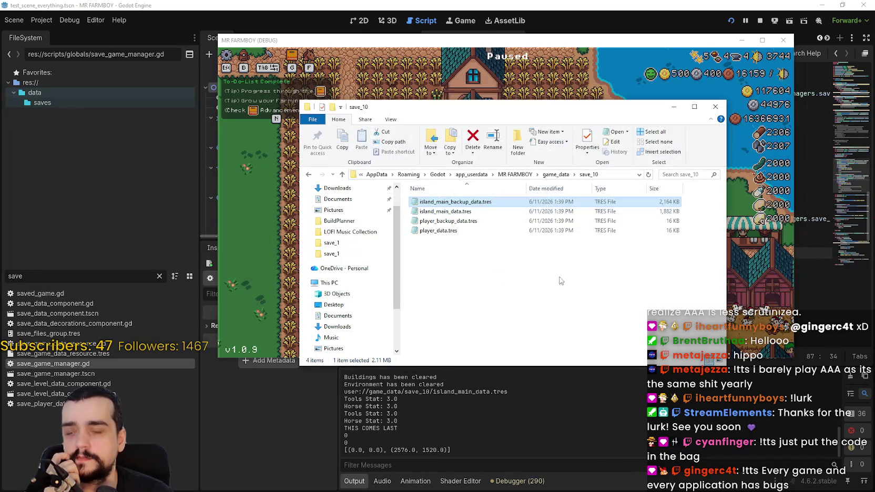
Open island_main_data.tres, scroll through its crop entries, and close Notepad
double_click(451, 212)
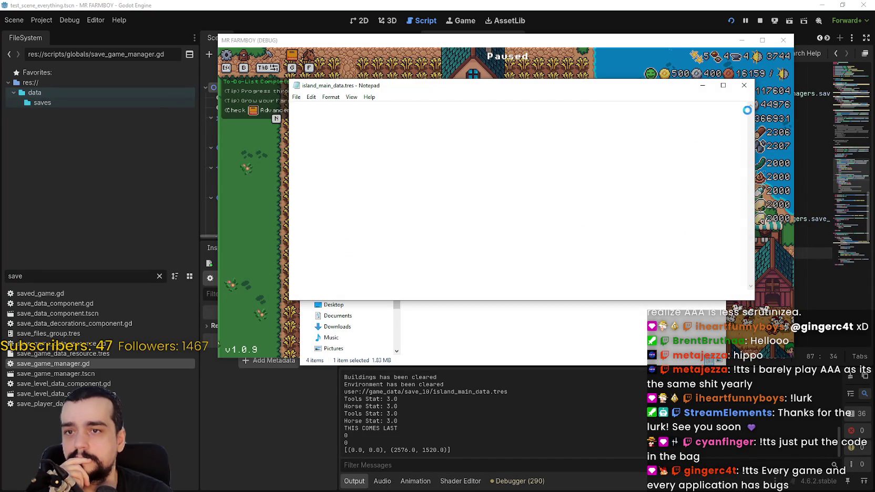
drag(750, 109, 742, 268)
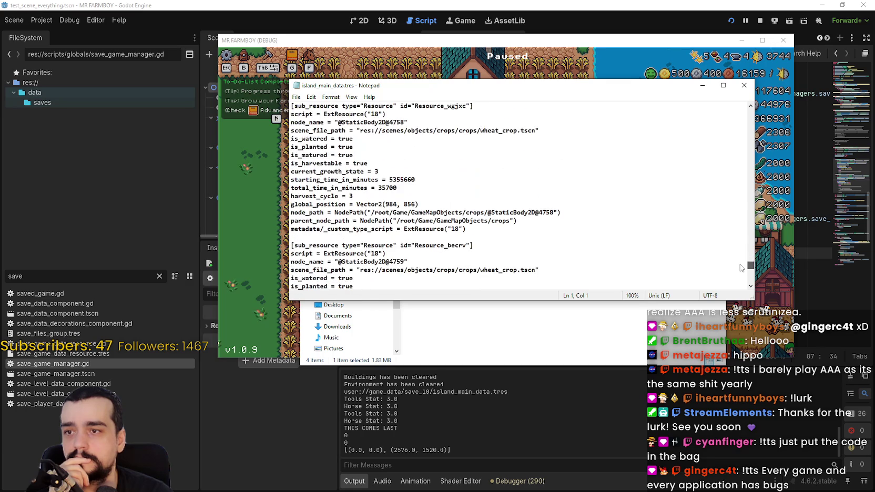
click(744, 85)
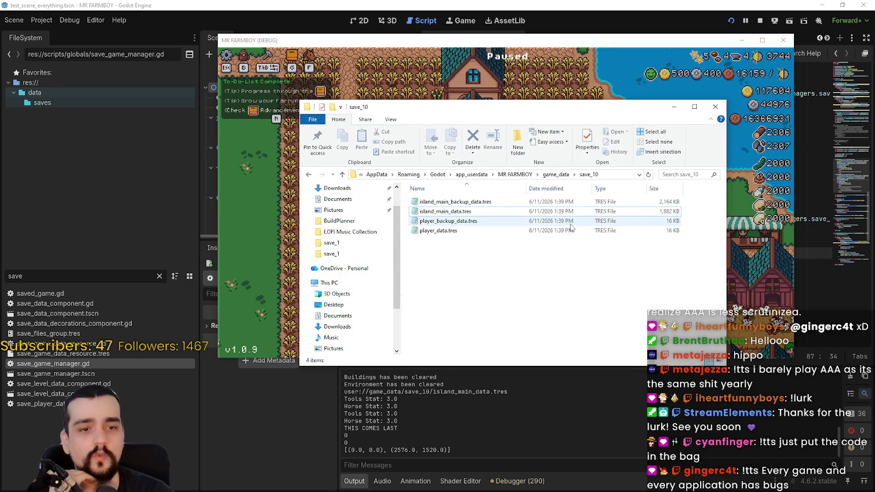
Select island_main_backup_data.tres in the save_10 folder
click(657, 203)
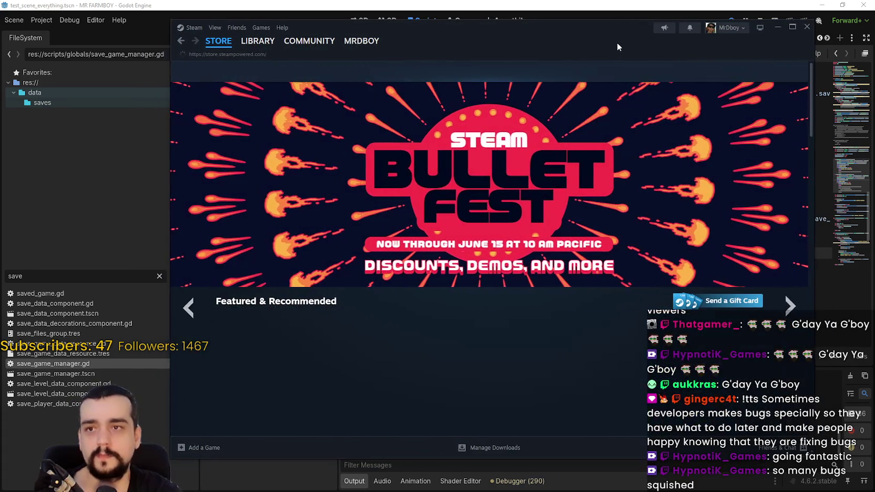
Search the Steam store for 'bobble' and open the Bobble Shop Simulator page
click(701, 68)
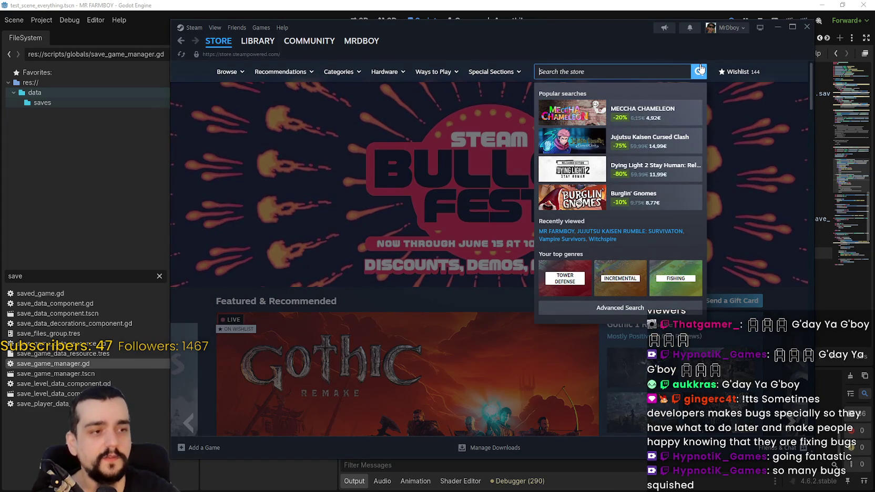
text(bobbl)
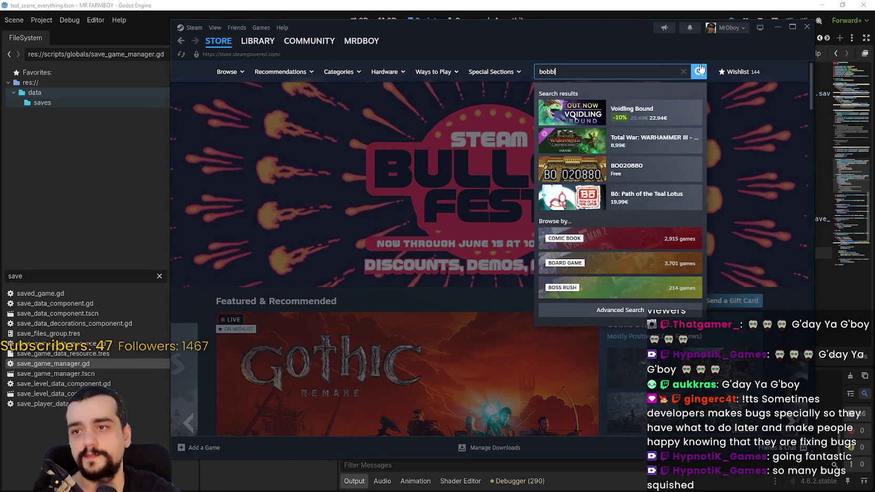
text(e head)
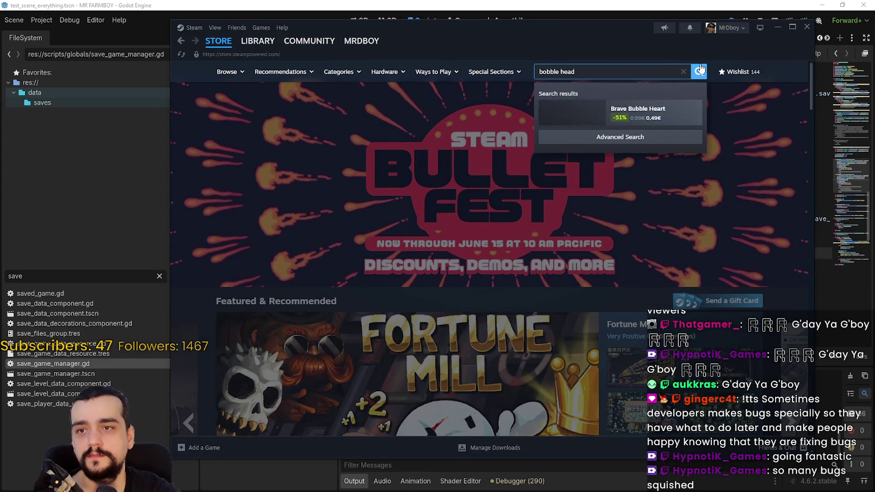
key(BackSpace)
key(BackSpace)
key(BackSpace)
key(BackSpace)
key(BackSpace)
text(hn)
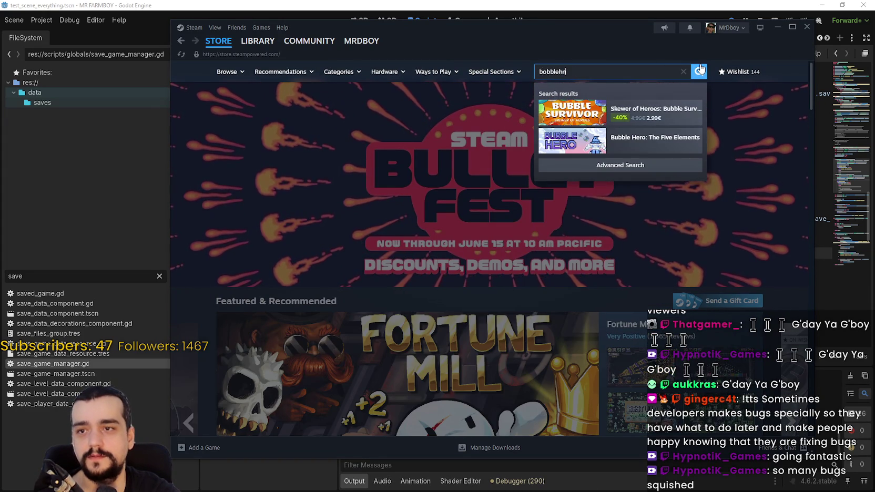
key(BackSpace)
text(ea)
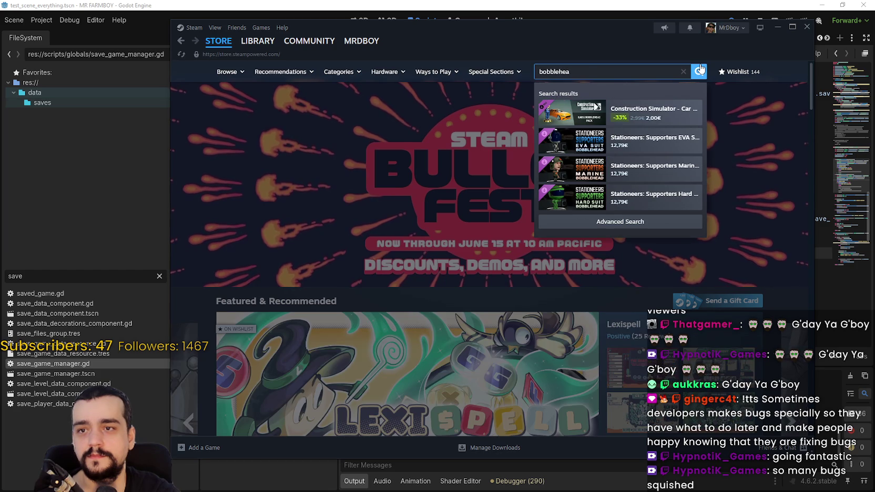
key(BackSpace)
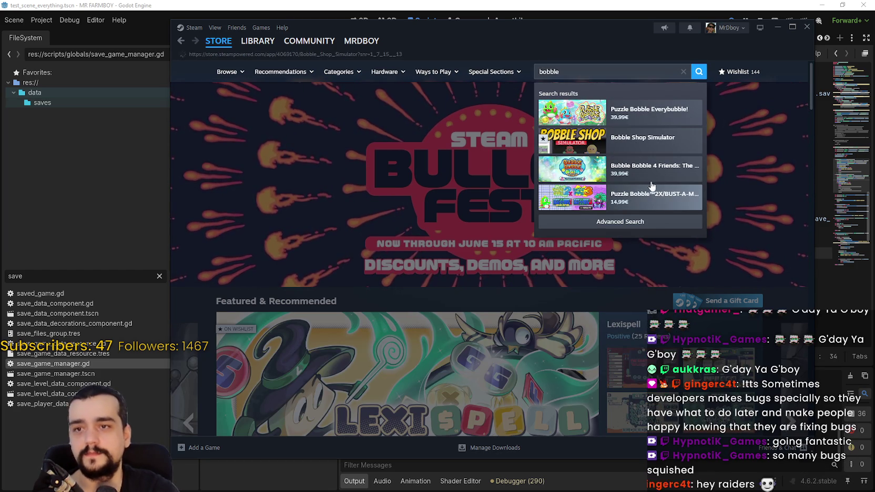
click(643, 138)
Scroll the Bobble Shop Simulator page to review its trailer and release details
drag(586, 43, 589, 38)
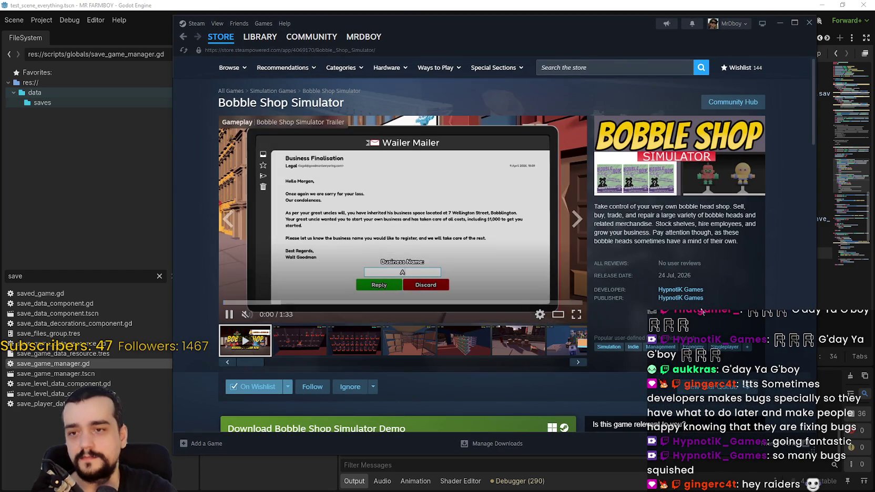
scroll(566, 374, down, 3)
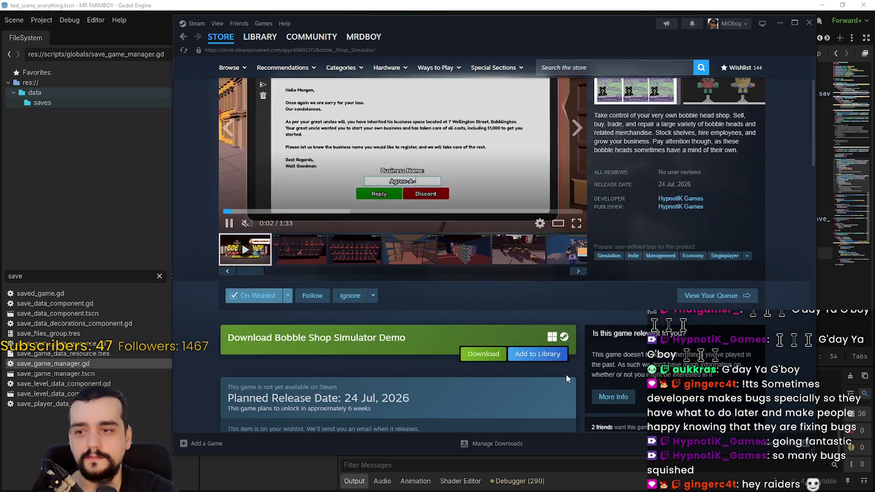
scroll(562, 369, up, 3)
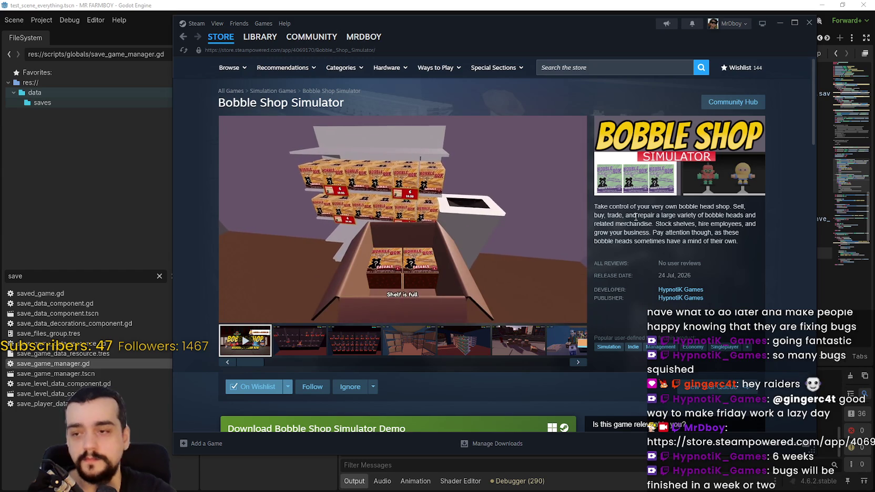
scroll(343, 287, down, 3)
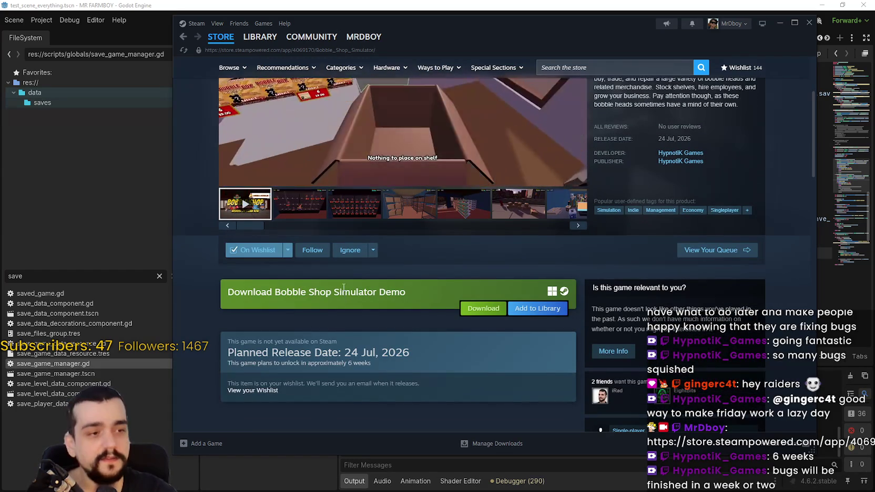
scroll(341, 287, down, 7)
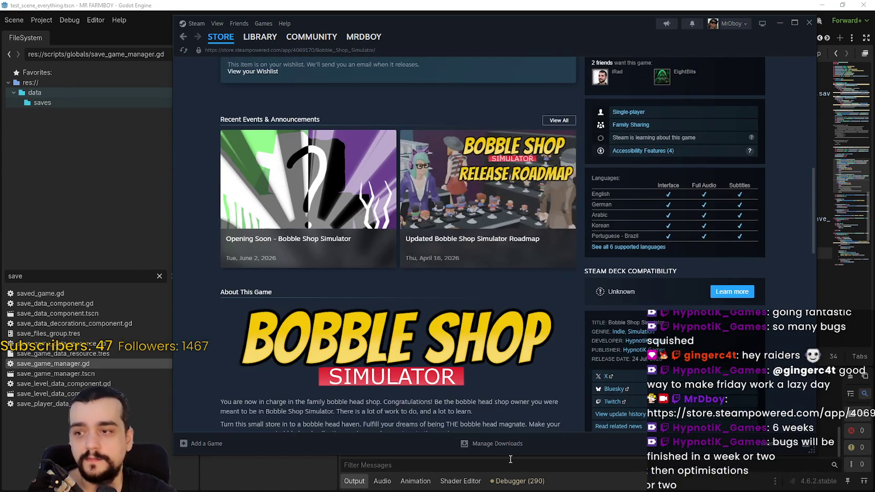
scroll(429, 353, up, 10)
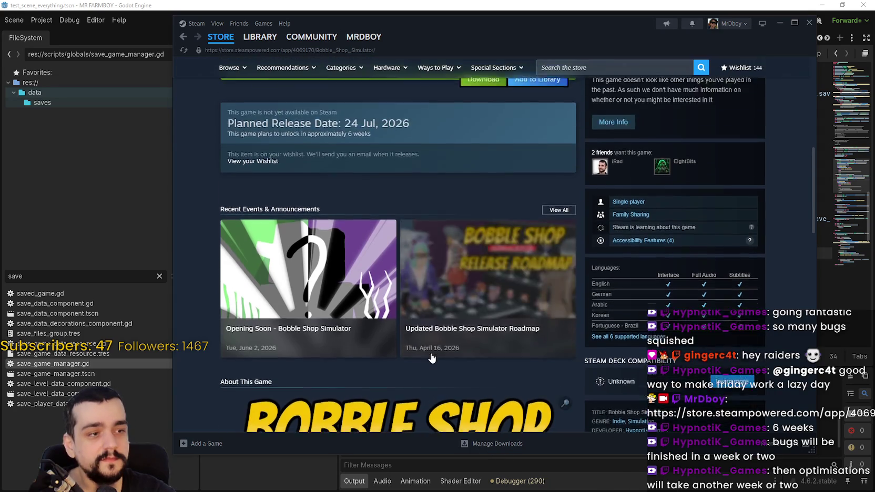
scroll(415, 339, down, 1)
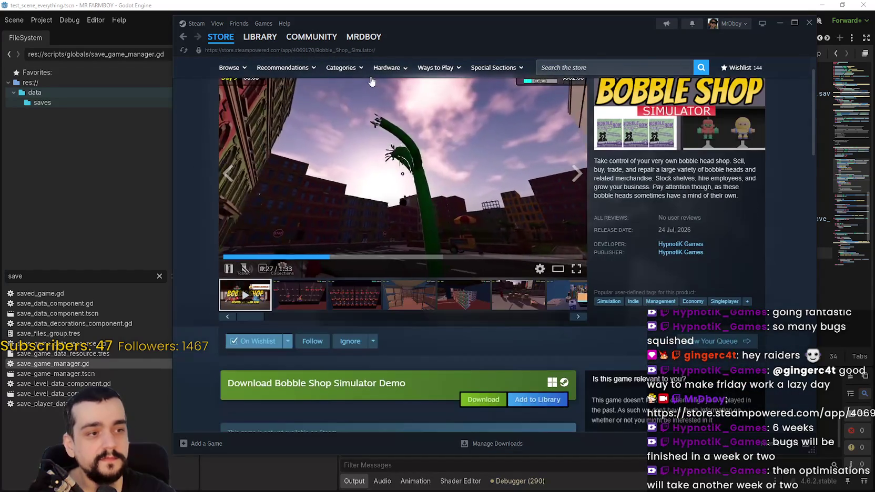
scroll(368, 75, up, 2)
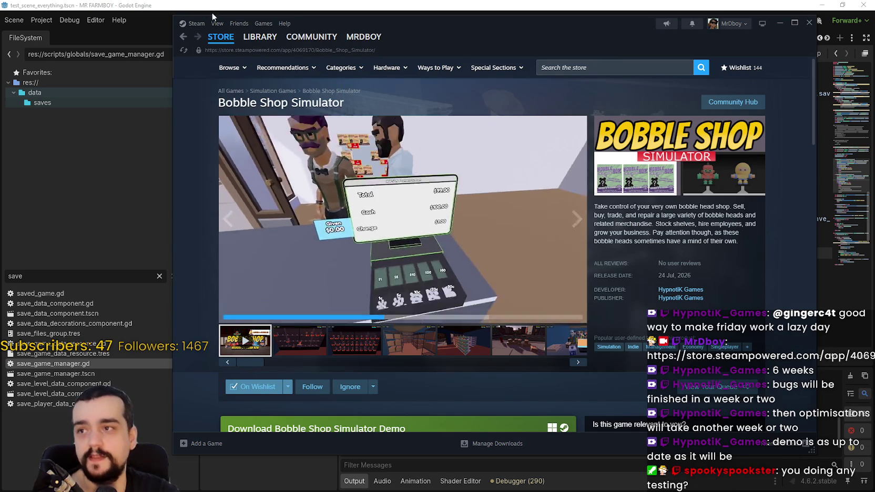
In Project Settings, check Rendering > Driver Thread Model and leave it at Safe
click(332, 13)
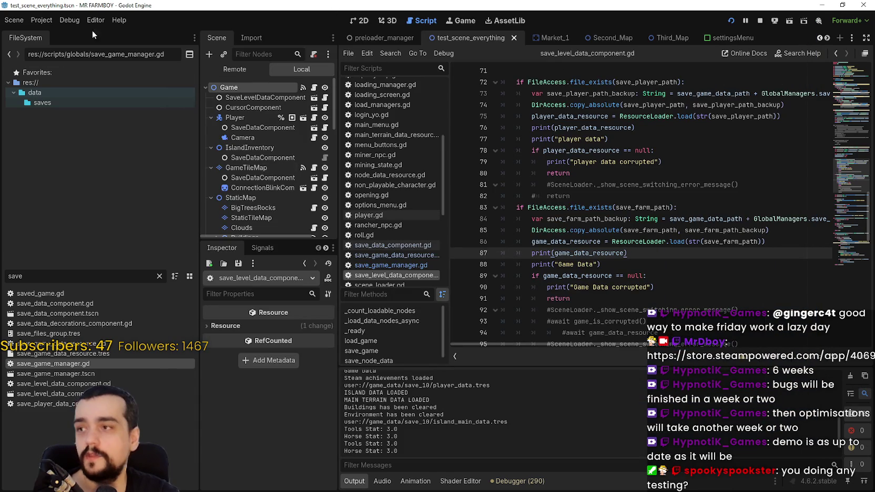
click(41, 20)
click(52, 34)
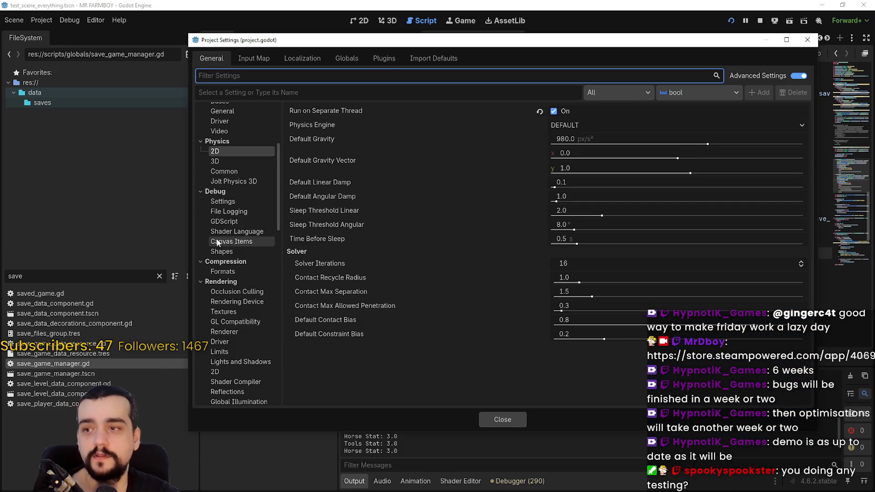
scroll(245, 280, down, 5)
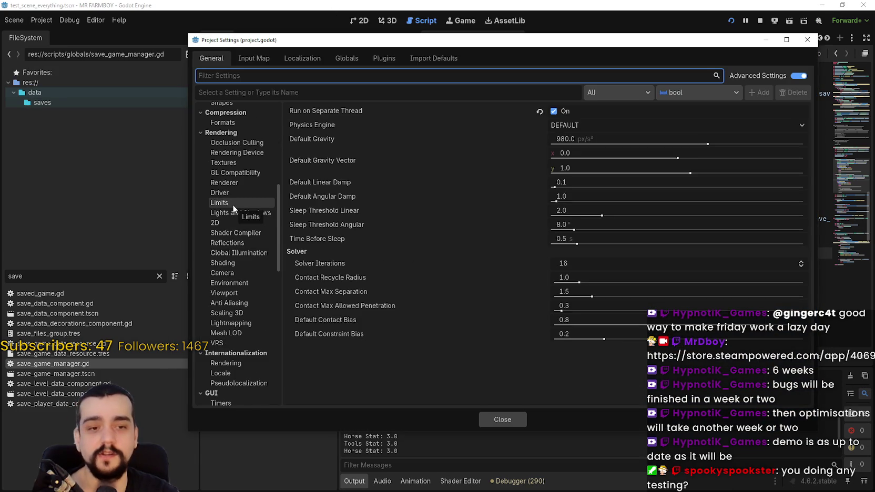
scroll(244, 222, down, 3)
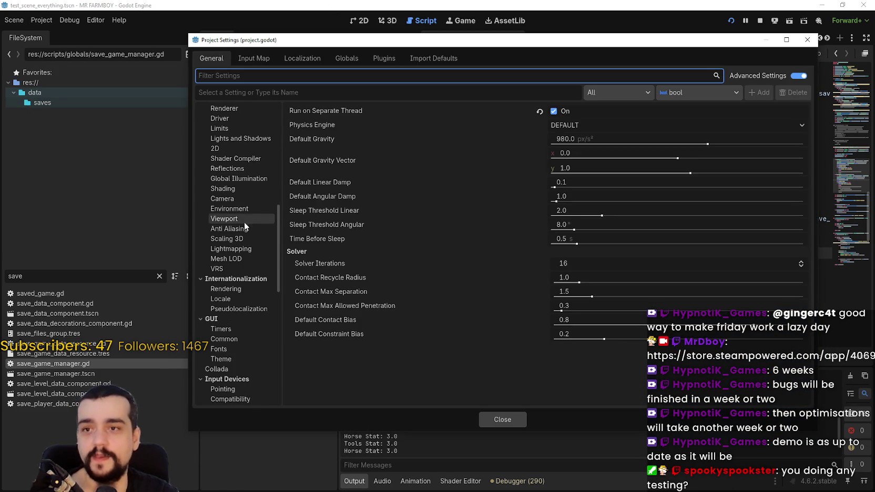
scroll(235, 159, up, 3)
scroll(235, 163, down, 2)
click(235, 160)
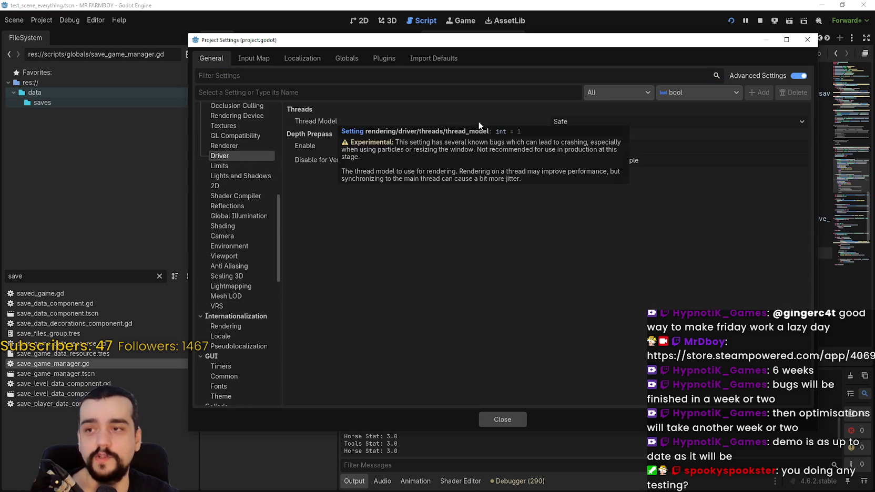
scroll(222, 169, up, 3)
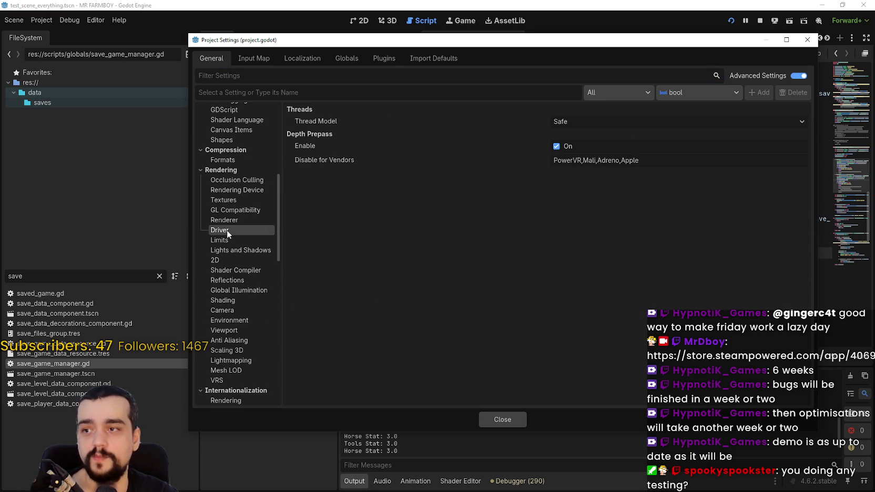
click(674, 122)
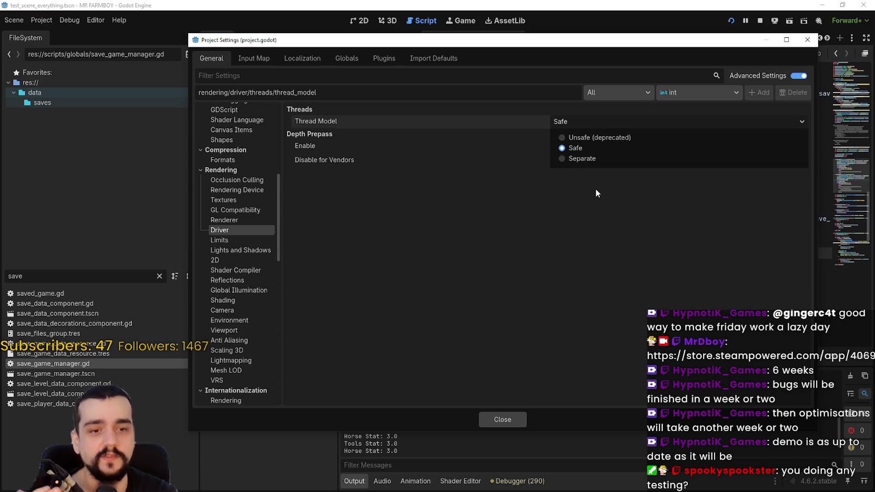
click(513, 270)
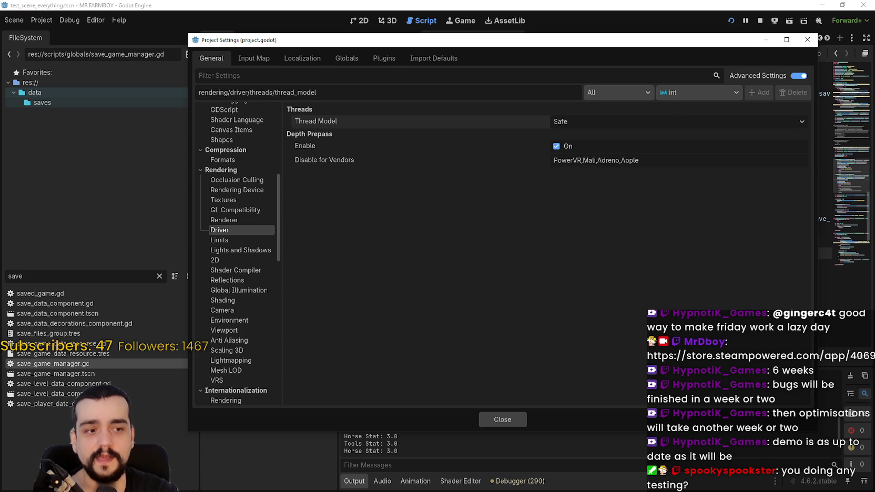
Resume the running MR FARMBOY game, then return to the editor
key(alt+Tab)
click(547, 145)
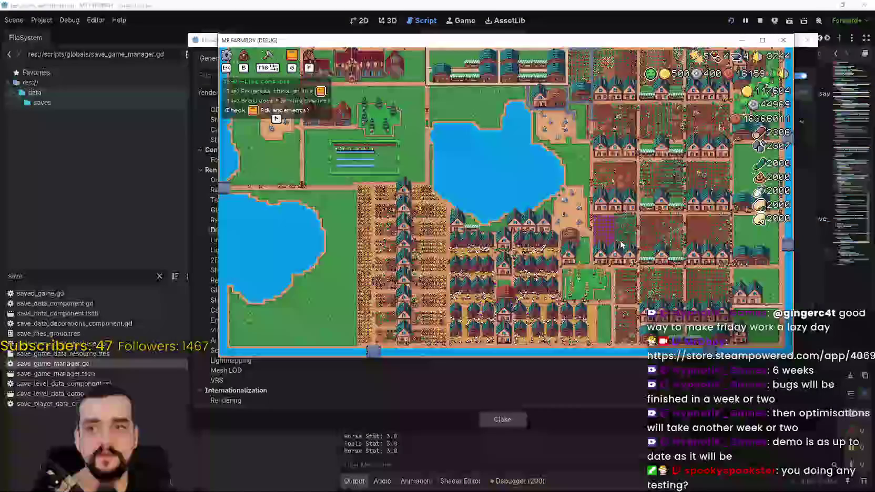
scroll(623, 247, up, 3)
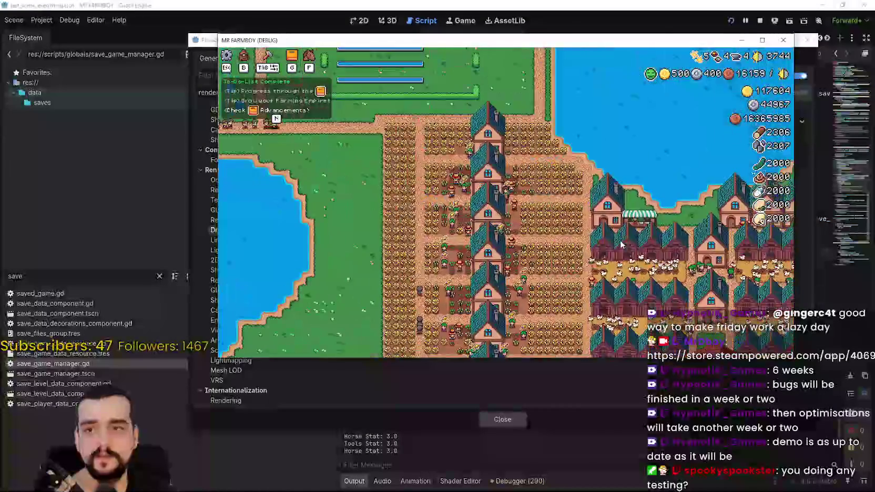
key(alt+Tab)
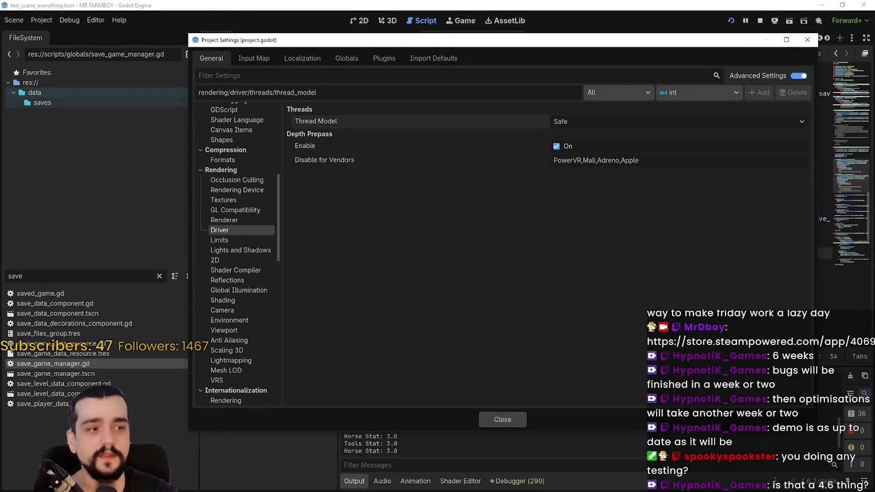
Confirm Thread Model is still Safe and close Project Settings
click(607, 121)
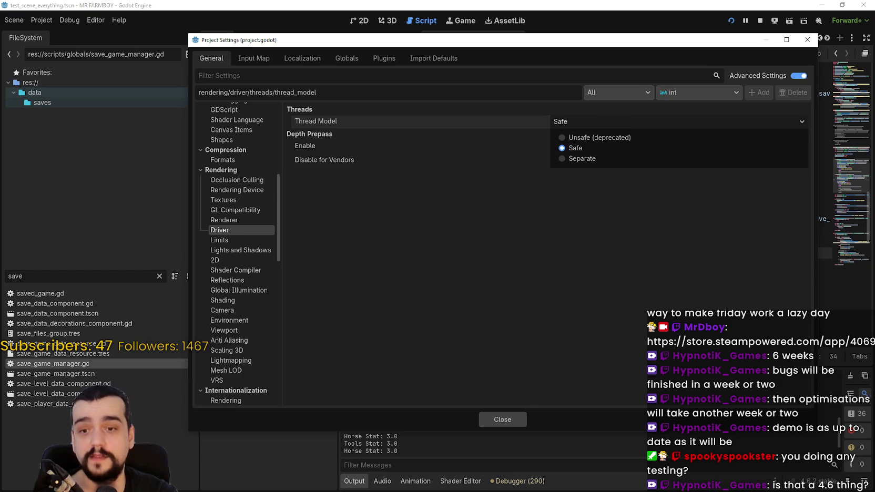
click(708, 48)
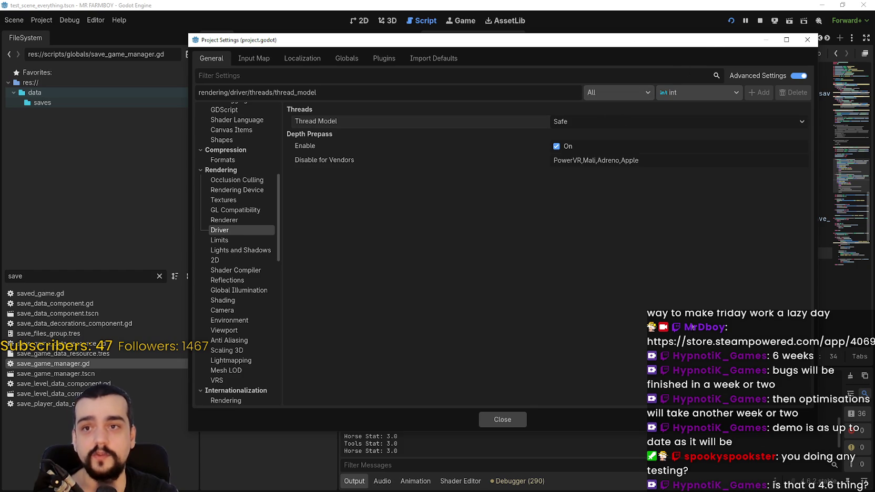
click(807, 40)
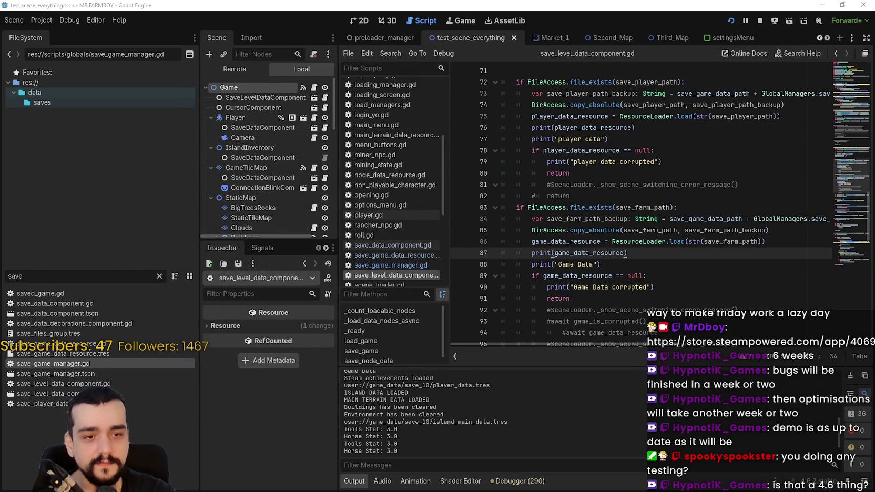
Open PowerShell in the MrFarmBoy folder and paste the MrFarmboy.exe launch command using d3d12 and a separate render thread
key(alt+Tab)
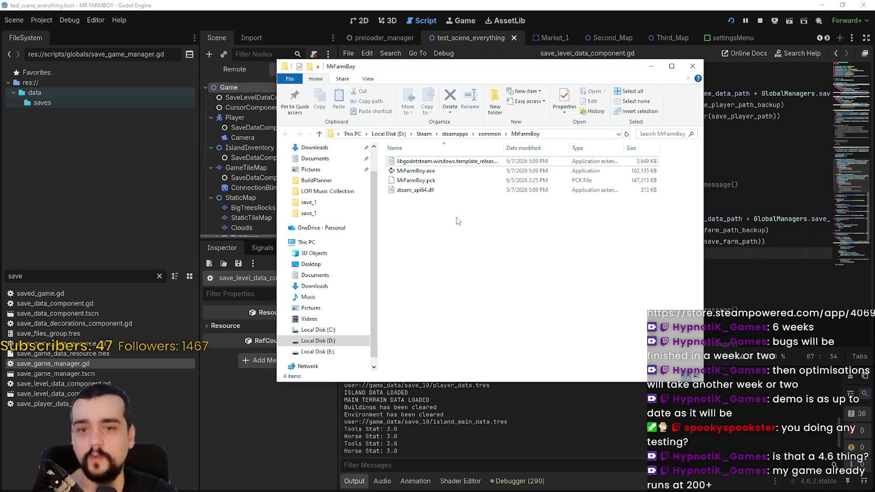
right_click(442, 216)
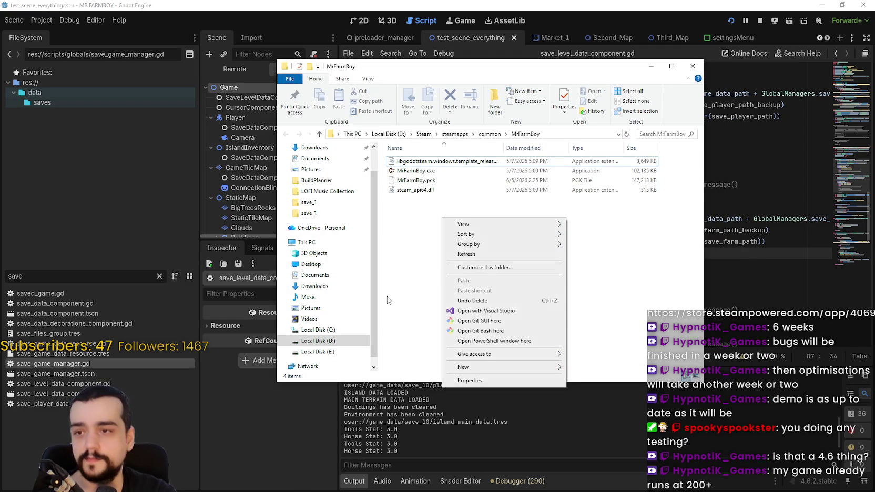
click(497, 341)
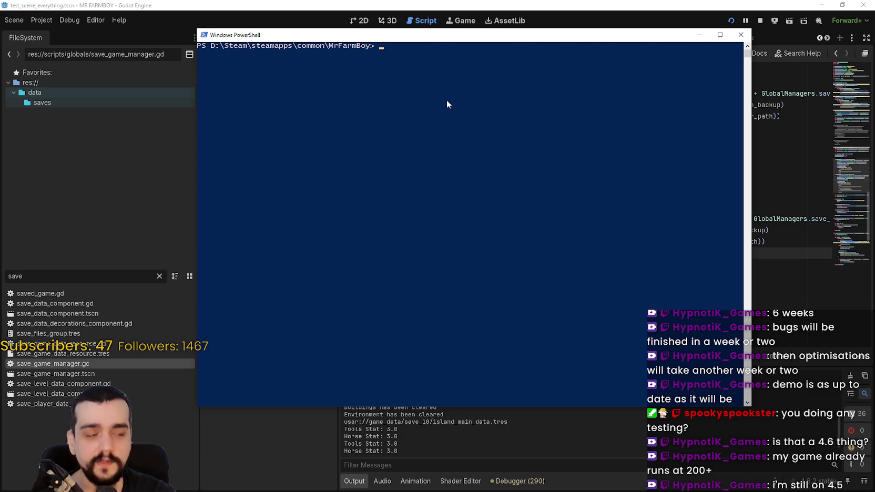
text(.\MrFarmboy.exe --rendering-method forward_plus --rendering-driver d3d12 --render-thread separate)
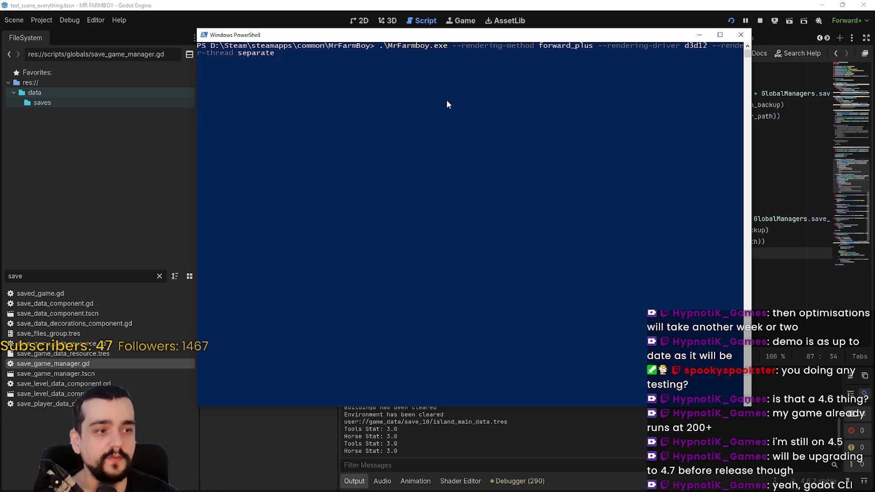
Close PowerShell and select Orb Breaker Demo in the Steam library
click(742, 34)
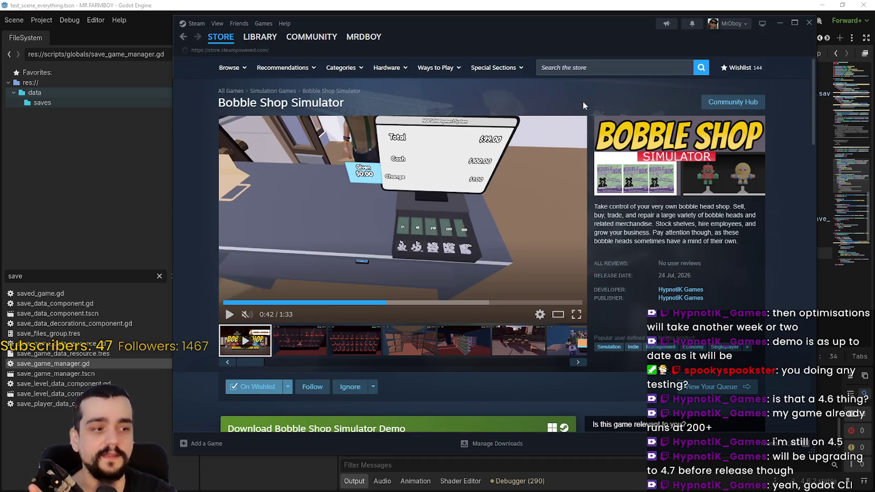
click(220, 37)
click(254, 40)
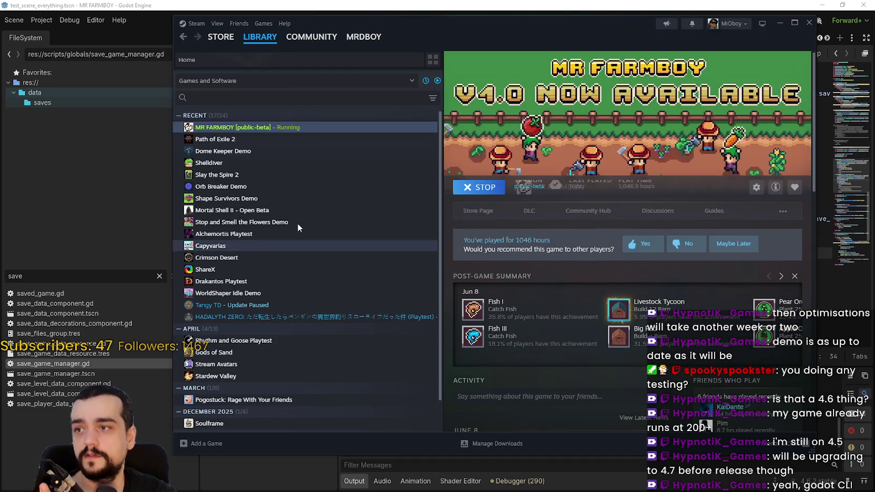
click(274, 151)
click(274, 163)
click(273, 185)
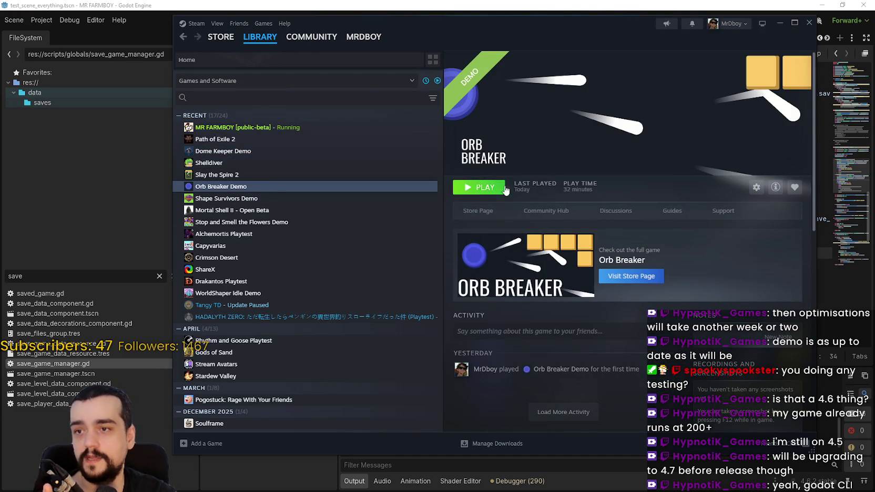
Start, then cancel, the Orb Breaker Demo launch, and minimize Steam from the MR FARMBOY page
click(480, 188)
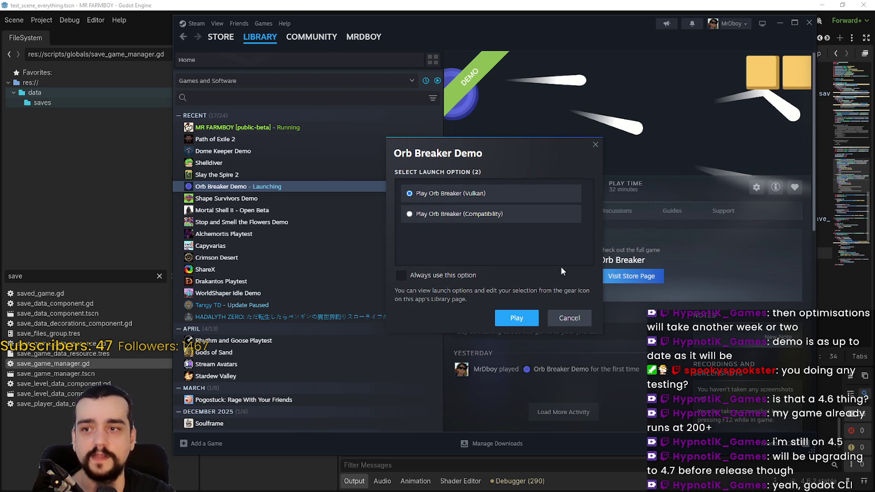
click(579, 319)
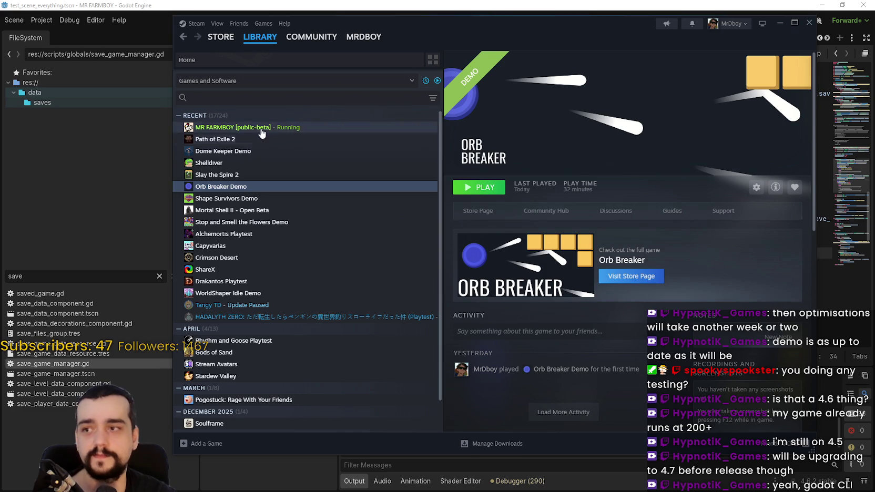
click(233, 127)
click(779, 24)
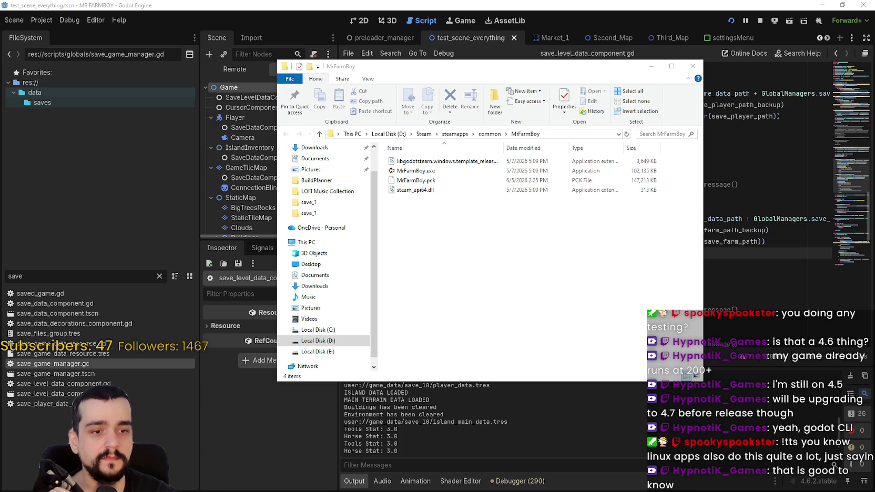
Search the Steam store for 'bobble shop' and open the Bobble Shop Simulator page
key(alt+Tab)
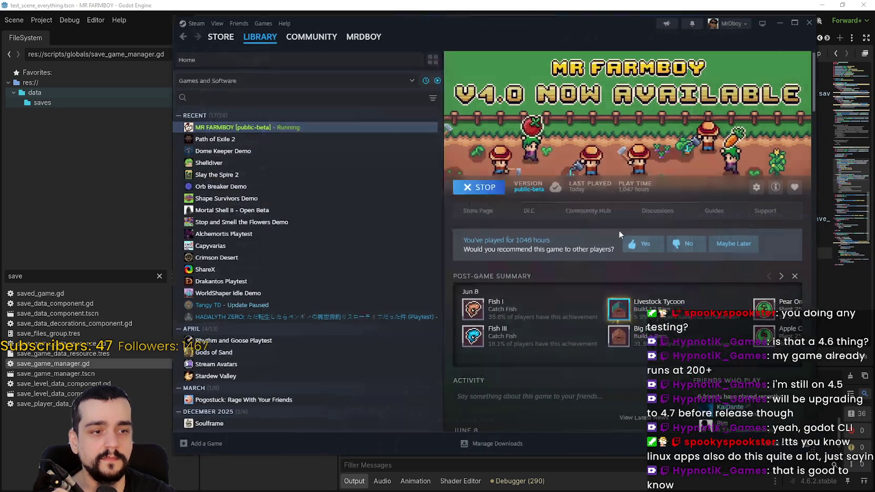
click(221, 38)
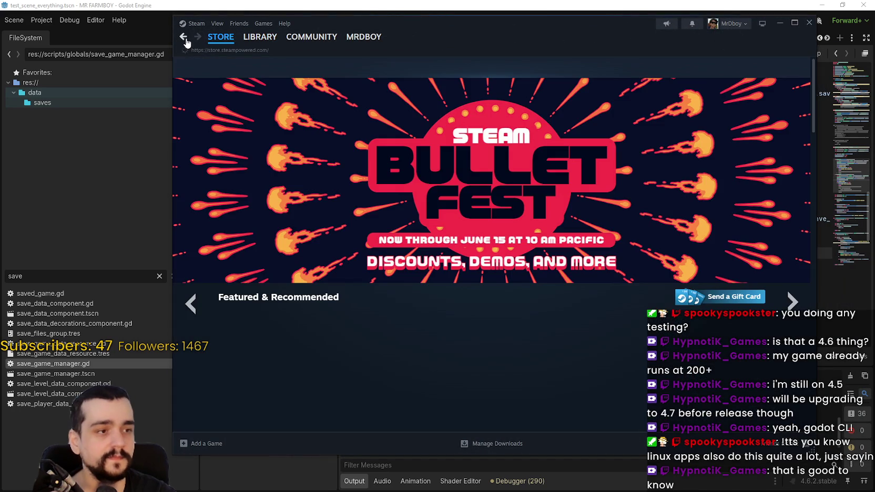
click(184, 38)
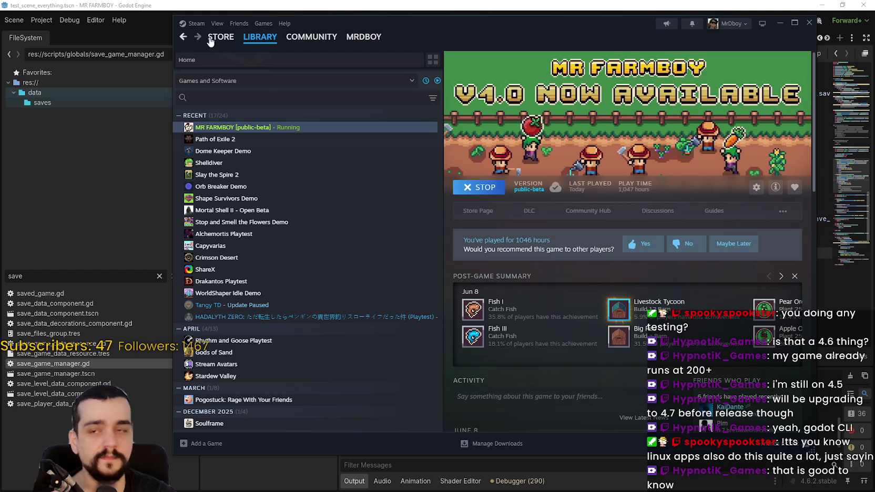
click(228, 40)
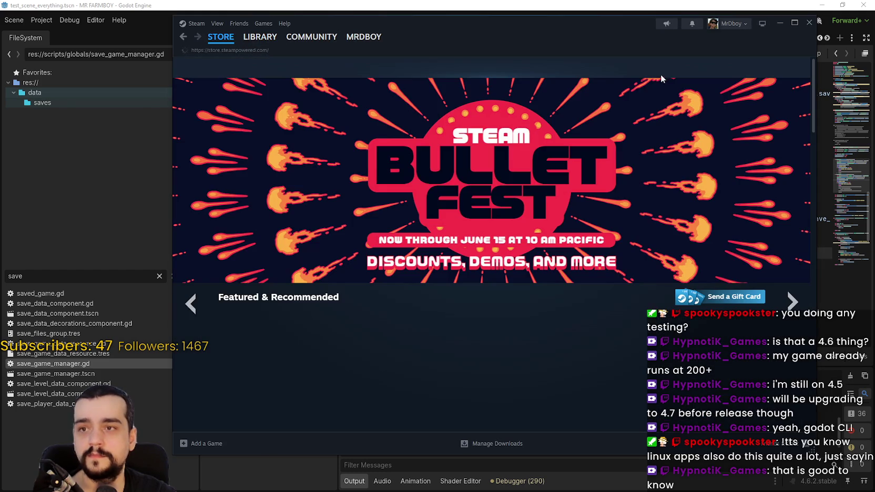
click(664, 67)
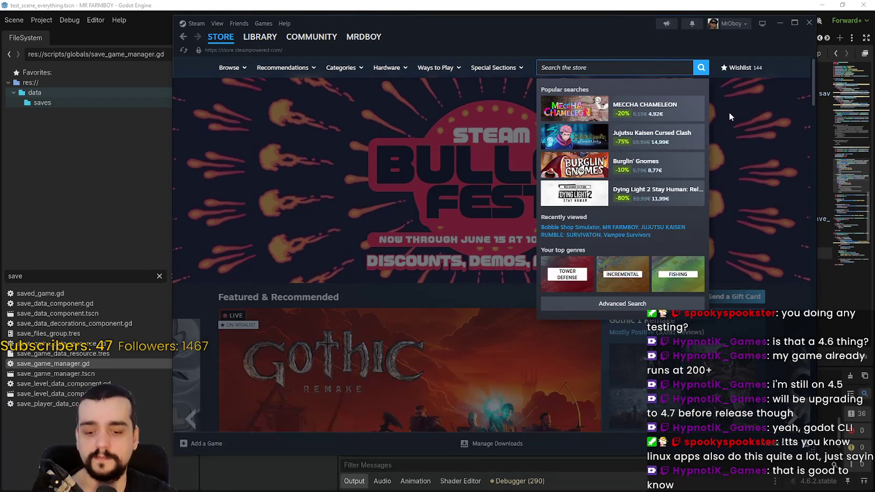
text(bubble shop)
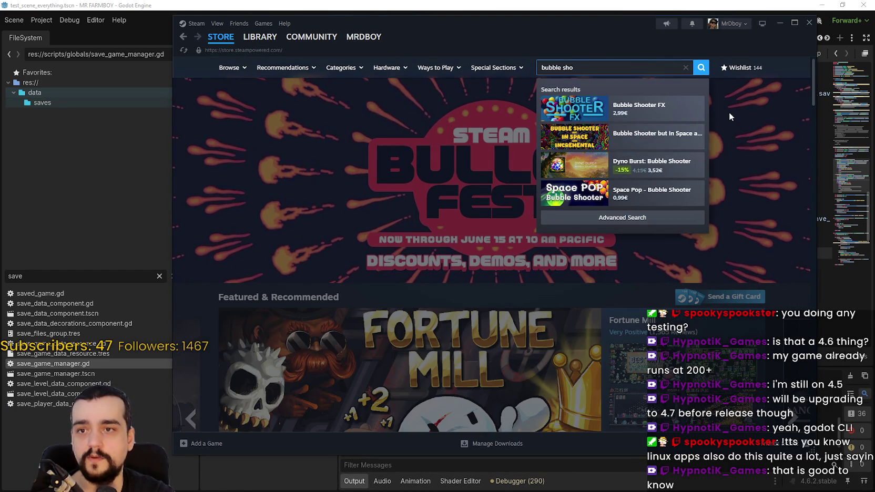
key(BackSpace)
key(BackSpace)
key(BackSpace)
key(BackSpace)
text(obble shop)
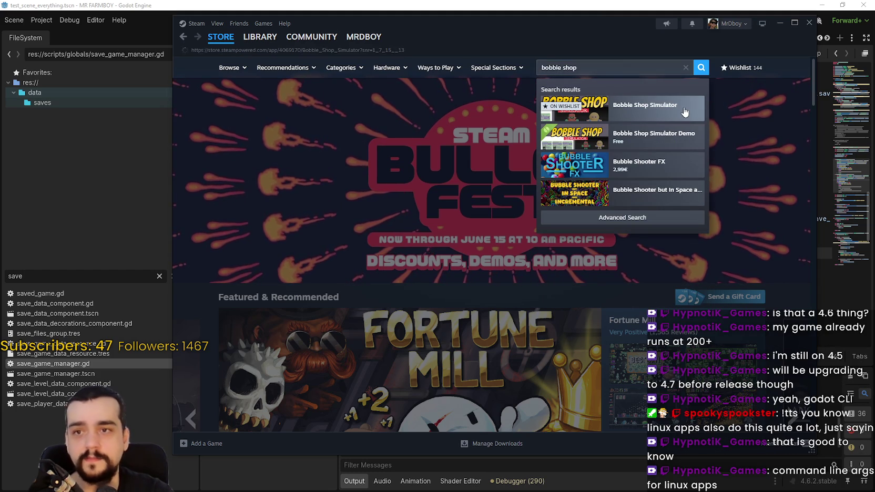
click(647, 126)
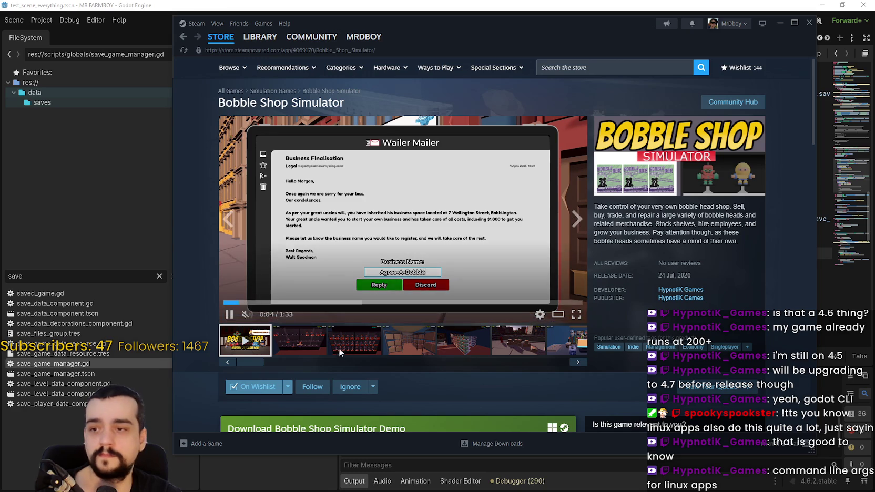
Show the second media thumbnail, a gameplay screenshot, on the Bobble Shop Simulator page
click(300, 341)
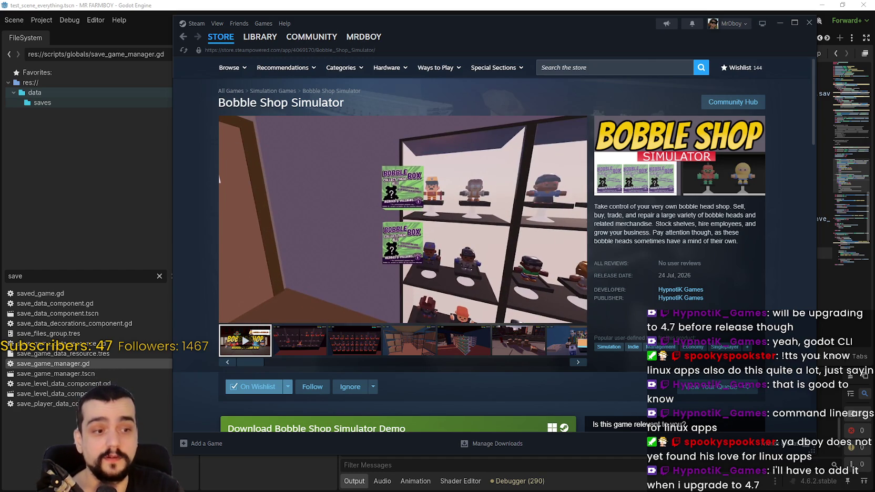
Return to the MR FARMBOY title screen and load Save 2
key(Escape)
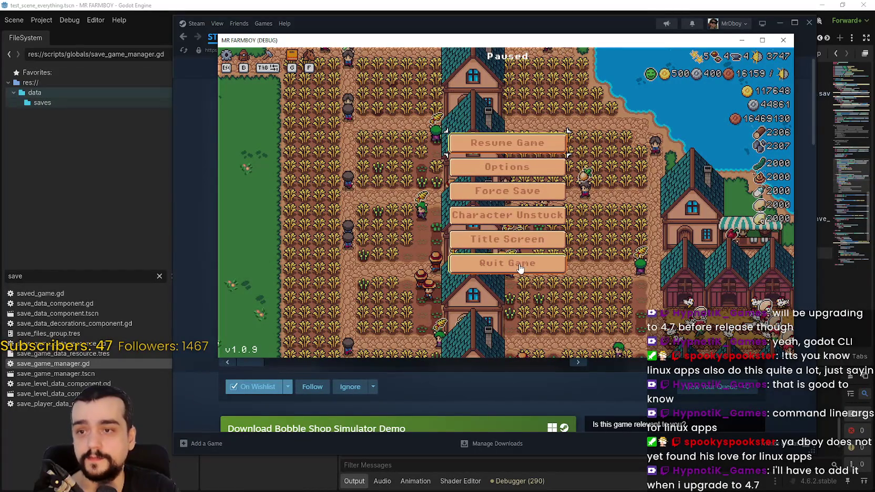
click(531, 240)
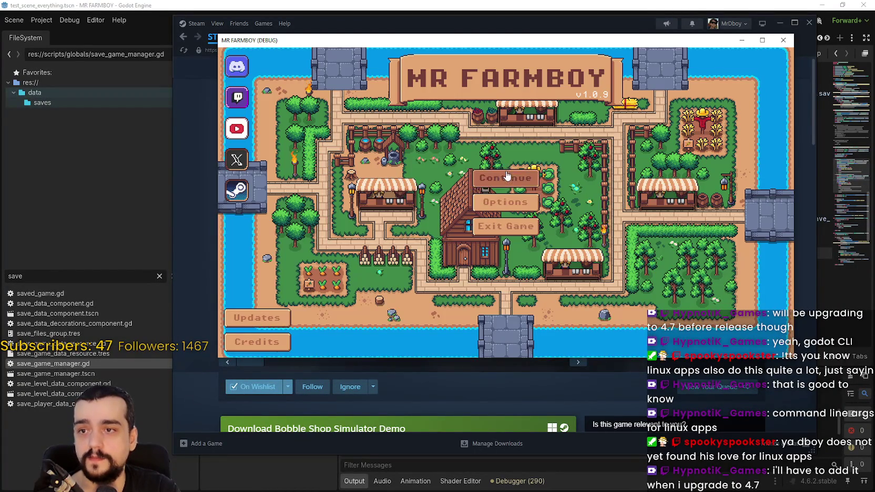
click(519, 181)
click(474, 202)
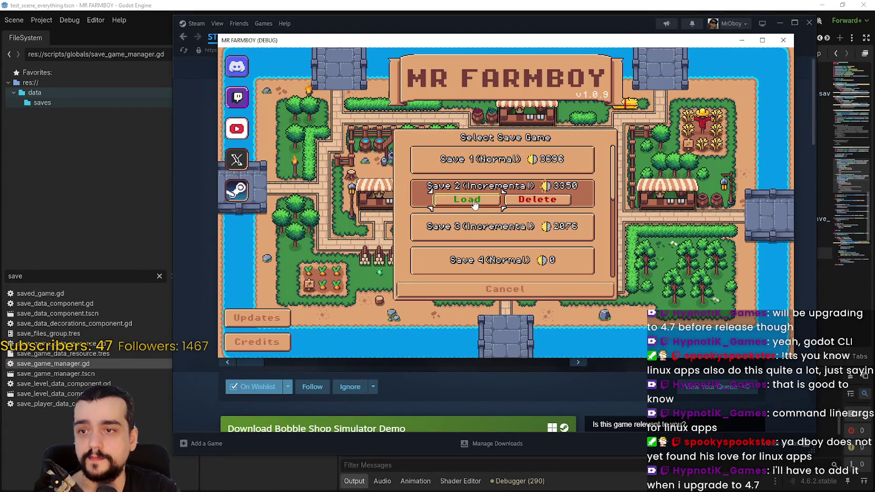
click(474, 202)
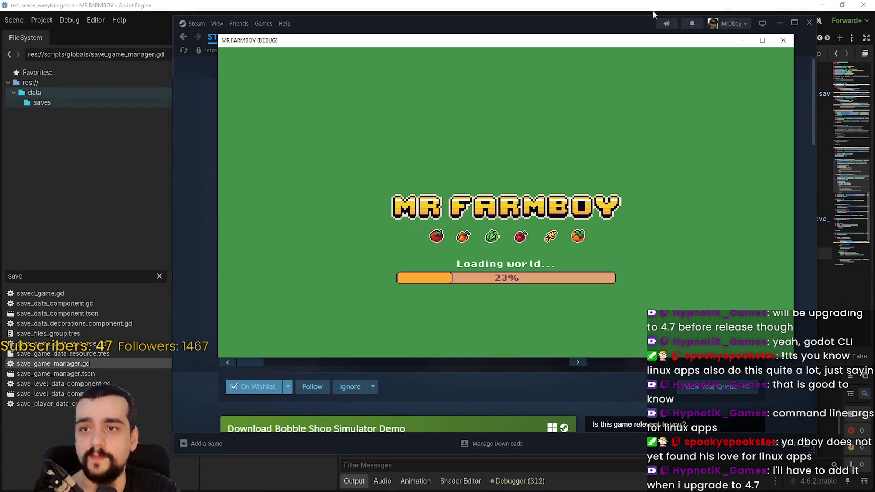
Bring the Godot editor forward and show the Debugger's FPS and memory Monitors
click(780, 23)
click(508, 465)
click(518, 481)
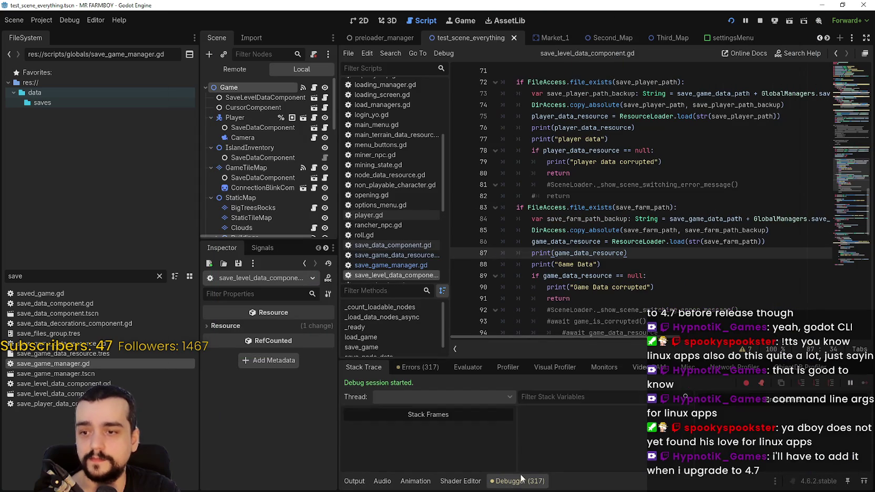
click(639, 367)
click(679, 368)
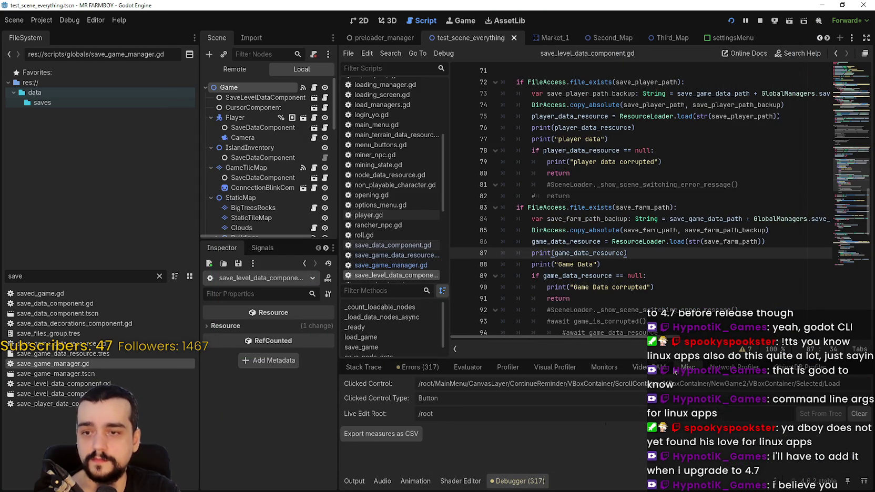
click(616, 369)
Reposition the game window and ride the horse down to the crop fields and along the street
key(alt+Tab)
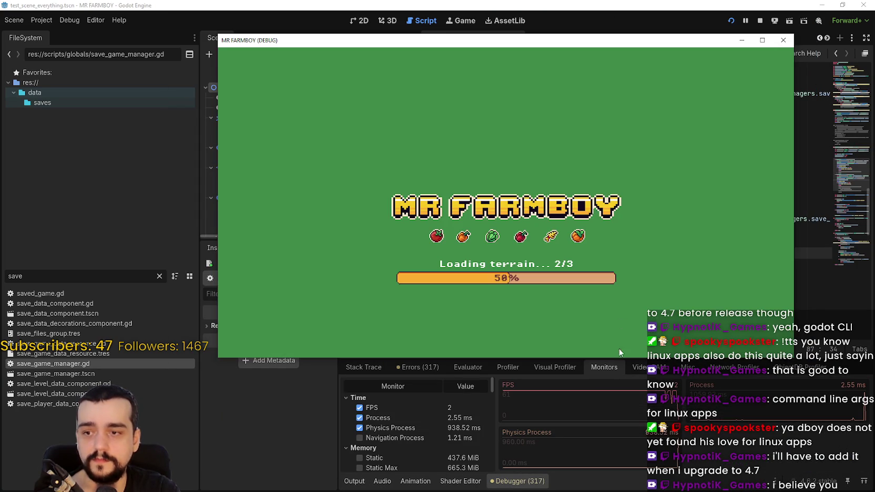
mouse_move(658, 41)
mouse_down()
mouse_move(670, 34)
mouse_move(630, 37)
mouse_up()
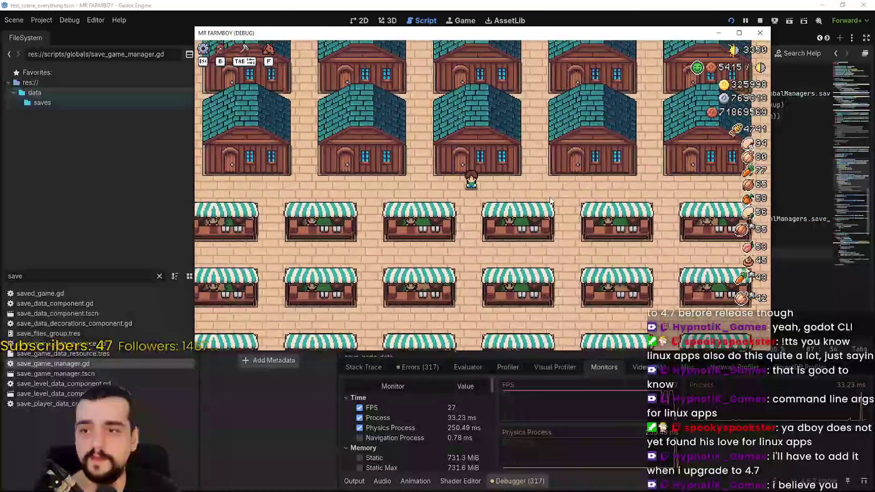
key(s)
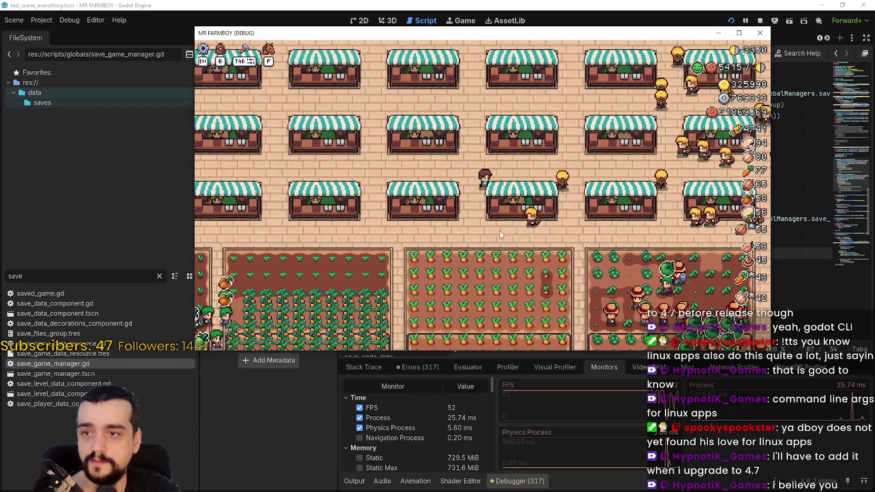
click(500, 231)
key(d)
key(s)
key(a)
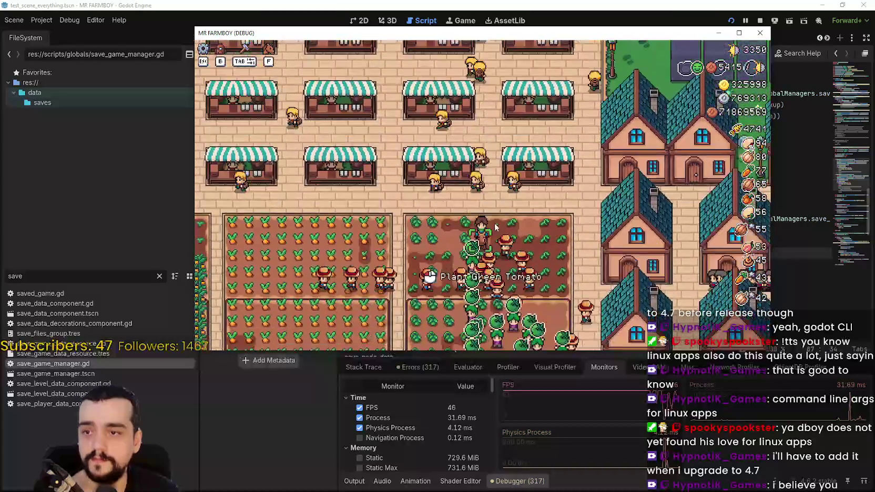
key(w)
key(a)
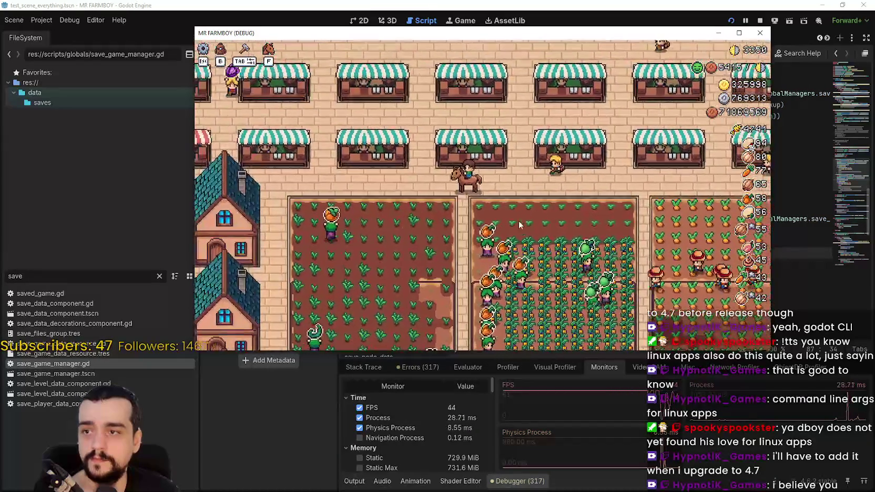
key(d)
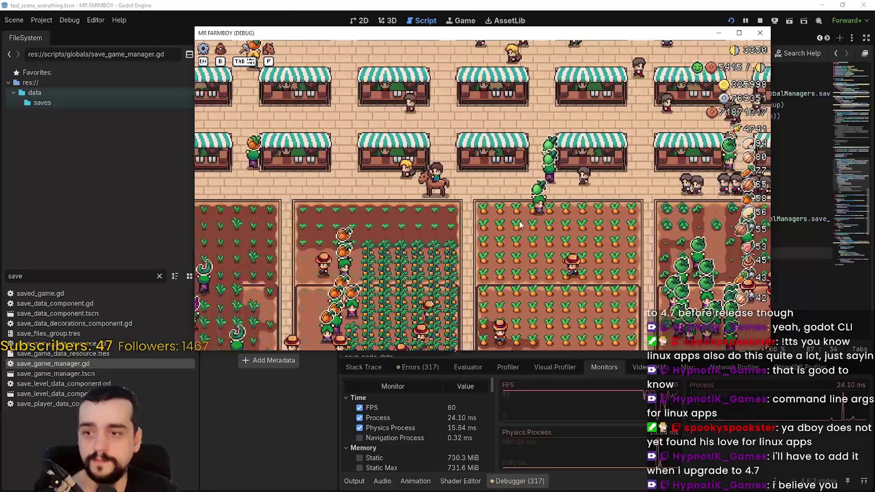
Zoom and pan the game camera over the park, houses, farm plots and market stalls
scroll(520, 226, down, 3)
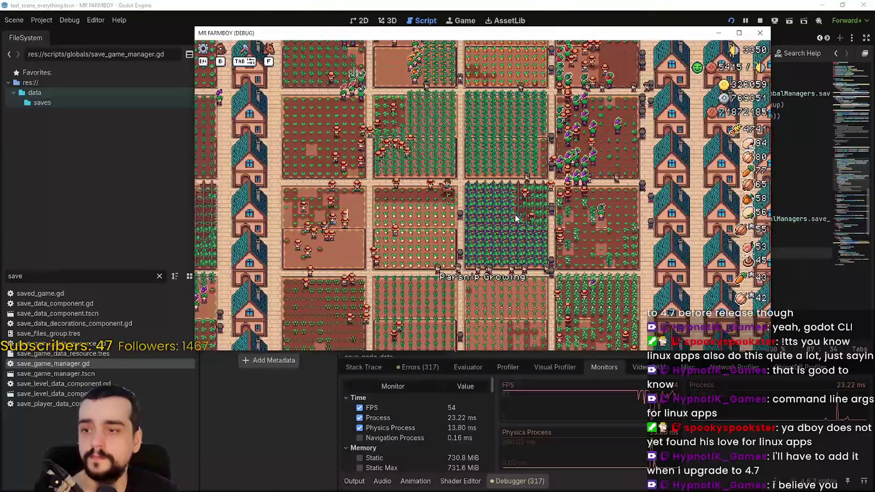
scroll(515, 218, down, 3)
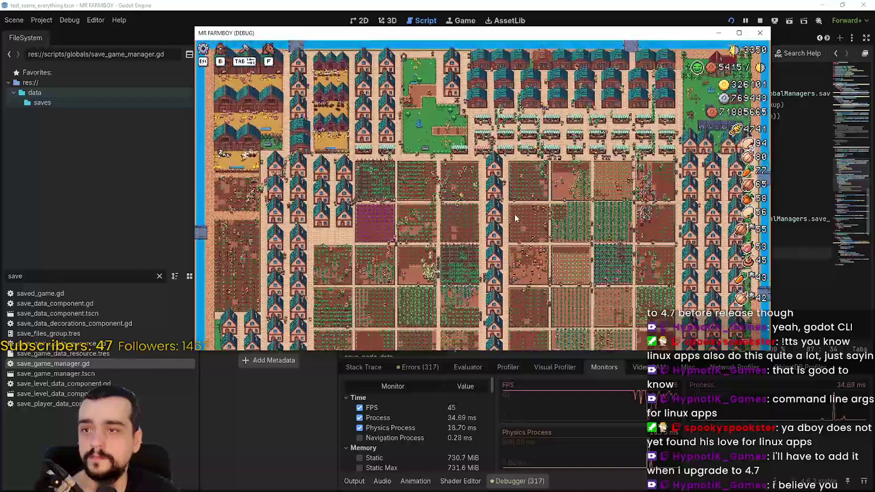
scroll(514, 215, up, 3)
scroll(513, 215, up, 3)
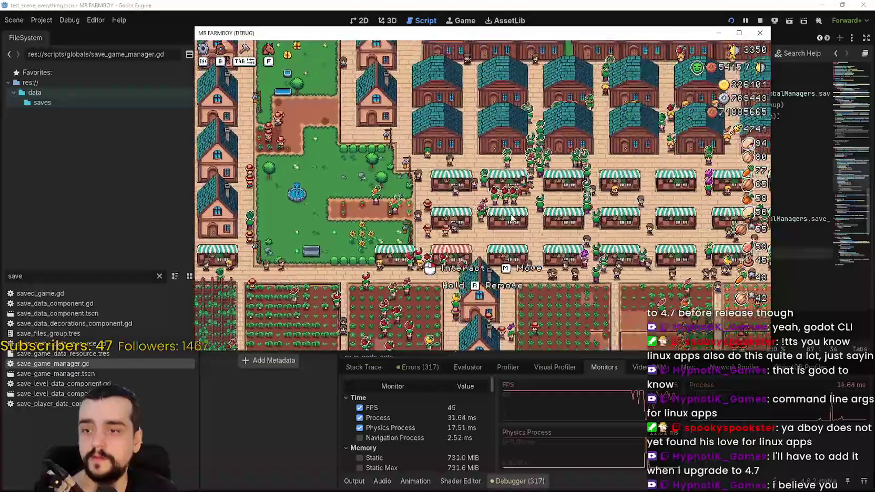
key(a)
key(s)
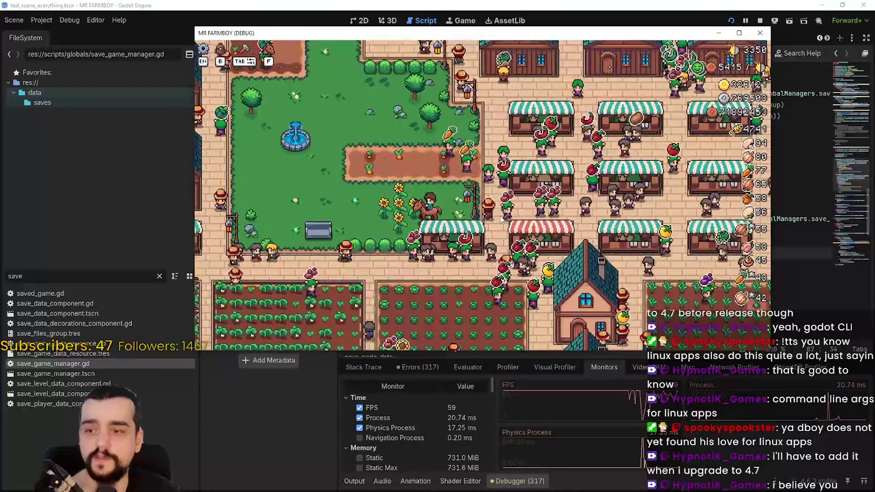
key(d)
key(s)
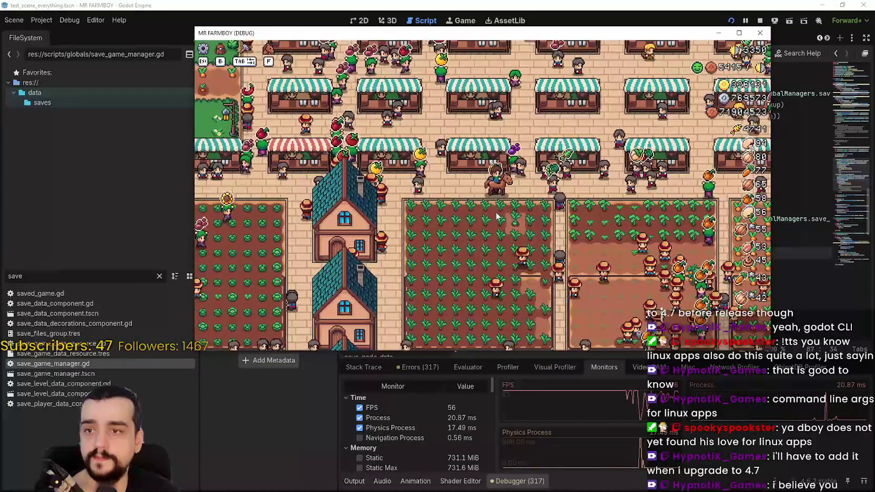
key(d)
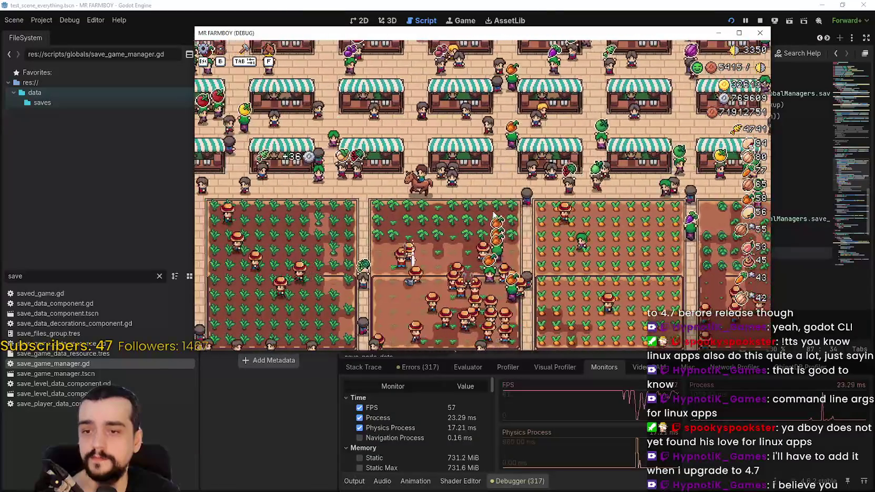
key(a)
scroll(492, 213, down, 2)
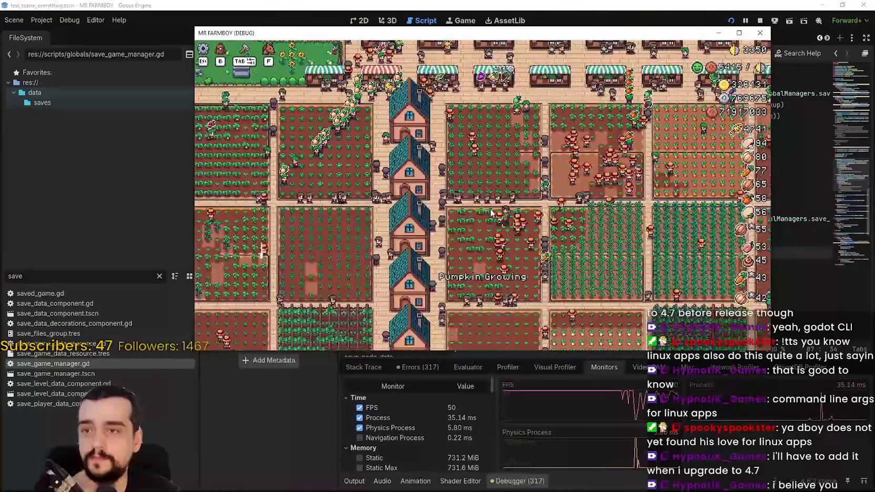
key(w)
key(a)
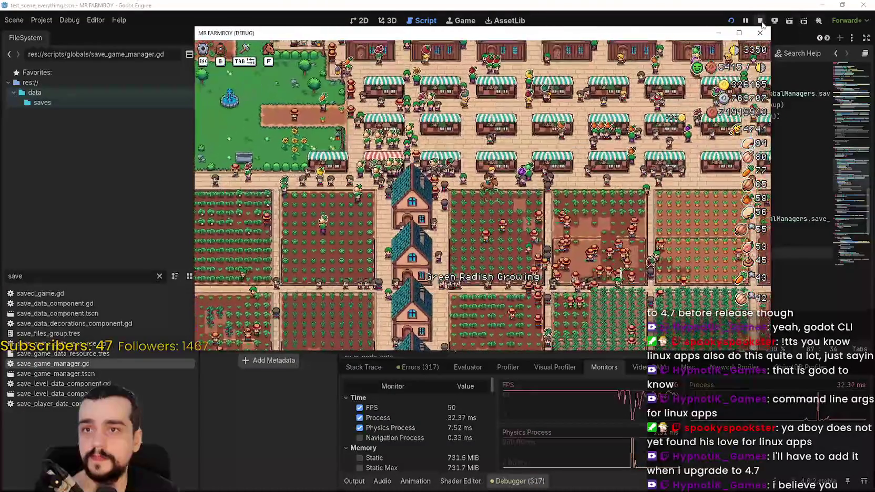
Stop the game, set Rendering > Driver Thread Model to Separate, and run the project again
click(760, 20)
click(35, 20)
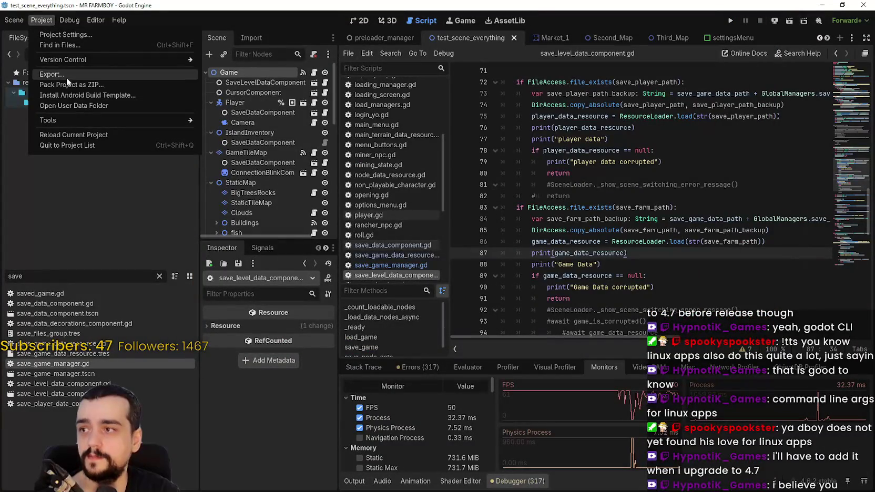
click(60, 34)
click(560, 121)
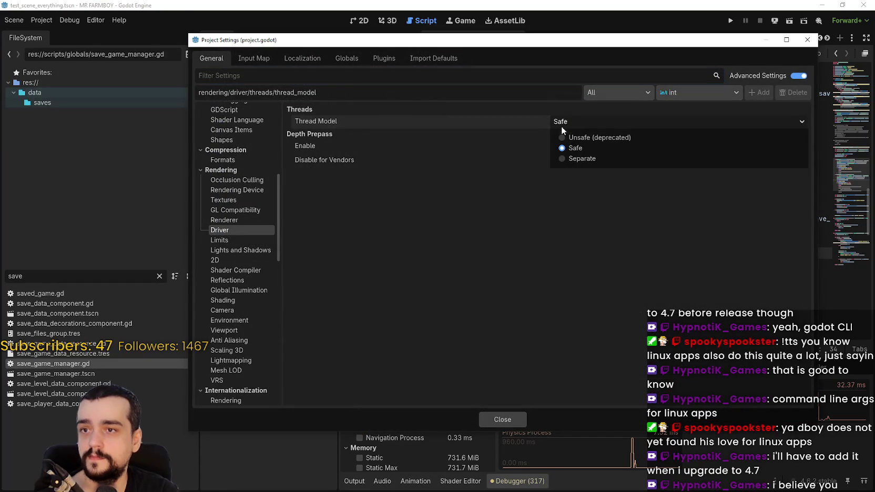
click(577, 158)
click(519, 413)
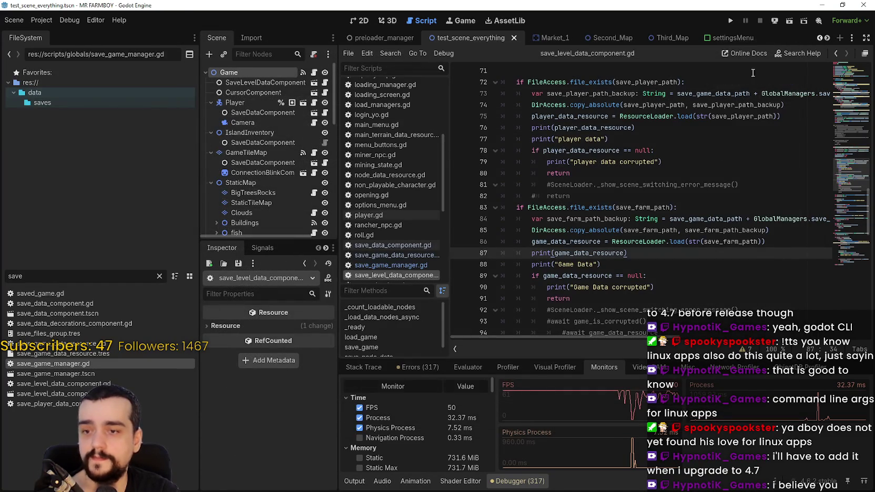
click(728, 24)
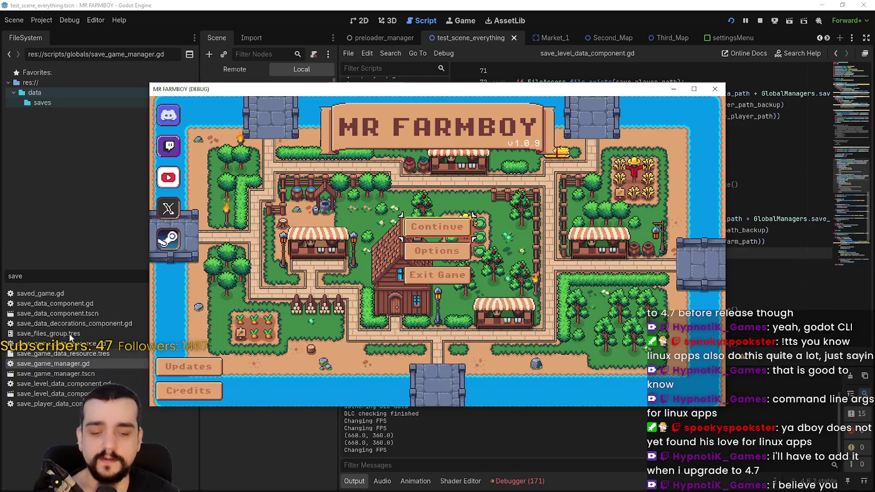
Continue from the title menu, load Save 2, and open the Debugger dock while it loads
mouse_move(290, 93)
mouse_down()
mouse_move(385, 35)
mouse_move(357, 43)
mouse_up()
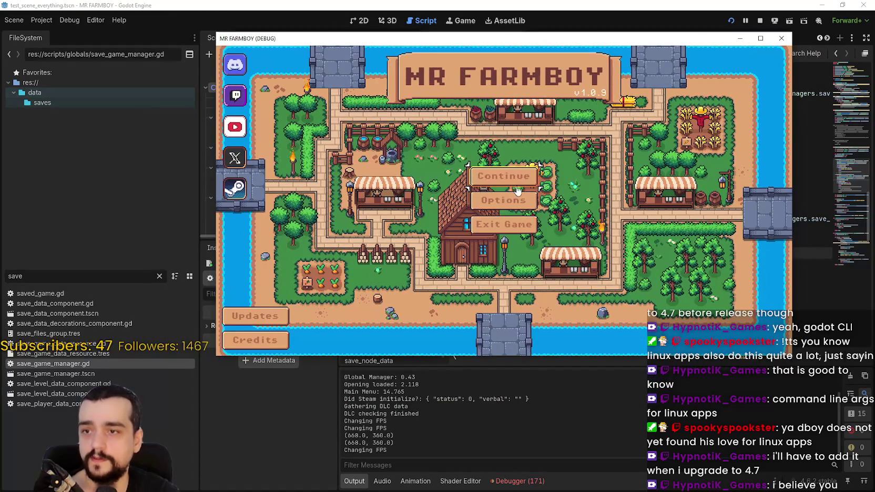
click(503, 176)
scroll(575, 206, down, 2)
scroll(526, 182, up, 1)
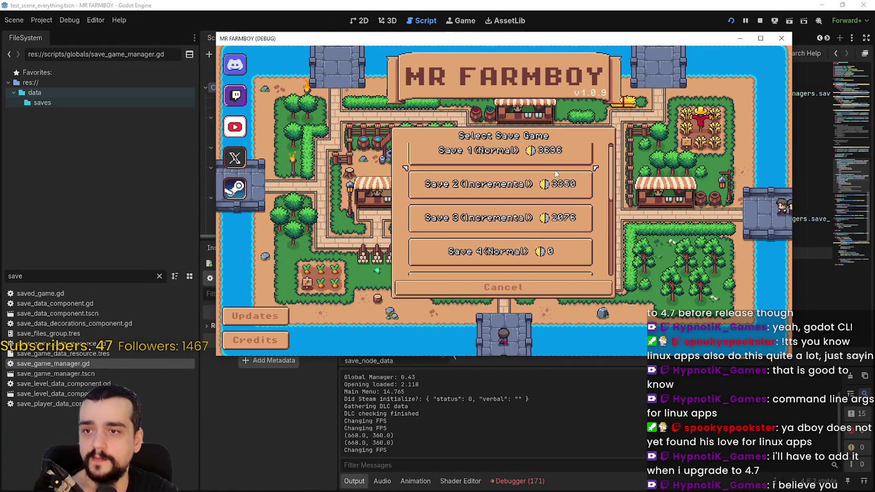
click(482, 181)
click(483, 184)
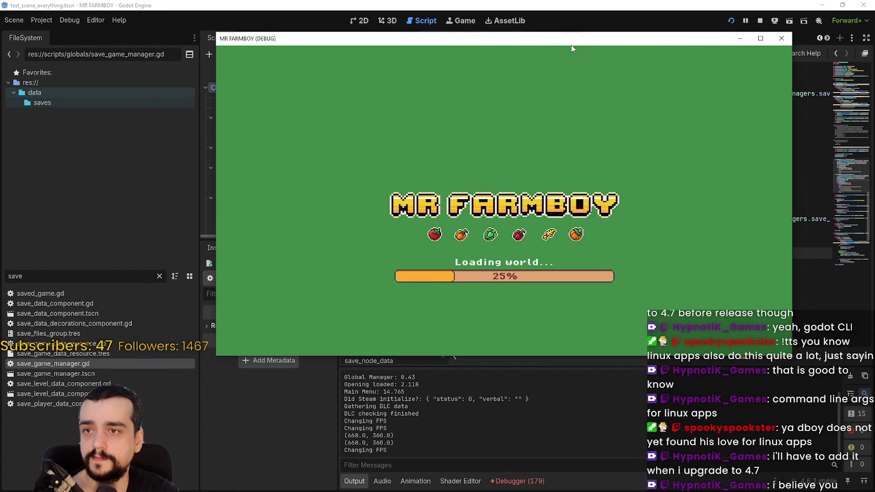
drag(572, 47, 579, 25)
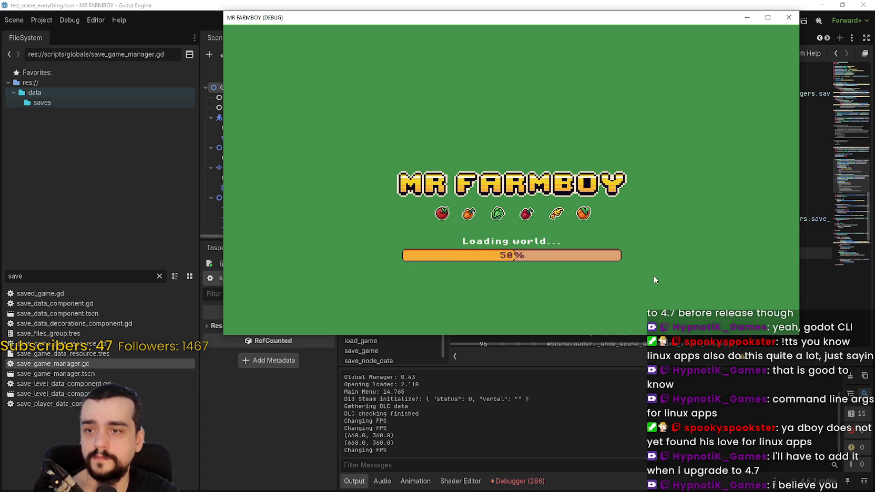
click(540, 482)
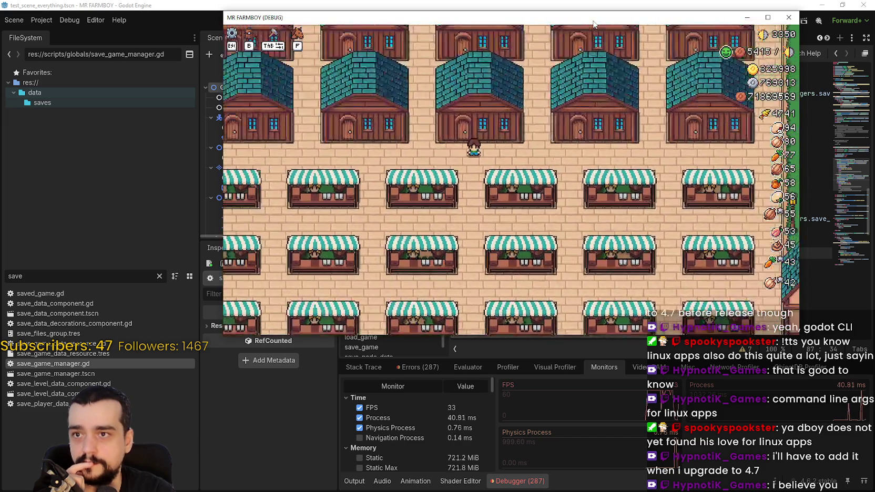
Ride the horse through the town, market and crop fields, then pause and open the Video options
key(s)
key(a)
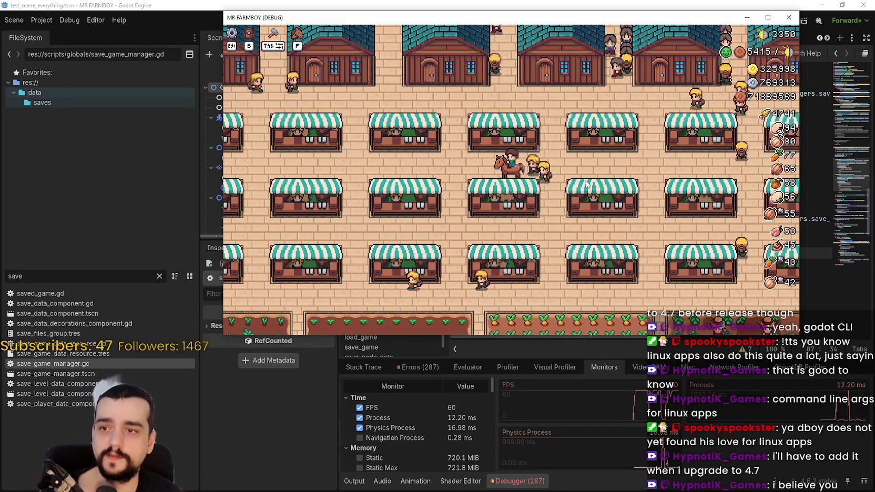
key(d)
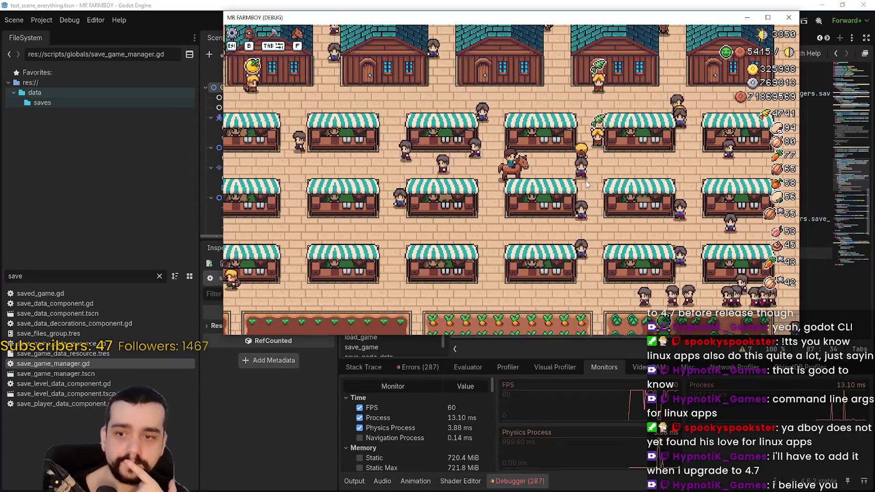
scroll(585, 173, down, 5)
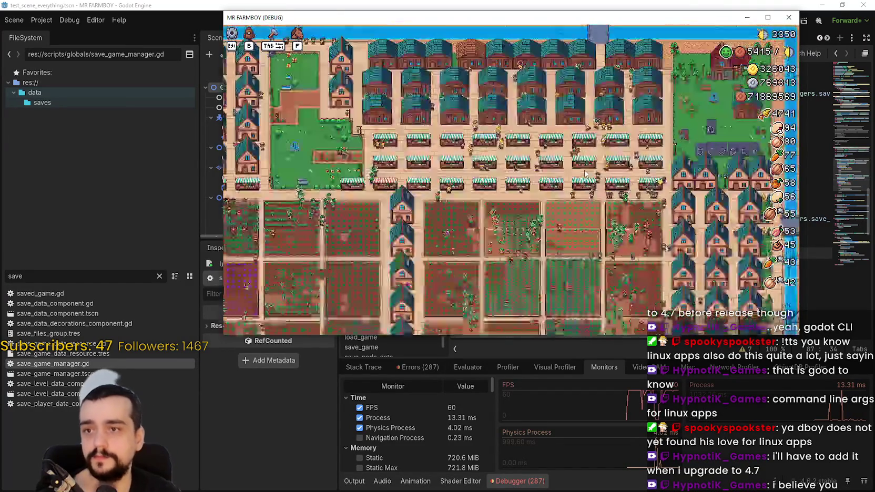
scroll(585, 173, up, 4)
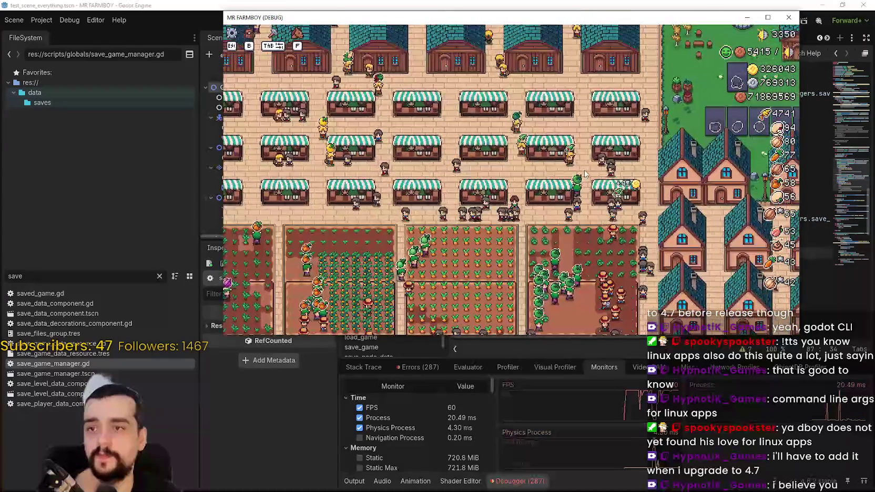
key(s)
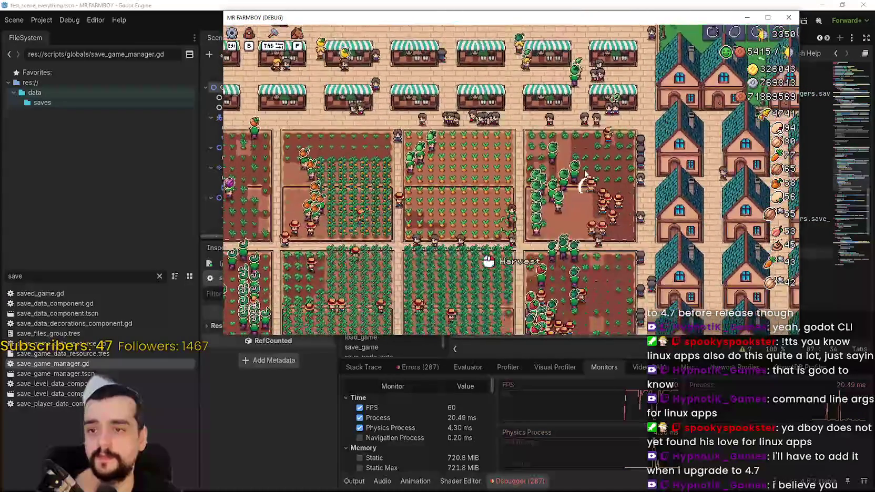
key(d)
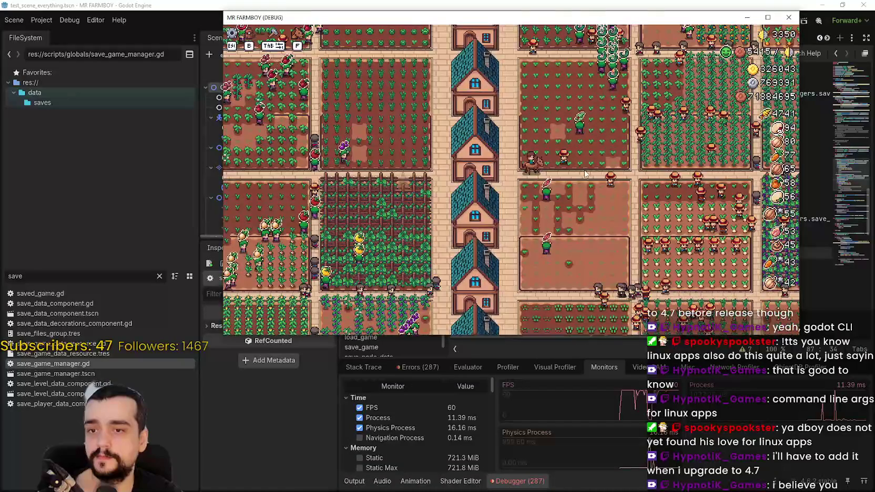
key(a)
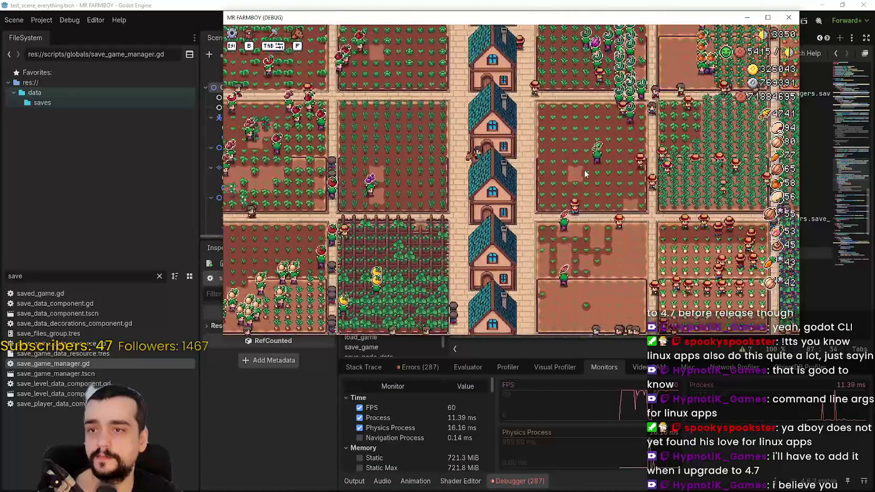
key(w)
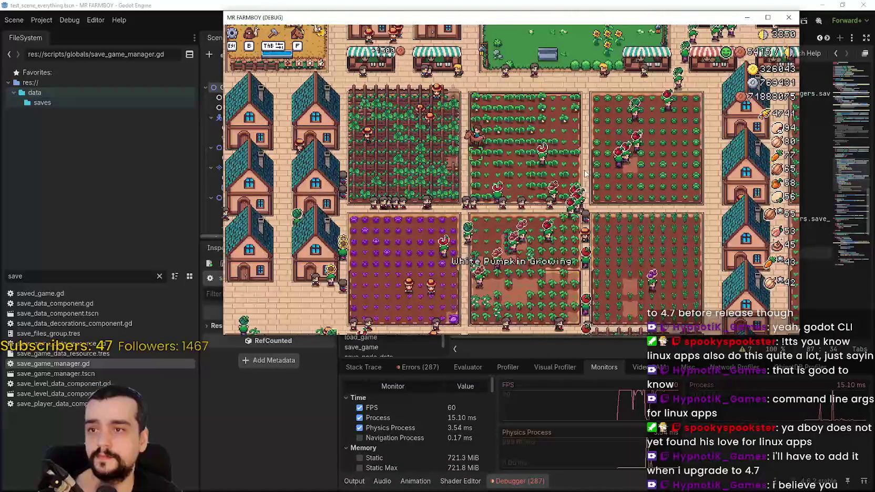
key(w)
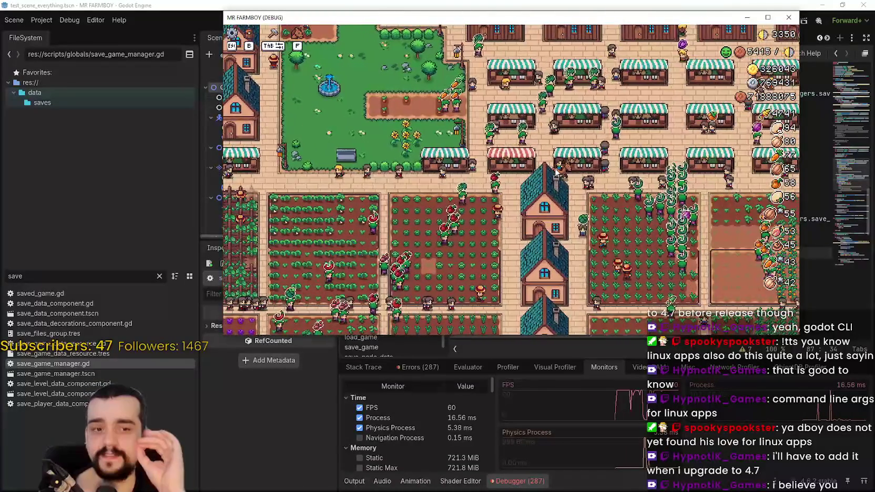
key(d)
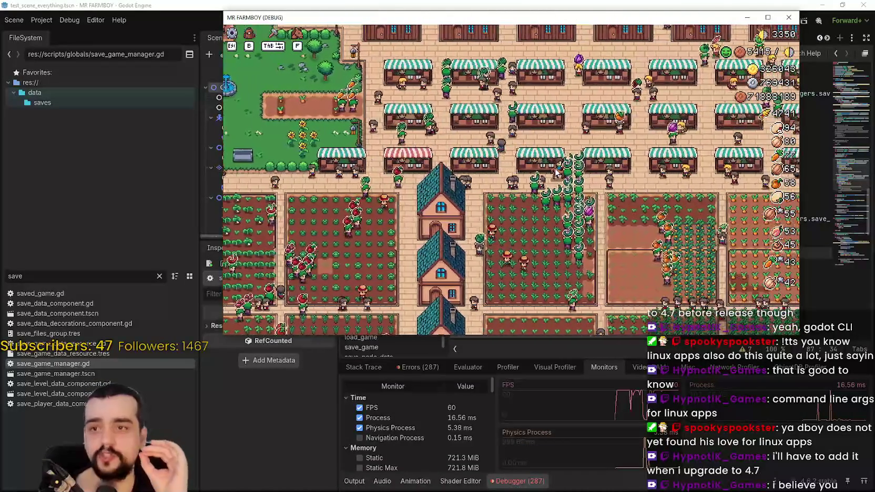
key(Escape)
click(530, 152)
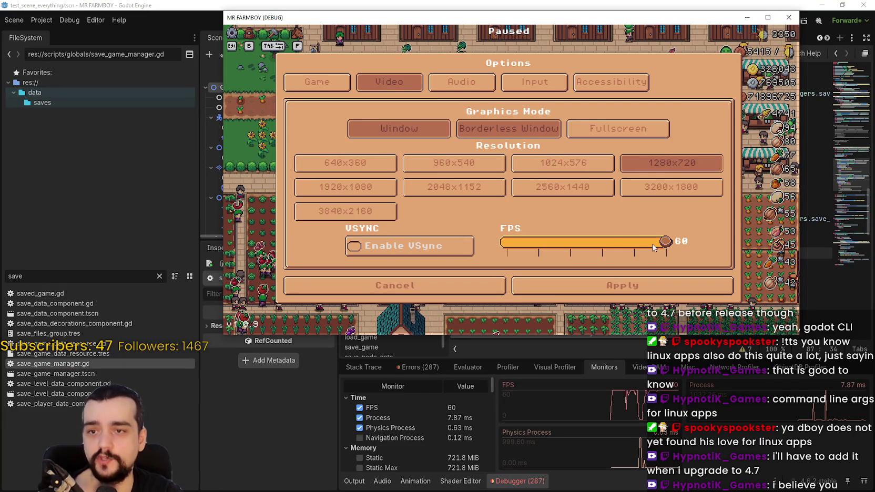
Apply the video settings, resume riding, and check Godot Engine's CPU usage in Task Manager
click(547, 292)
key(Escape)
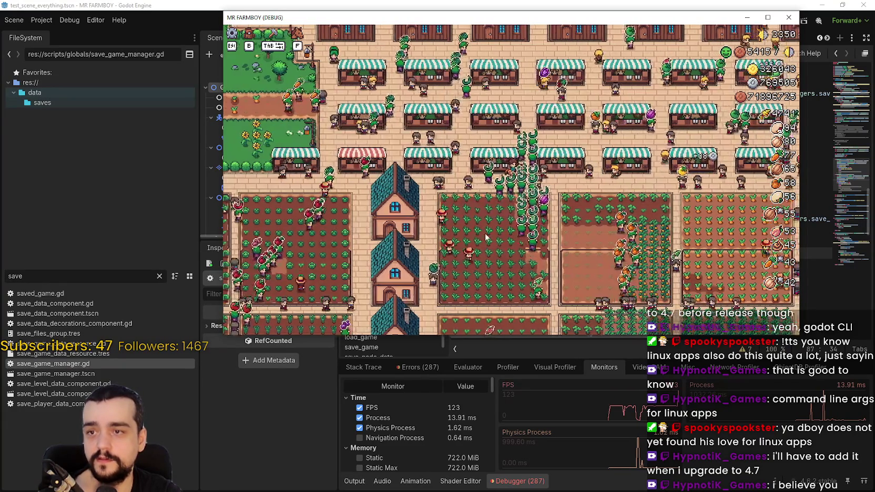
key(d)
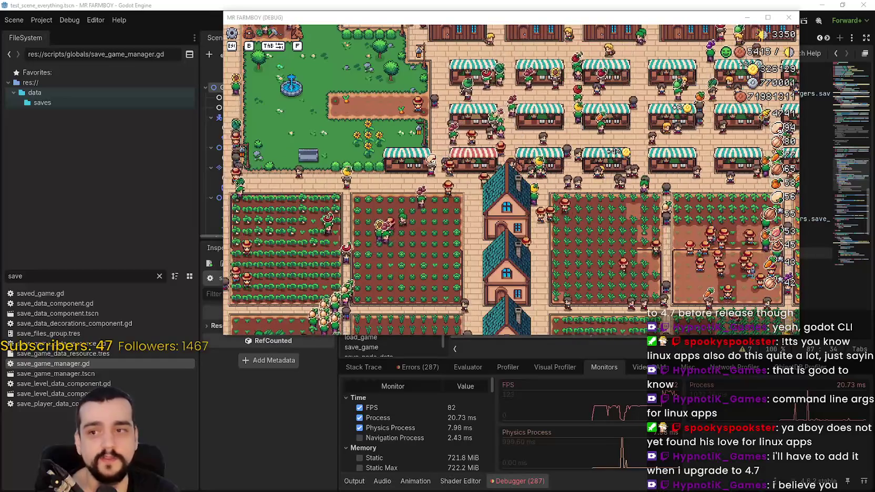
key(ctrl+shift+Escape)
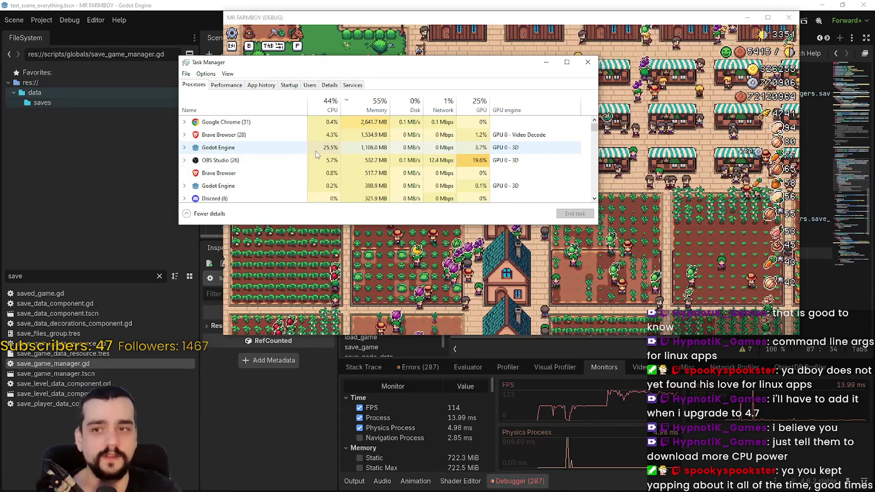
Enable VSync in MR FARMBOY's video options, apply it, and resume play
key(alt+Tab)
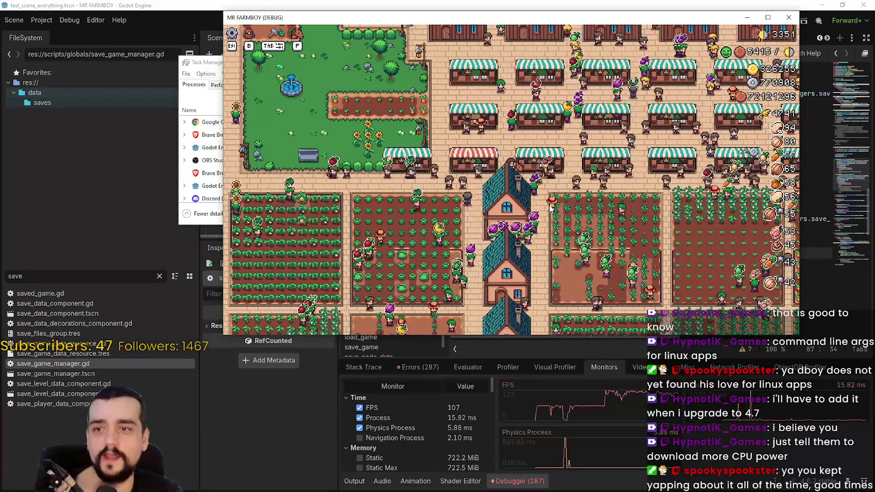
scroll(552, 211, down, 3)
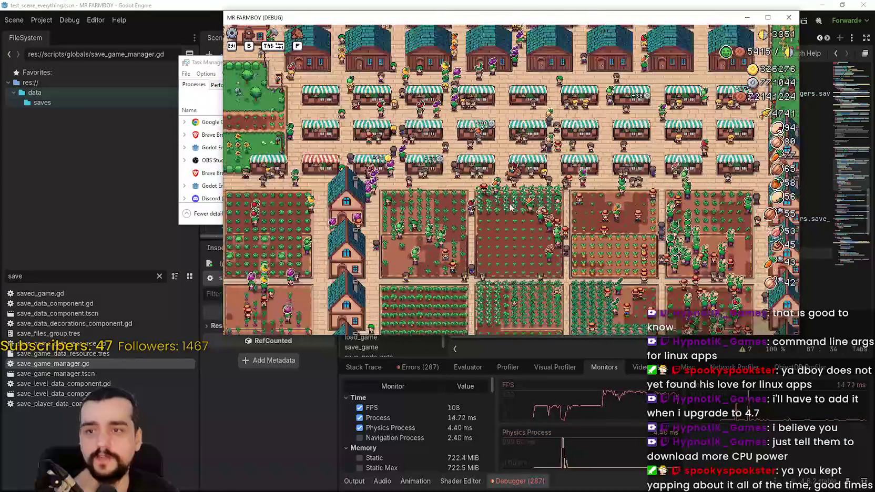
scroll(510, 184, up, 3)
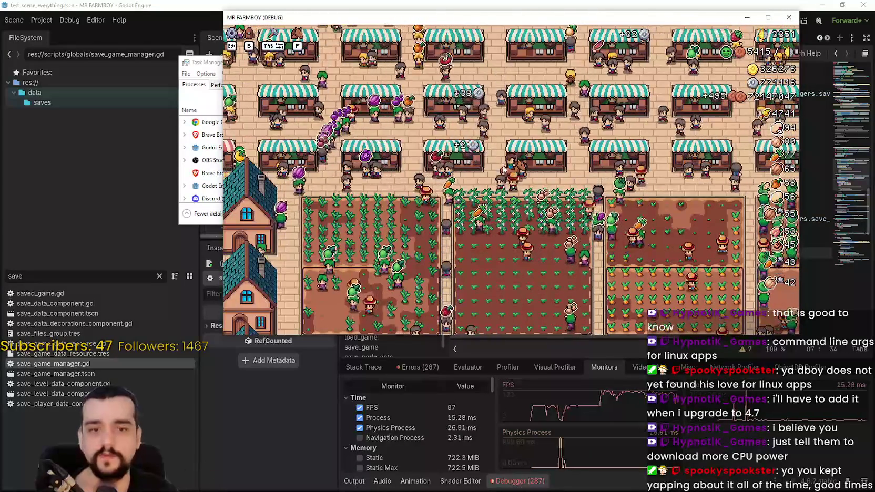
key(Escape)
click(526, 167)
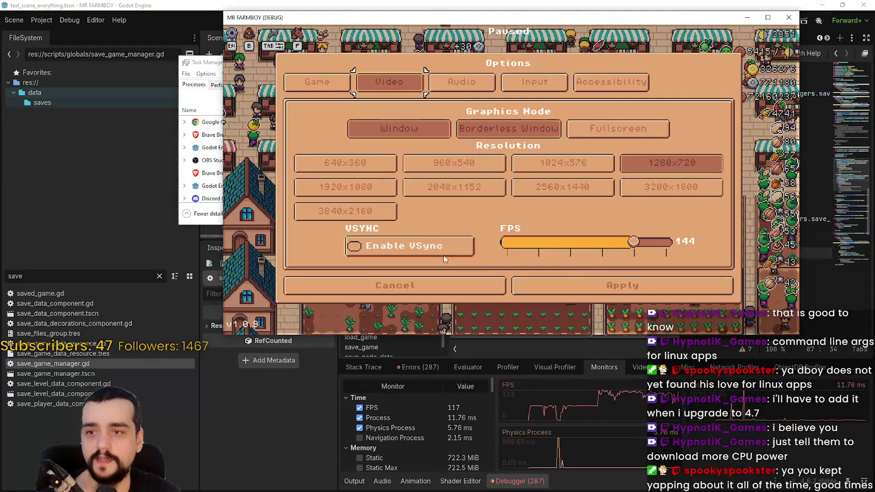
click(650, 290)
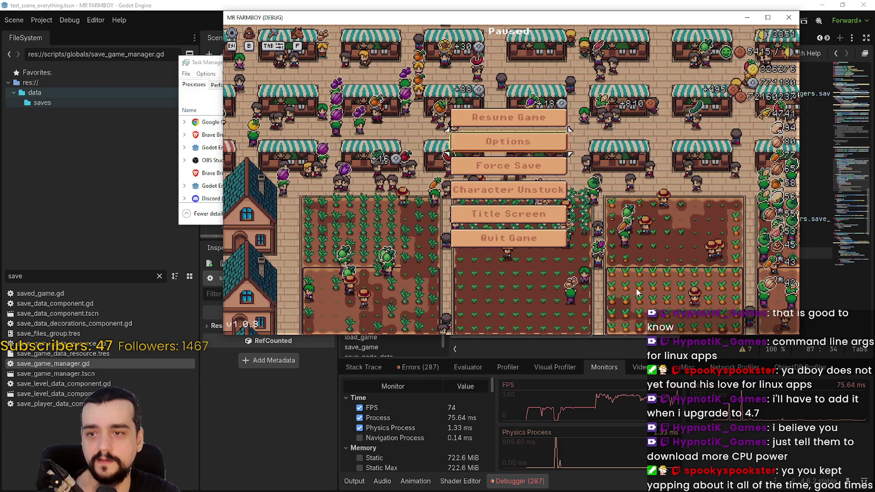
click(494, 121)
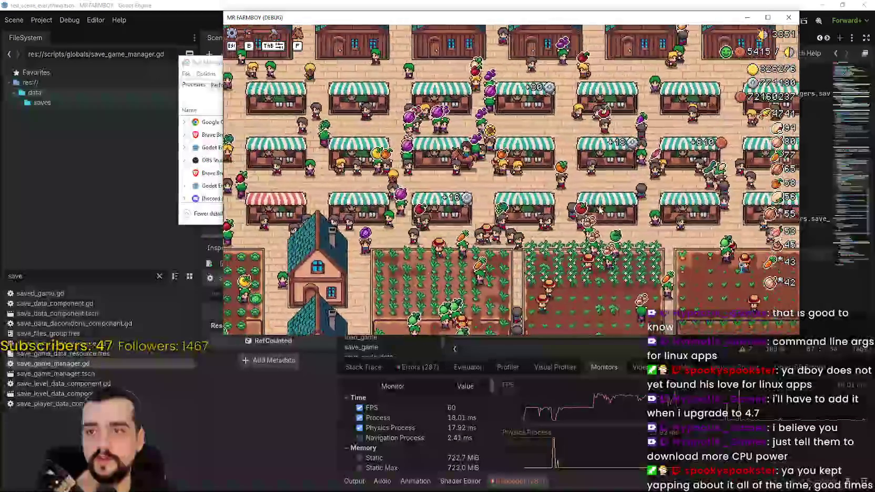
Compare CPU usage in Task Manager, then return to the game and pause it
key(alt+Tab)
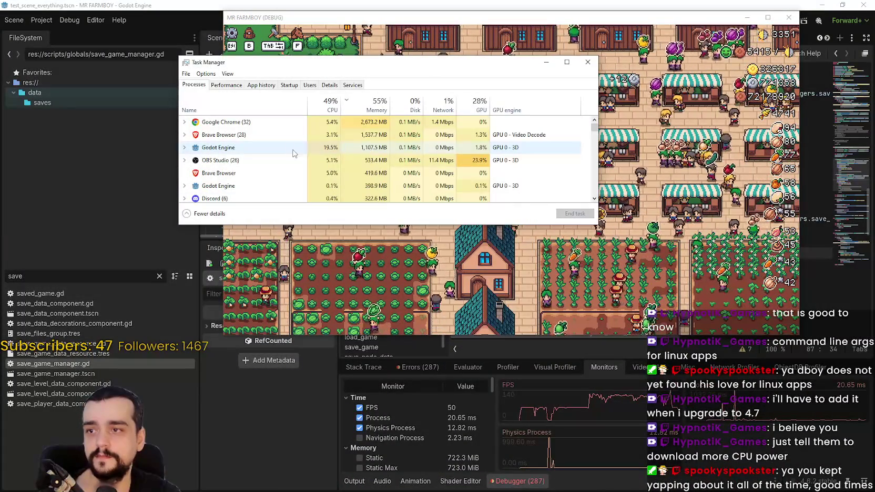
click(690, 227)
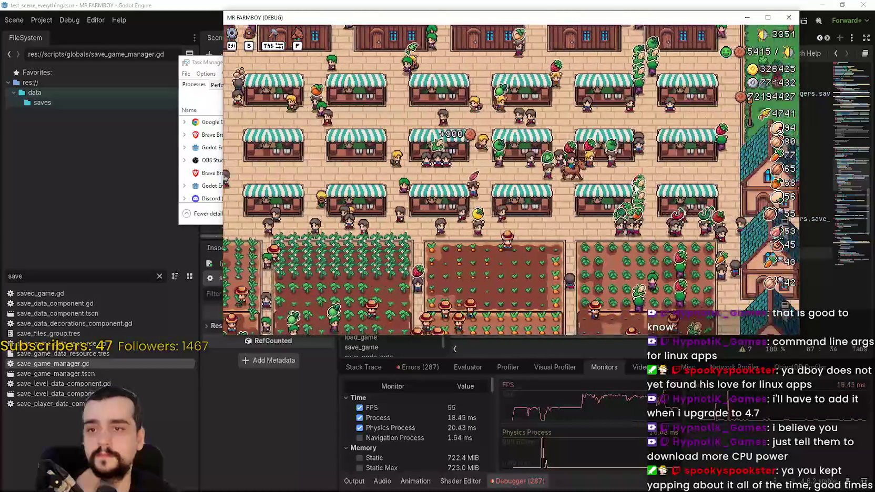
key(Escape)
Set the game's video mode to Fullscreen, apply it, and resume the game
click(524, 152)
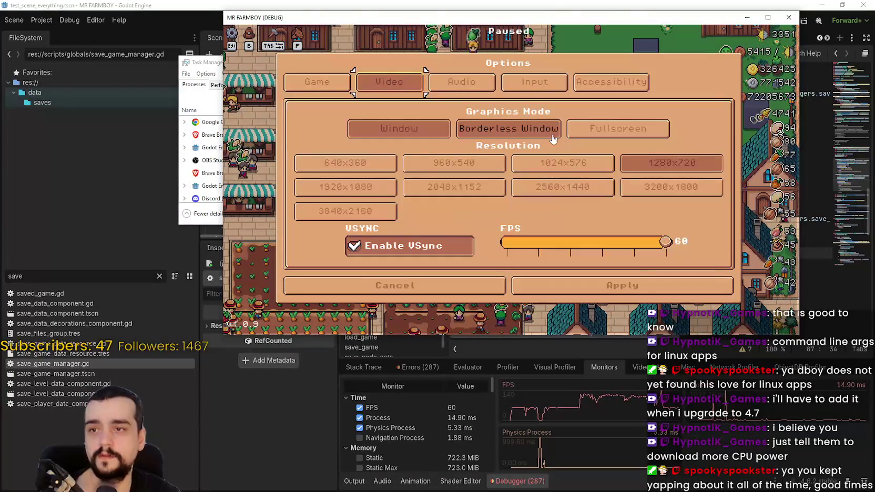
click(593, 130)
click(602, 412)
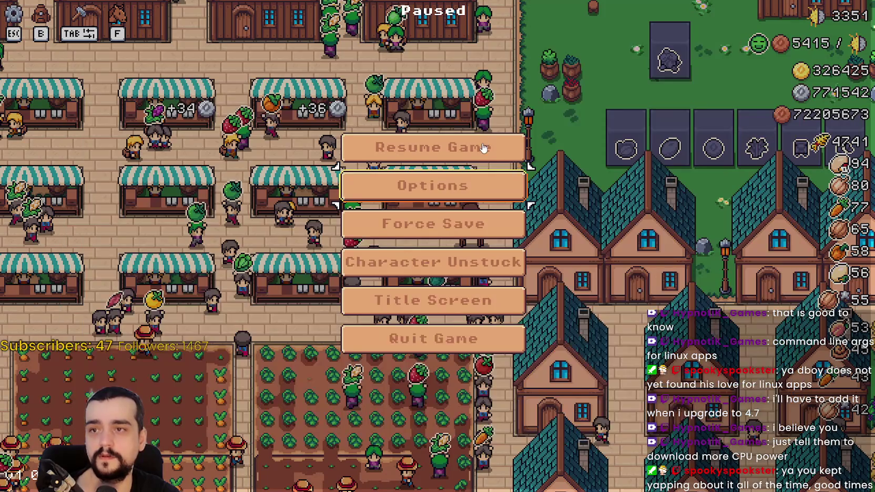
click(479, 149)
Zoom the view and ride down and right across the farm
scroll(567, 290, down, 3)
scroll(567, 291, up, 5)
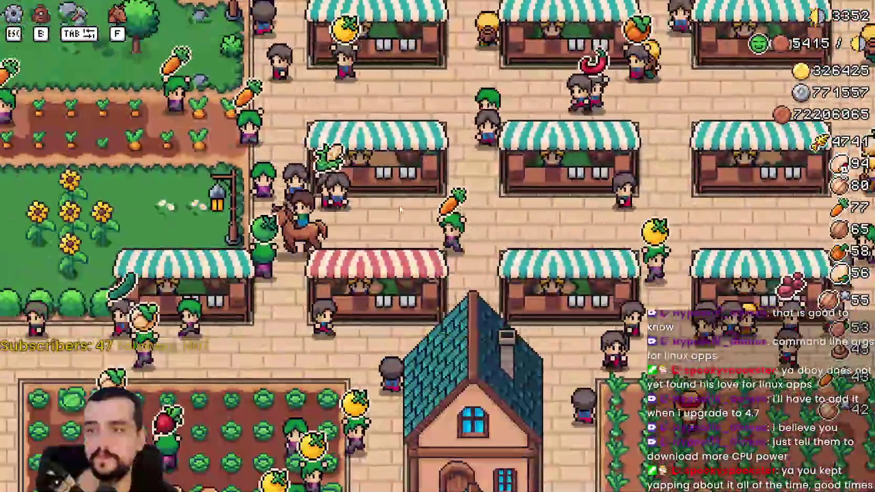
scroll(402, 298, down, 3)
key(s)
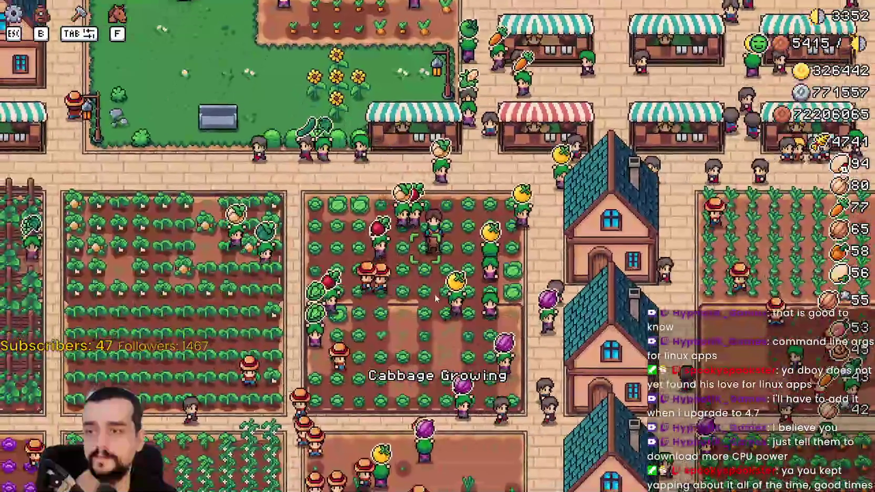
key(d)
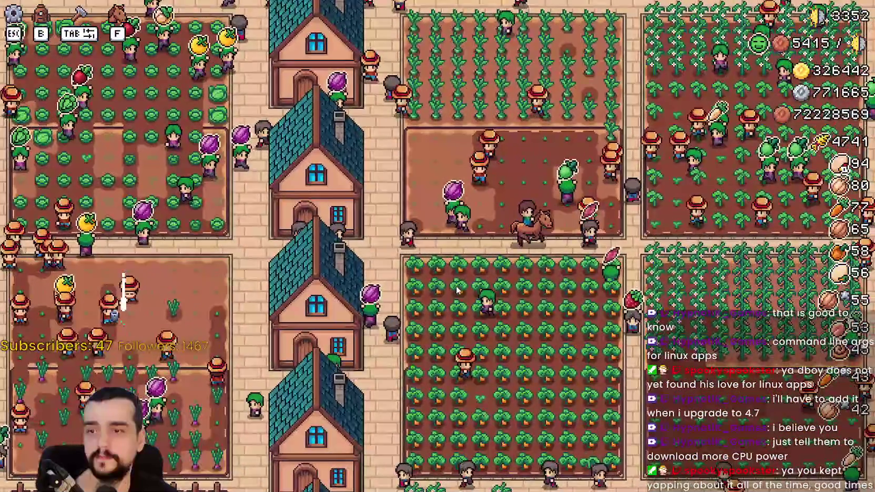
key(d)
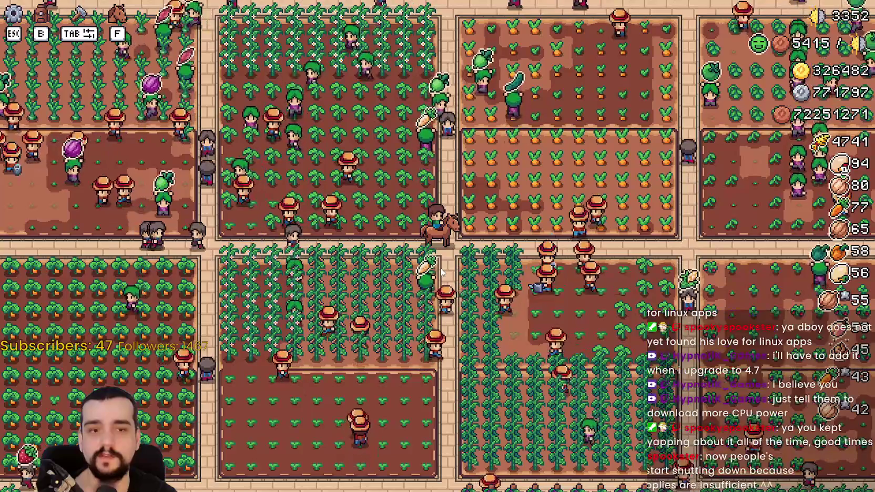
Ride up through the market past the fountain, around the houses, and back to the stalls
key(w)
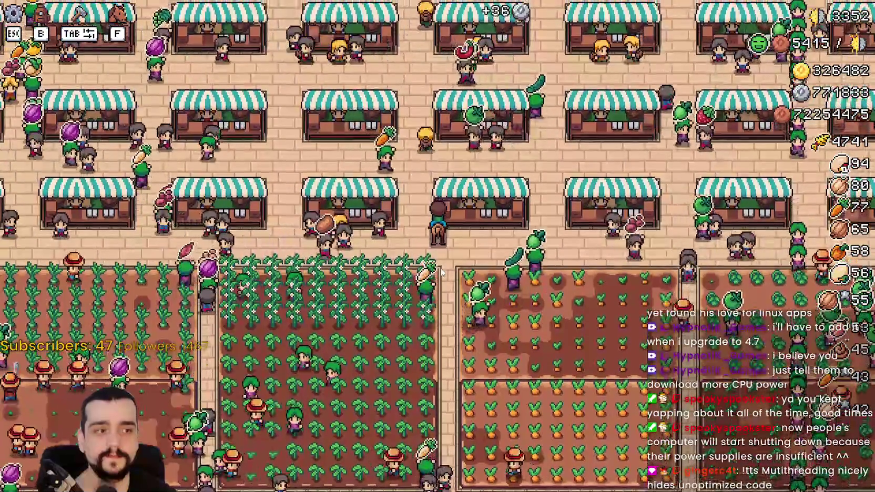
key(w)
key(d)
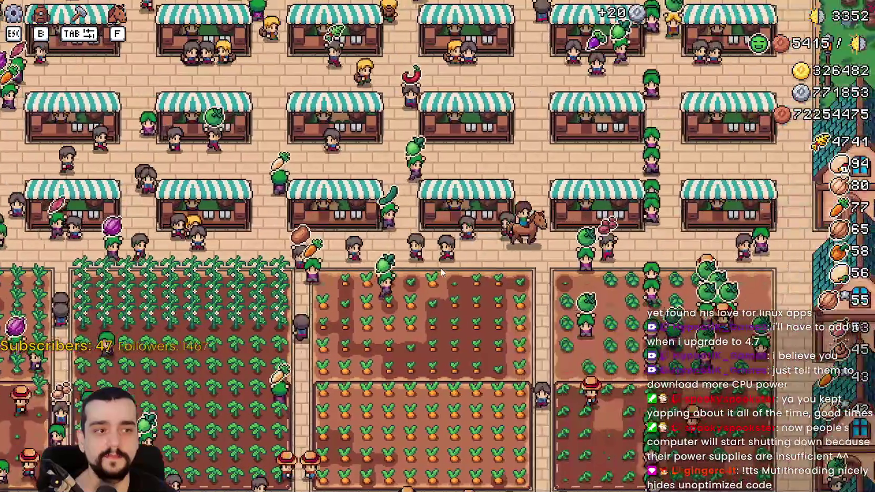
scroll(440, 268, down, 3)
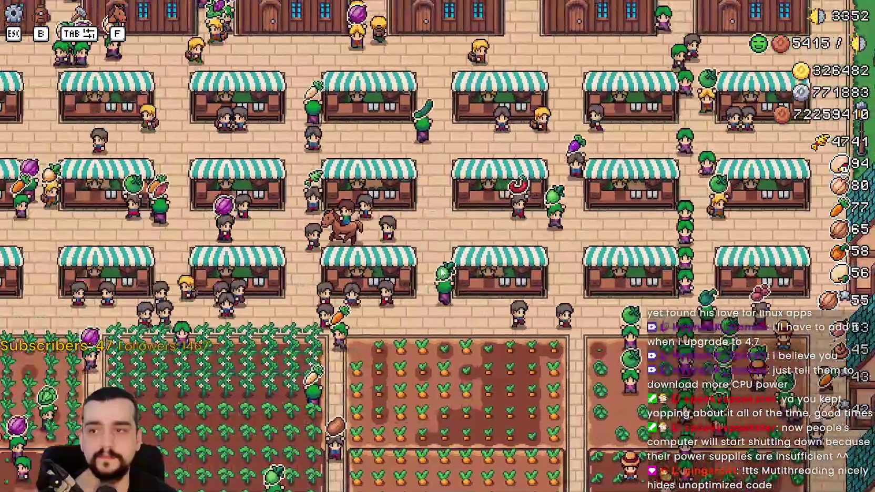
scroll(440, 268, up, 3)
key(a)
key(w)
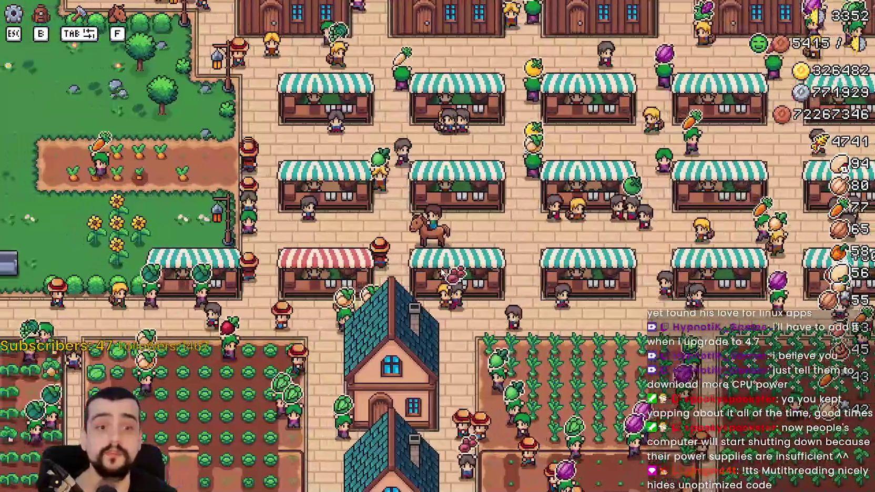
key(w)
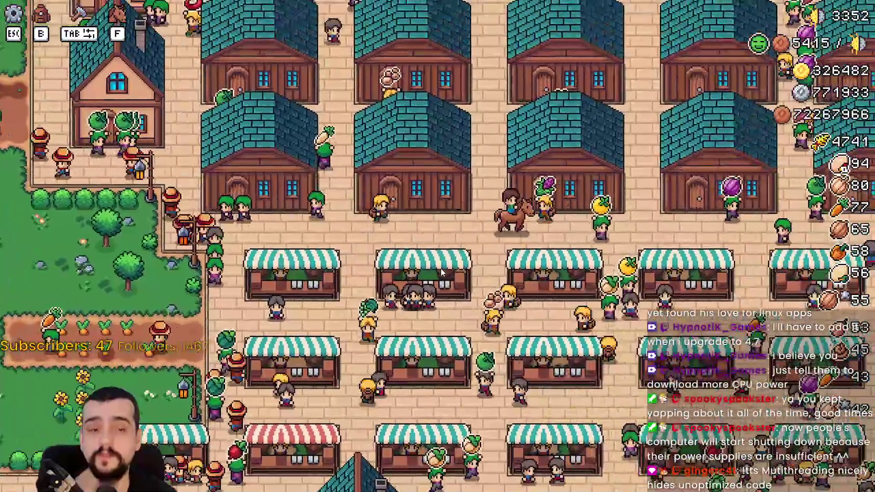
key(a)
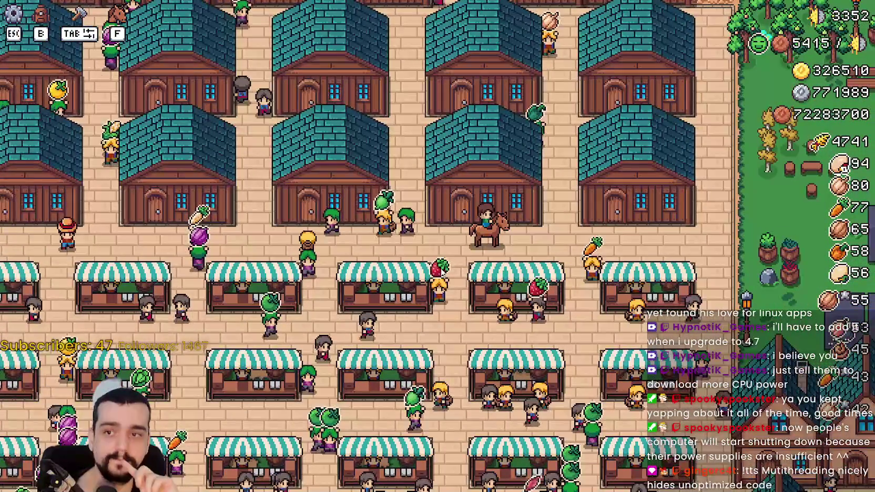
key(d)
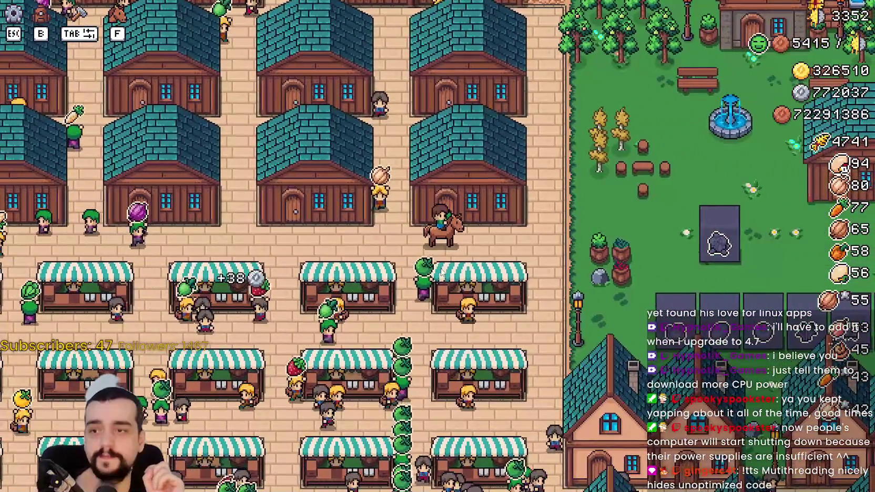
key(w)
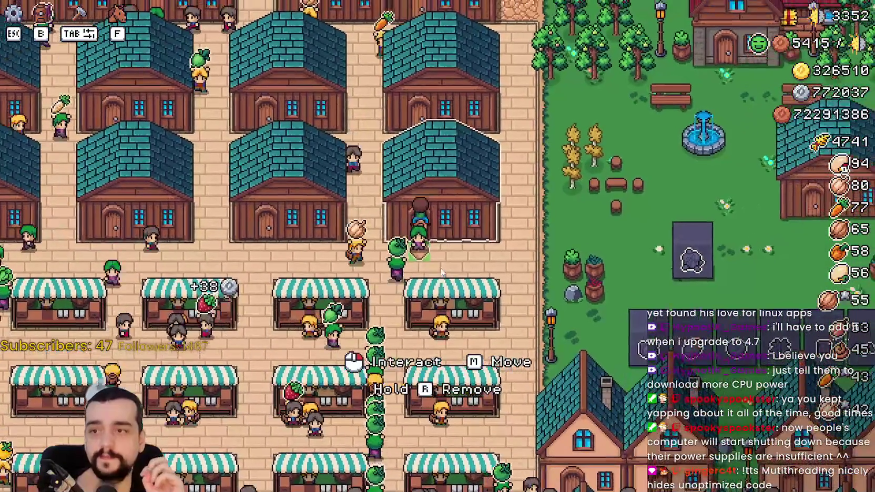
key(a)
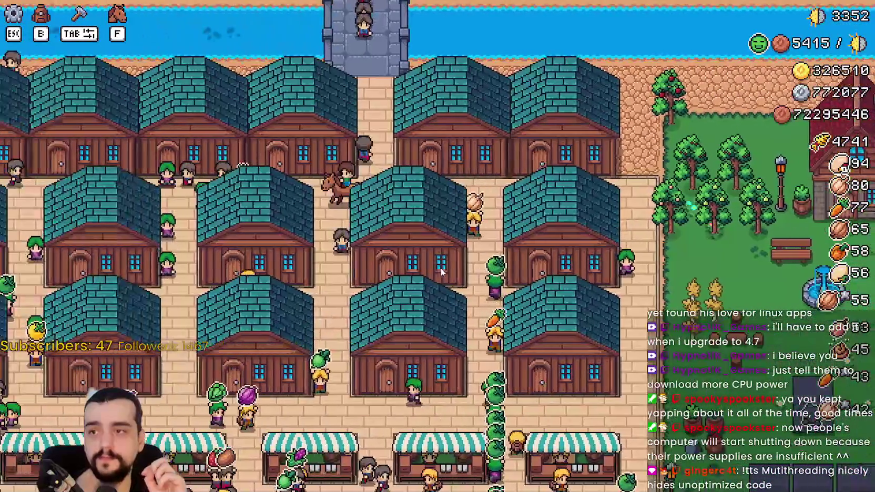
key(s)
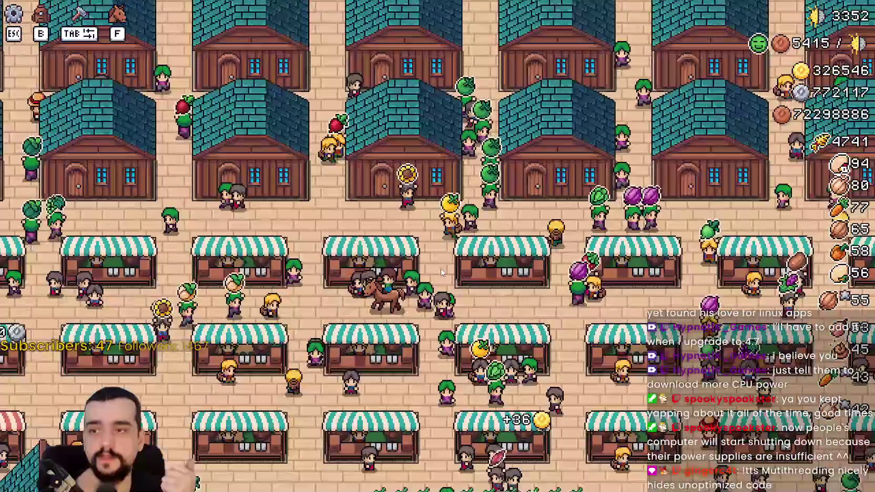
Ride through the fountain park, then east across the market and south to the crop fields
key(a)
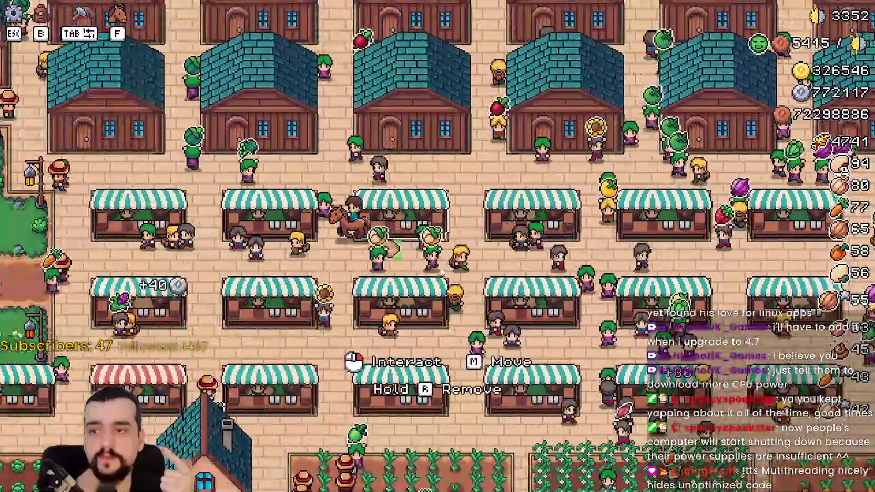
key(w)
key(d)
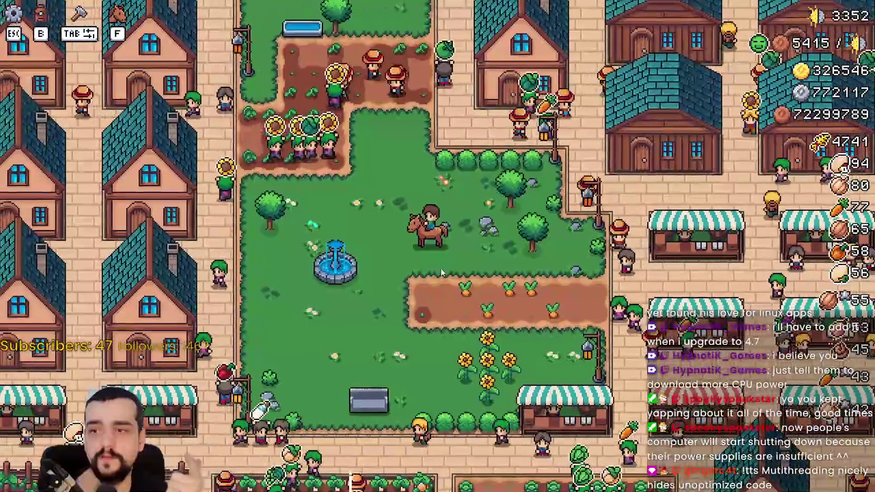
key(d)
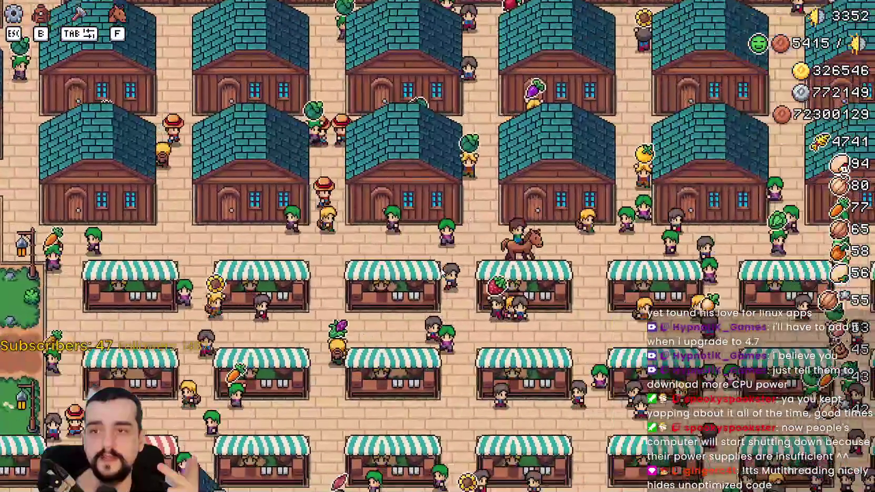
key(d)
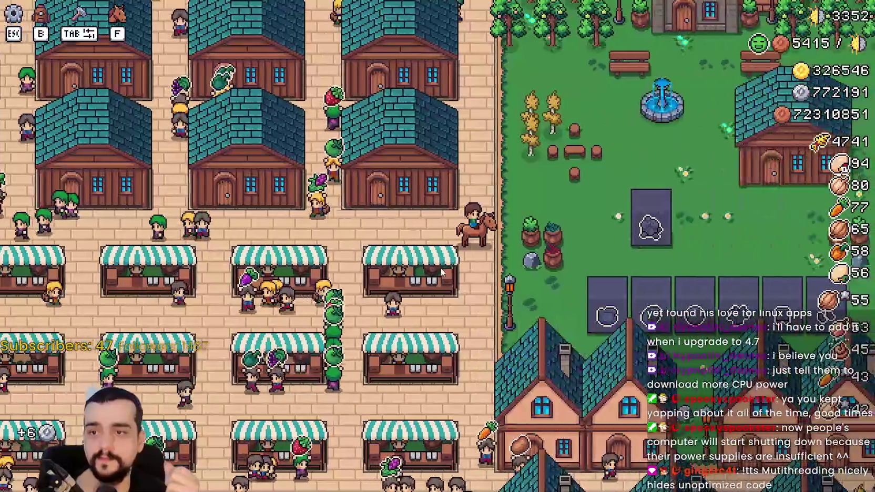
key(s)
key(d)
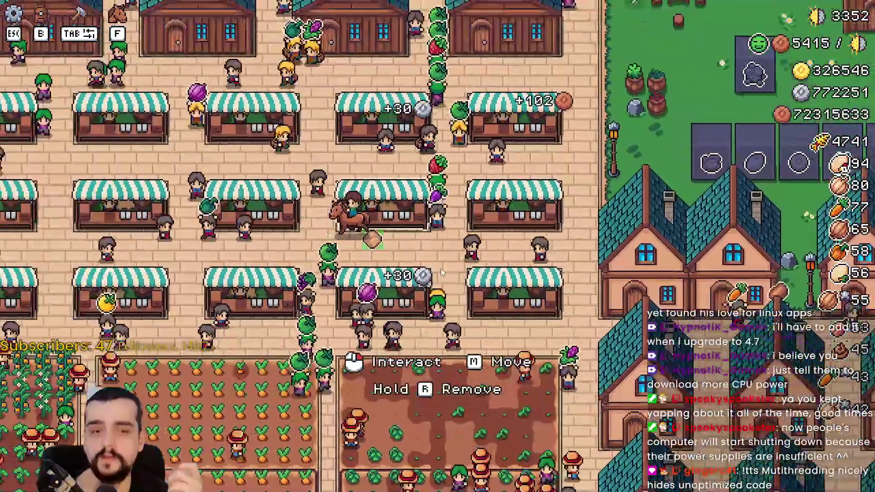
key(a)
key(w)
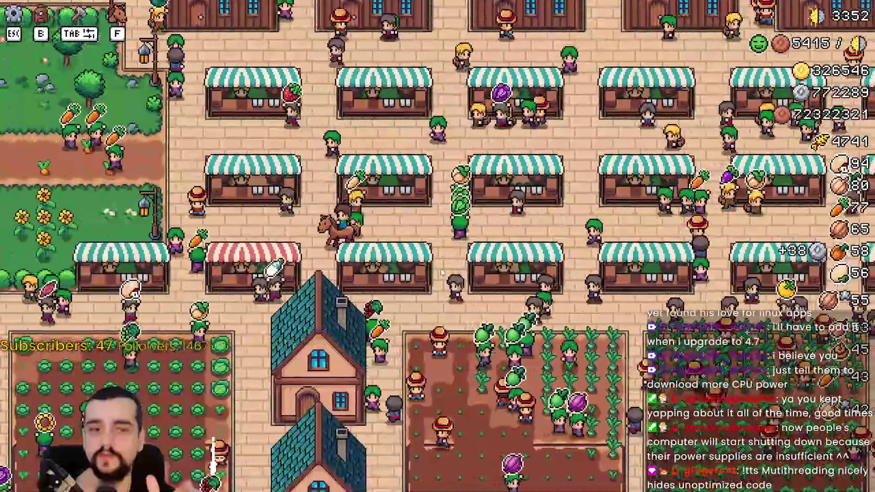
key(d)
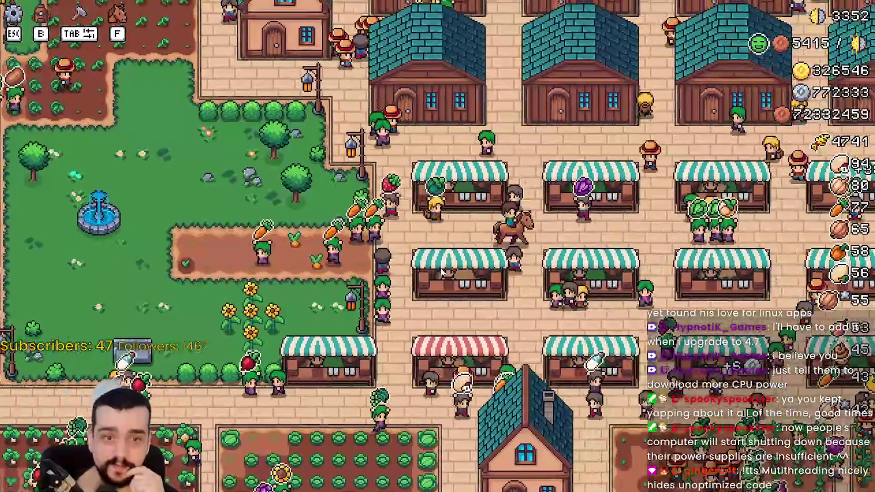
key(d)
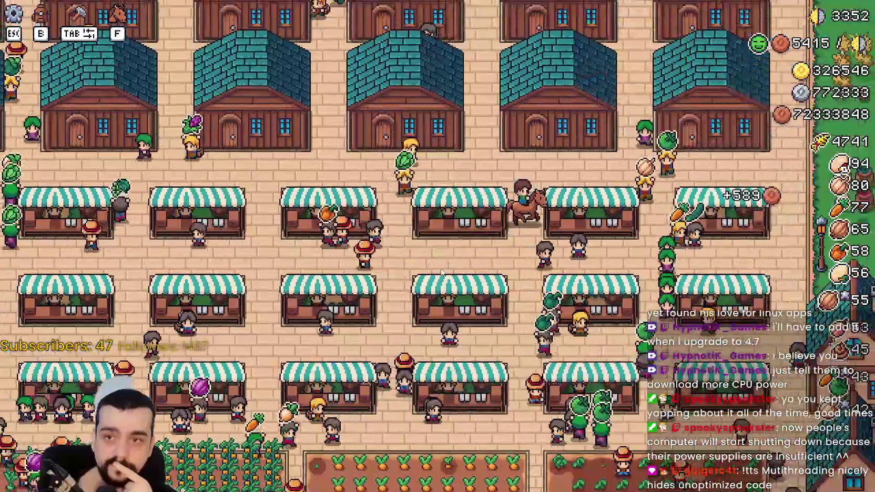
key(s)
scroll(441, 272, down, 3)
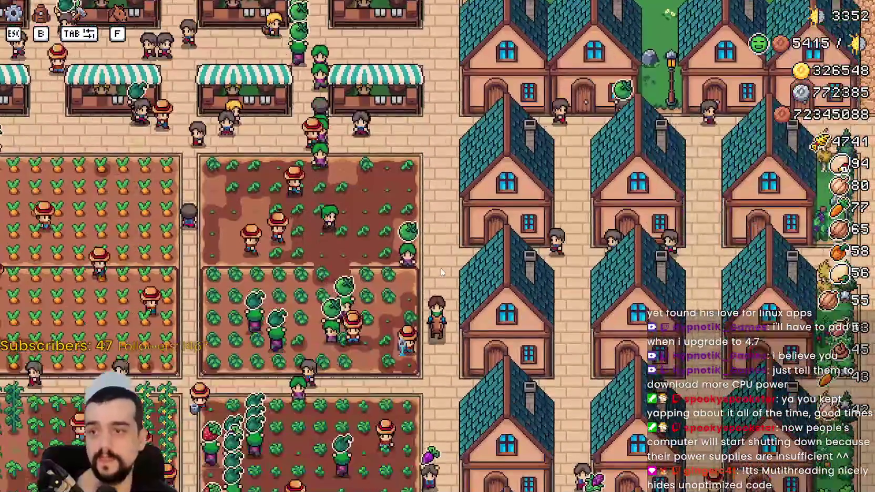
Ride west along the crop fields past the purple cabbage toward the barns
scroll(439, 273, up, 3)
key(a)
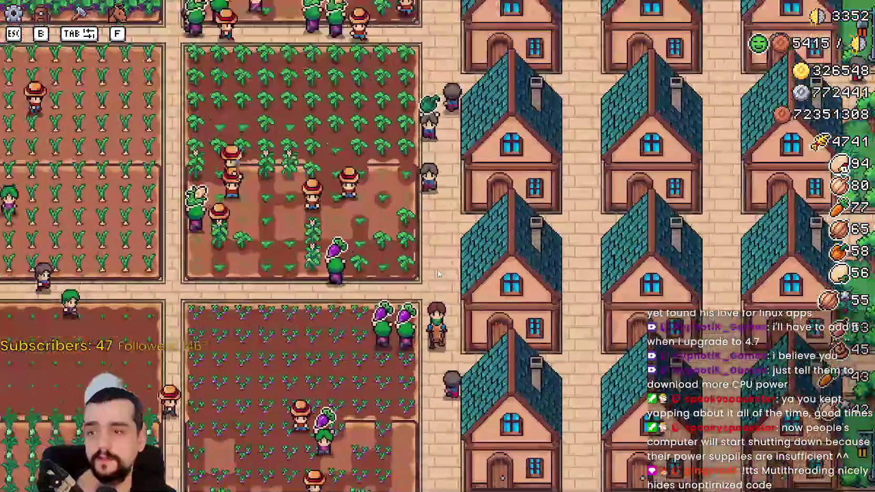
scroll(330, 178, down, 3)
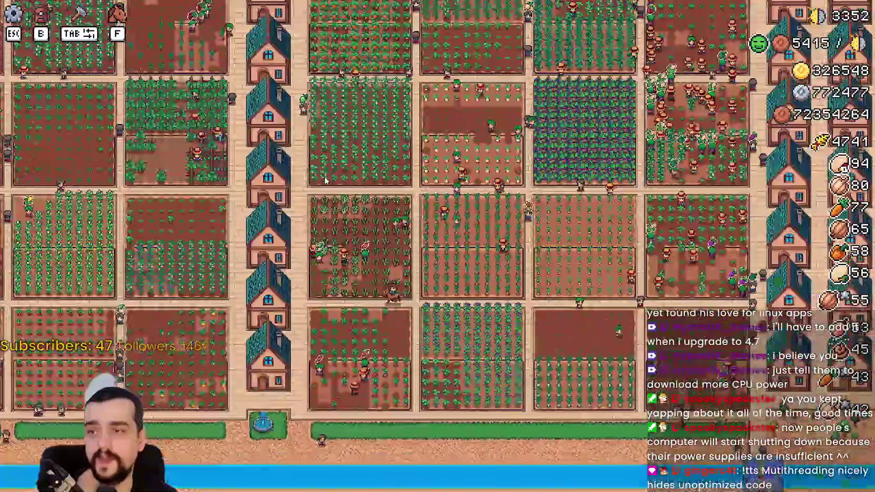
scroll(326, 178, up, 3)
key(a)
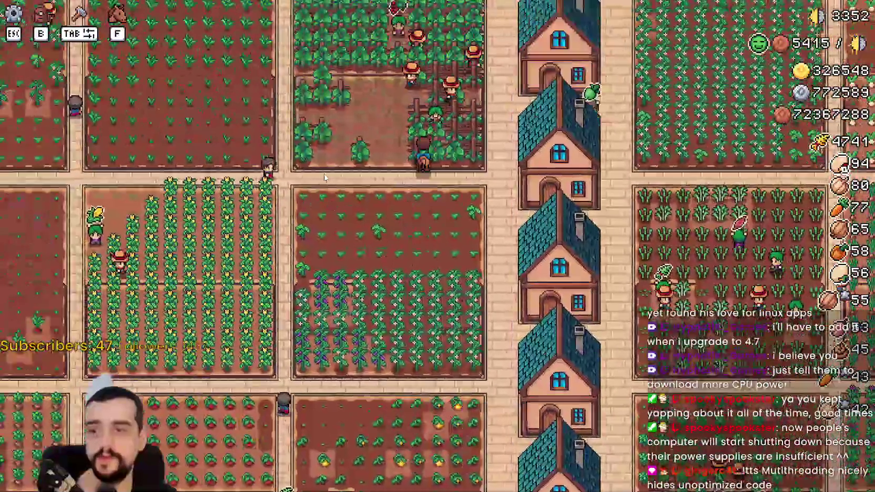
key(a)
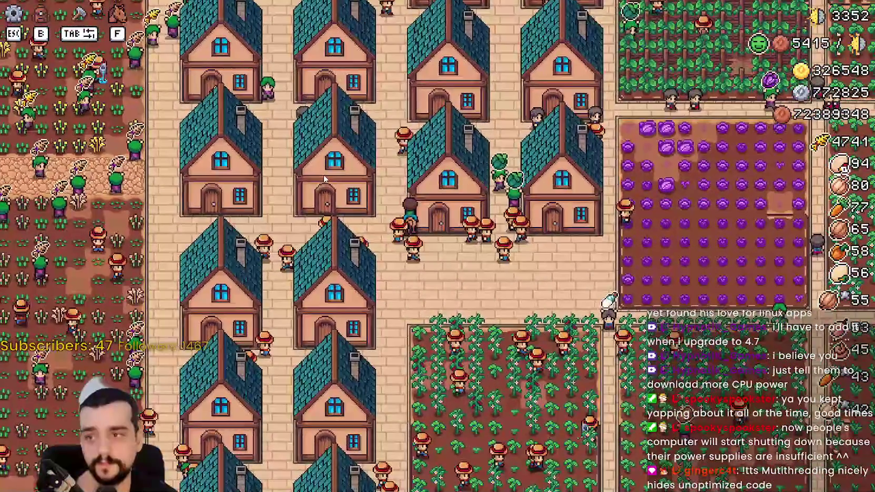
key(a)
key(w)
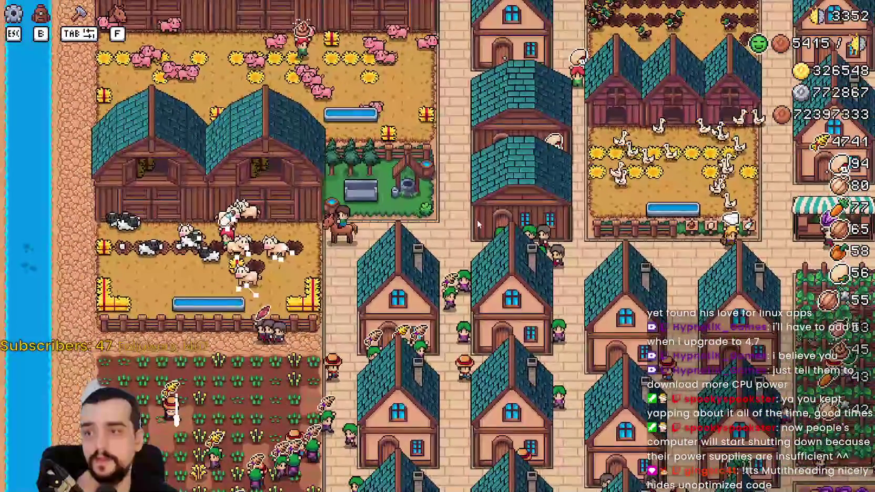
Ride north past the animal pens, then east past the chicken and duck pens to the park
scroll(463, 208, up, 3)
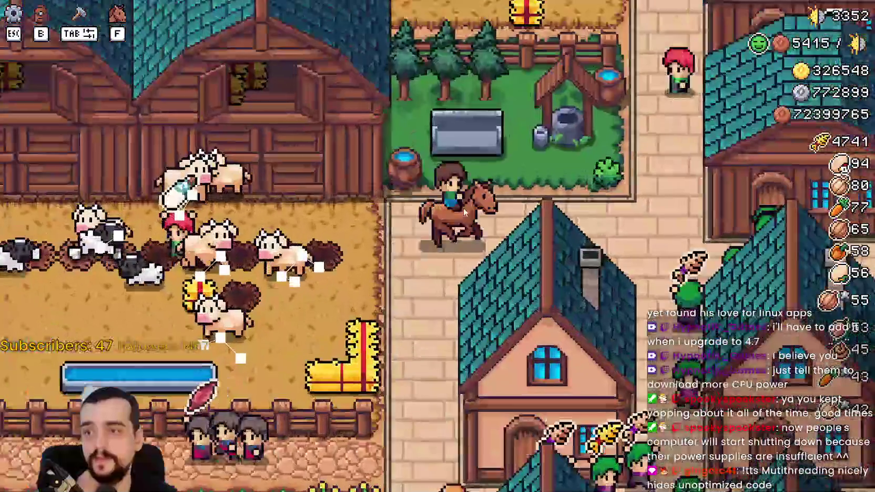
scroll(464, 208, down, 3)
key(w)
scroll(577, 241, up, 3)
key(d)
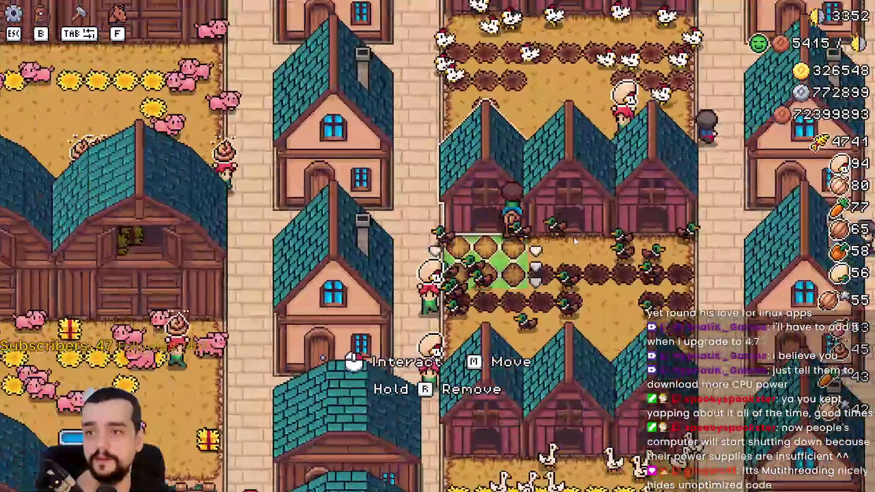
scroll(597, 254, down, 5)
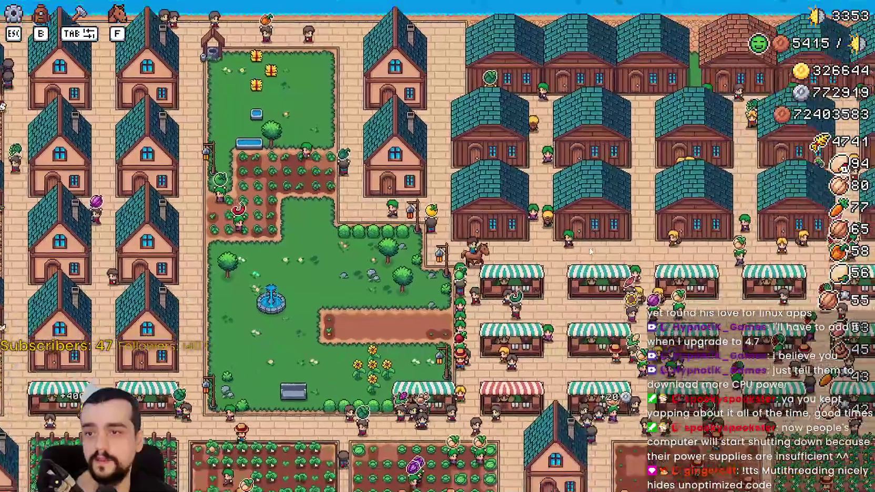
scroll(589, 251, up, 4)
key(d)
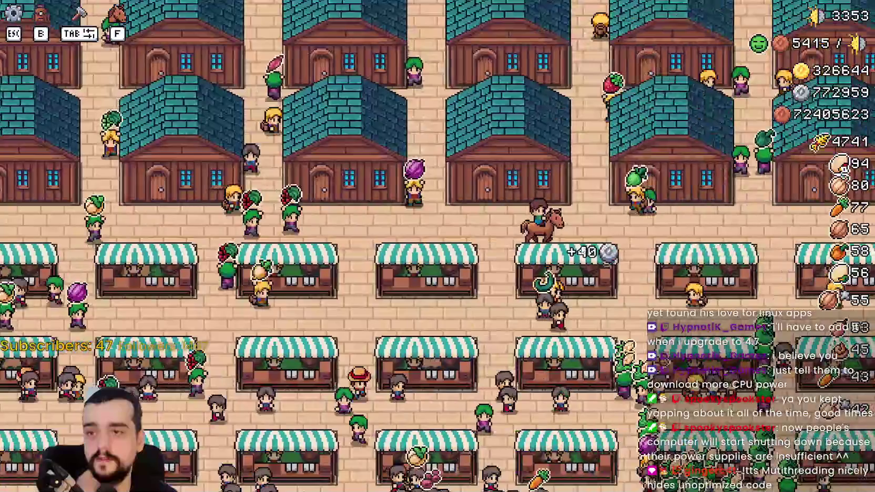
scroll(592, 247, up, 2)
scroll(599, 229, down, 2)
Ride east along the park, then left into the market street and down toward the farms
key(d)
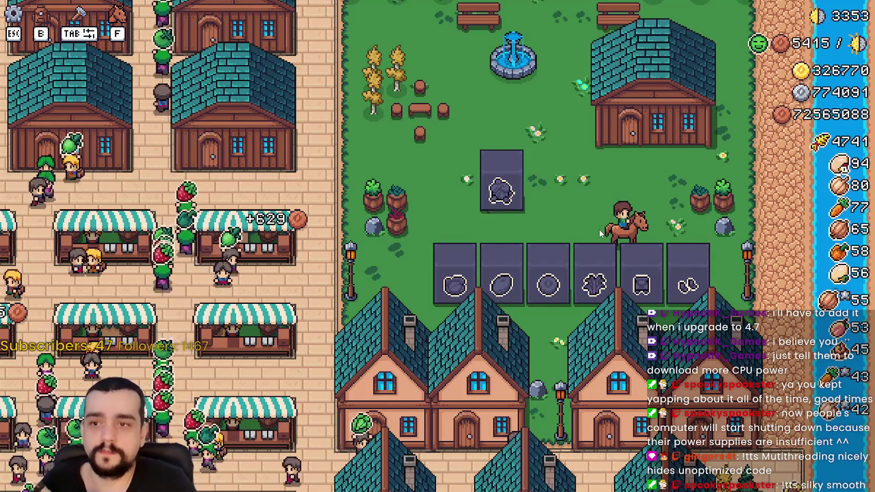
key(a)
key(a)
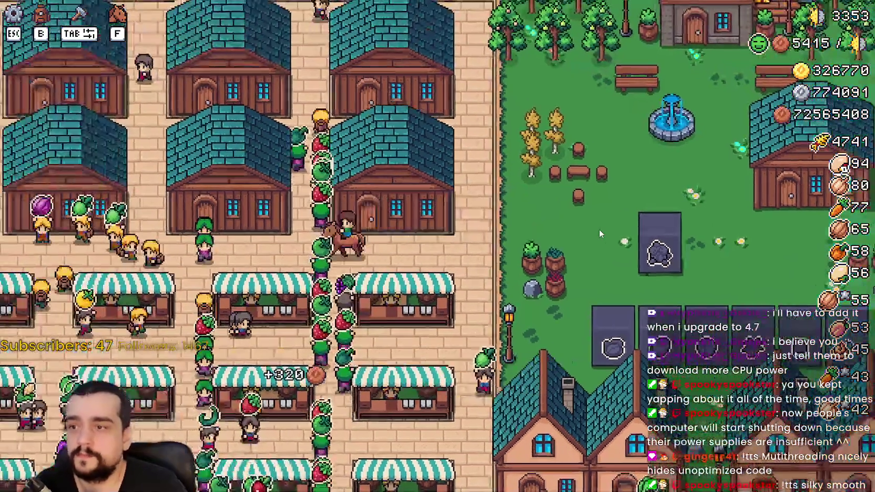
key(a)
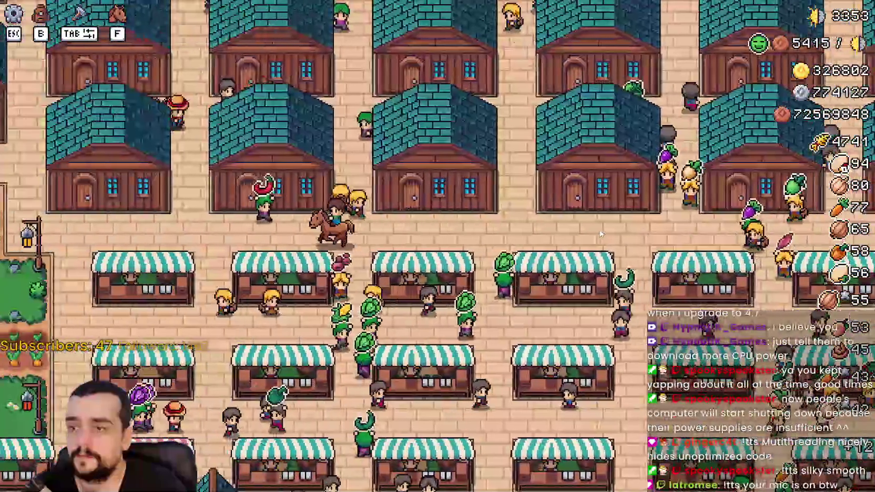
key(s)
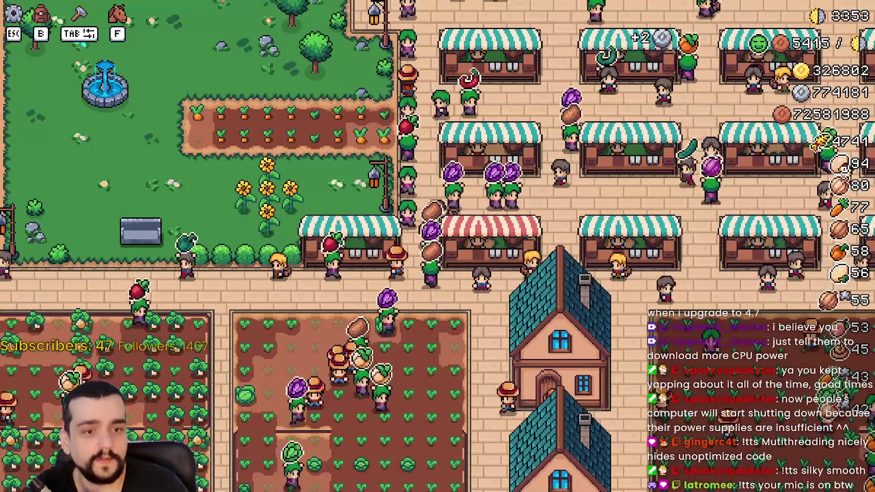
Ride through the fountain park and market rows, then pause and unpause the game
key(w)
key(a)
key(s)
key(d)
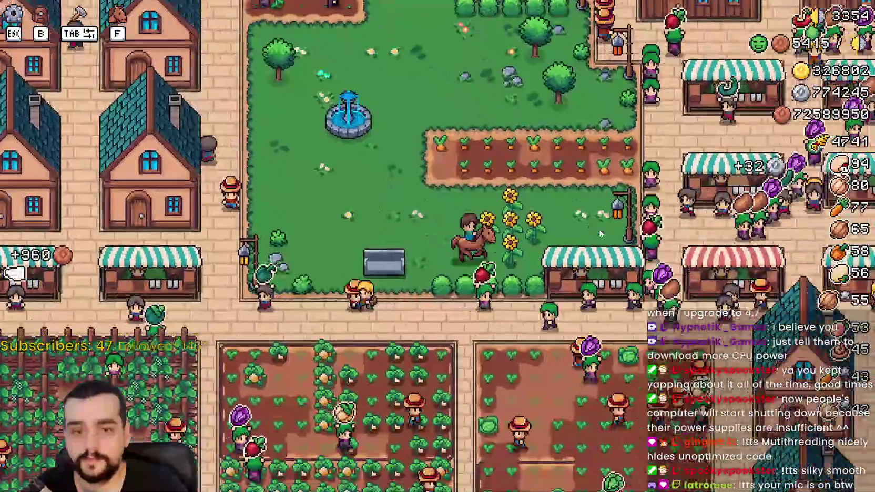
key(d)
key(w)
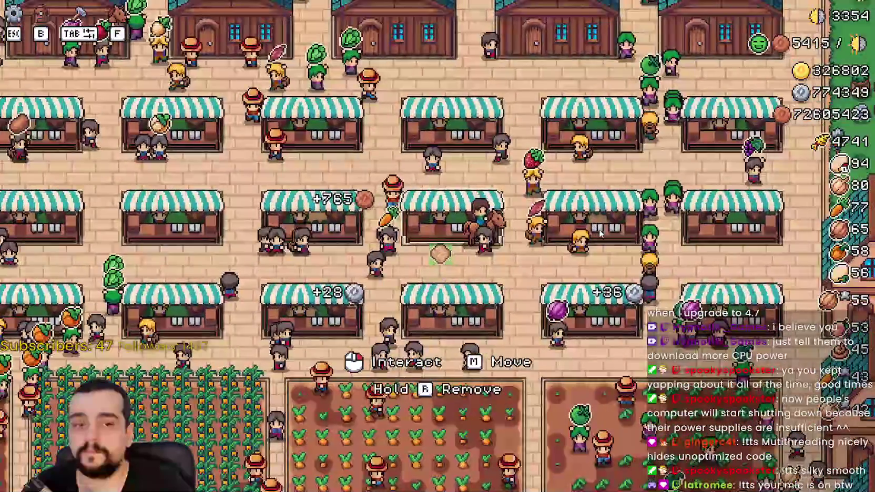
key(Escape)
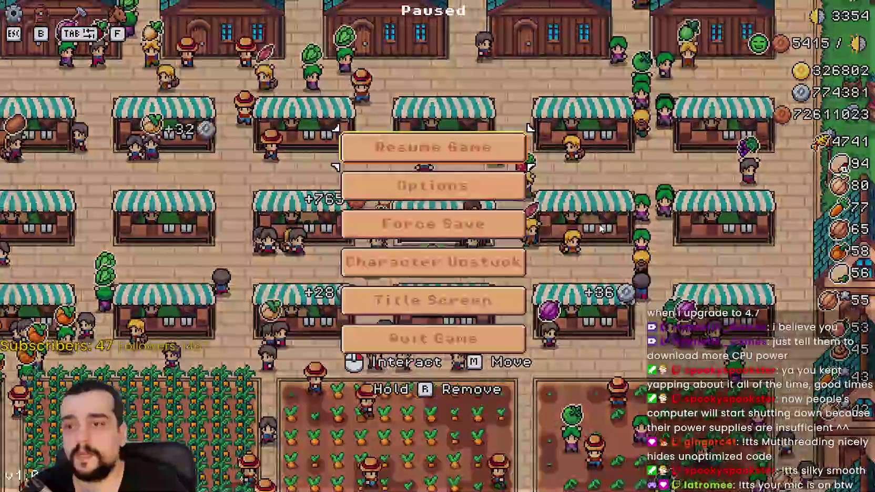
key(Escape)
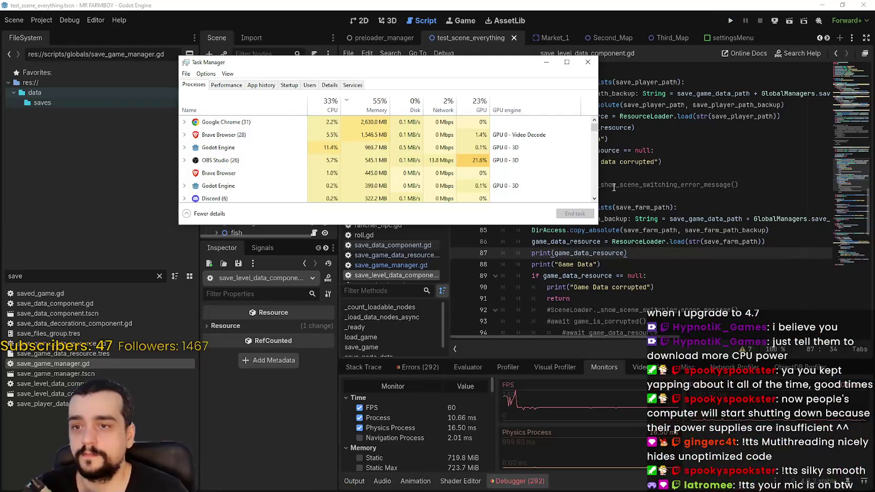
Return to the script editor at line 79 and open, then close, Project Settings
click(670, 144)
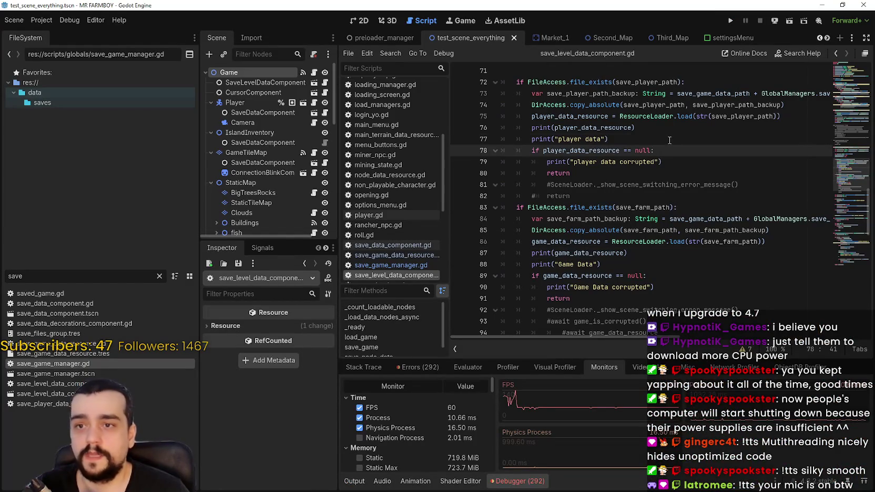
click(670, 163)
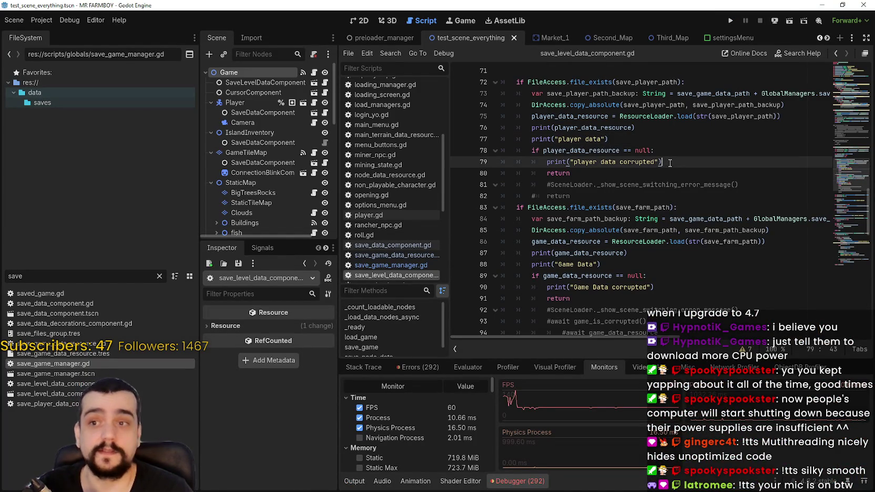
click(41, 20)
click(53, 35)
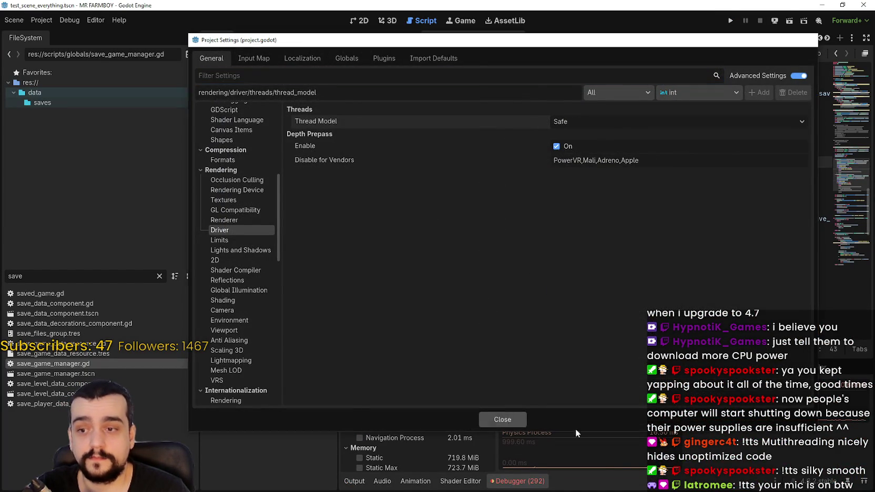
click(502, 419)
Show the Debugger's Errors list and resize the bottom panel
click(412, 368)
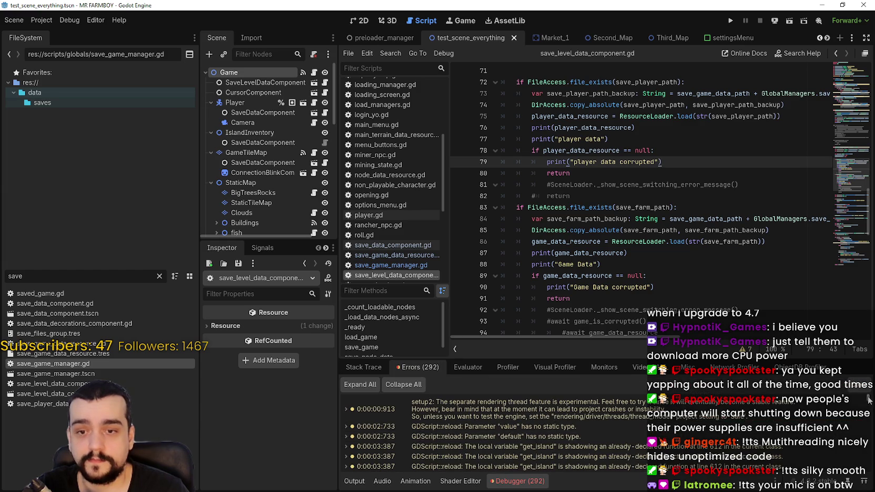
scroll(863, 476, down, 2)
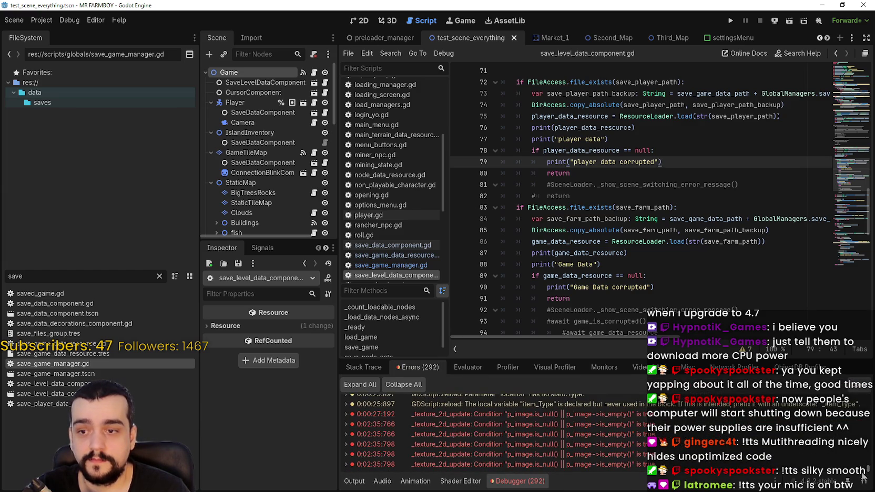
drag(863, 476, 869, 431)
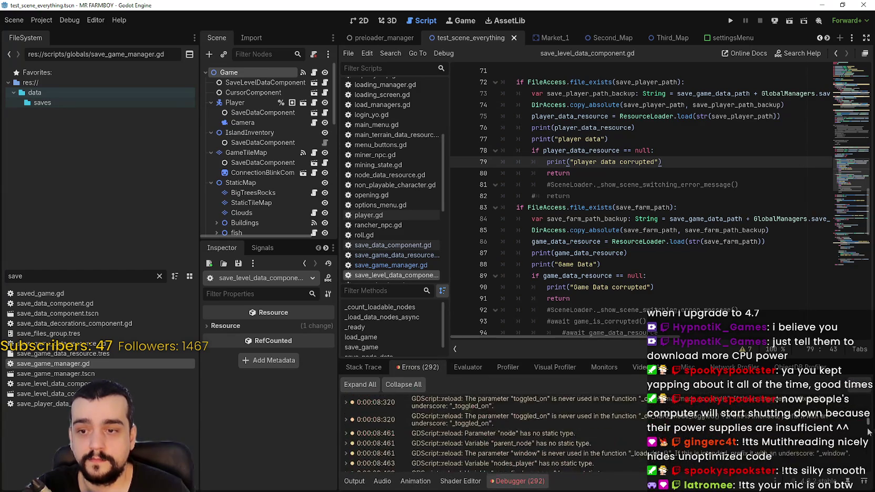
Run MR FARMBOY, choose Continue, and load the Save 2 game
click(730, 20)
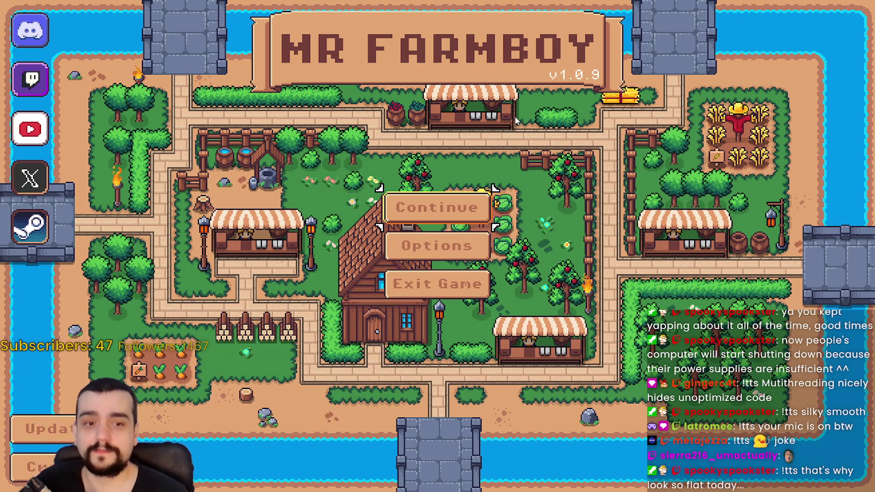
click(437, 208)
click(442, 231)
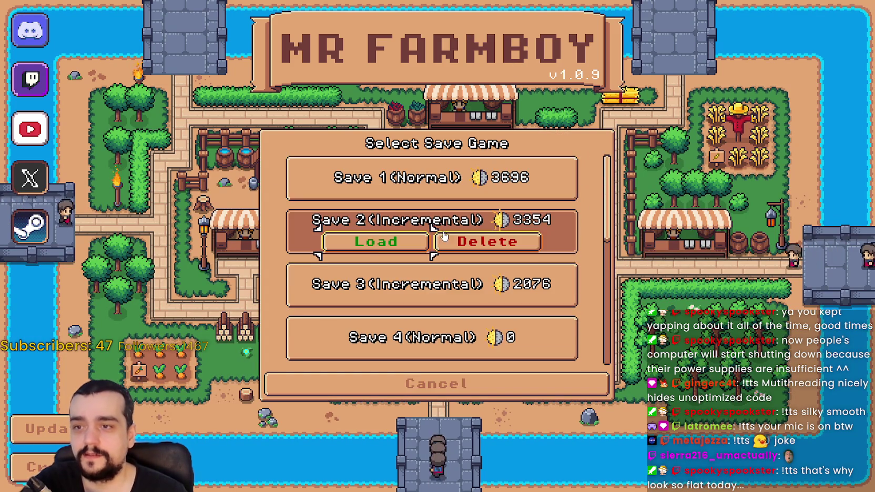
click(421, 246)
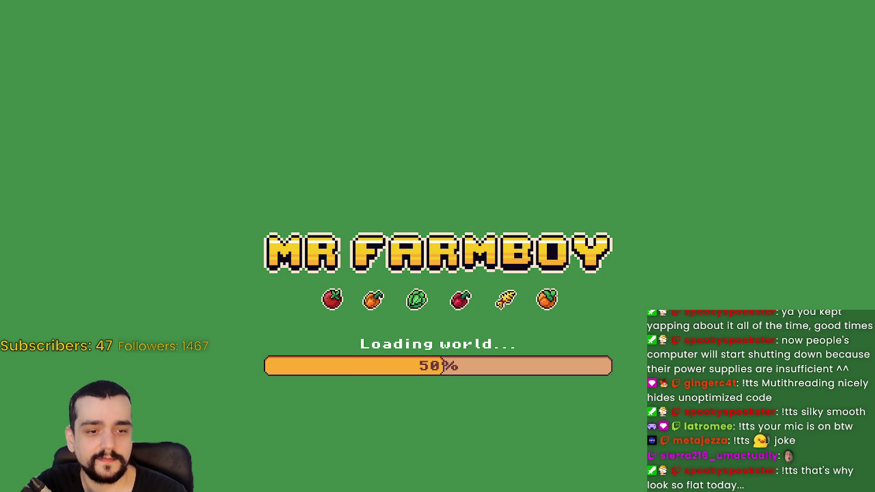
key(alt+Tab)
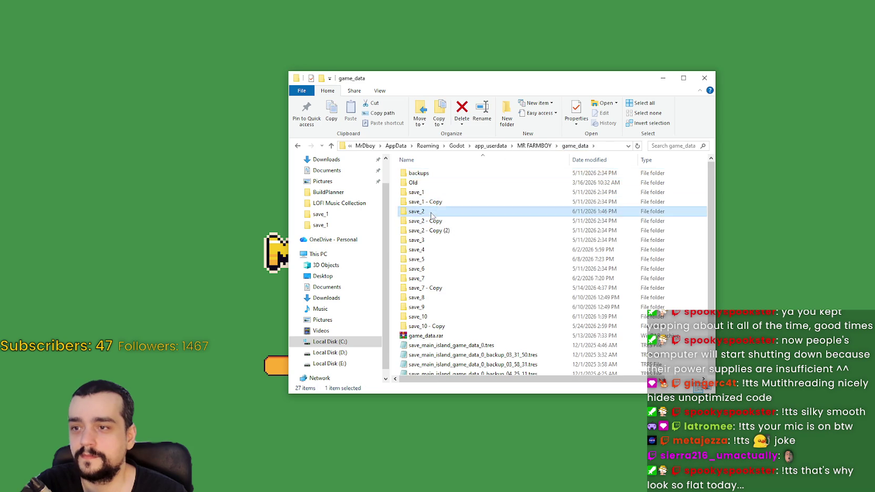
Open the save_2 folder and inspect its four .tres save files
double_click(431, 213)
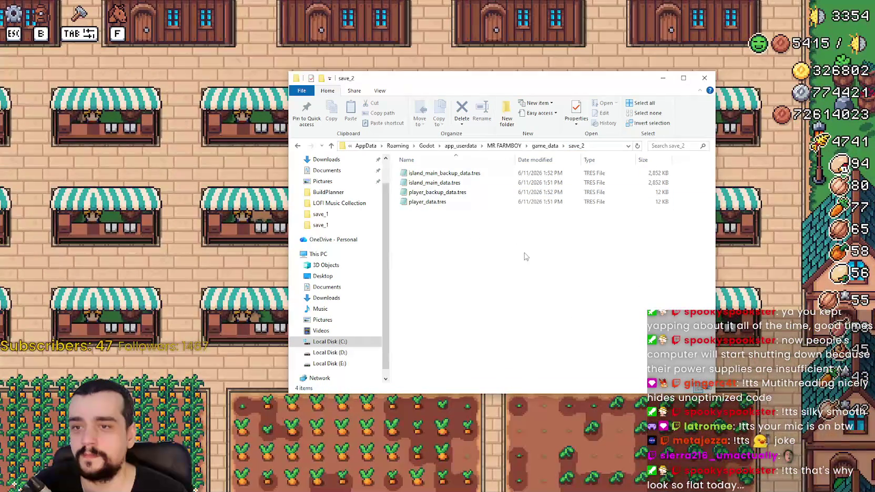
drag(524, 256, 400, 161)
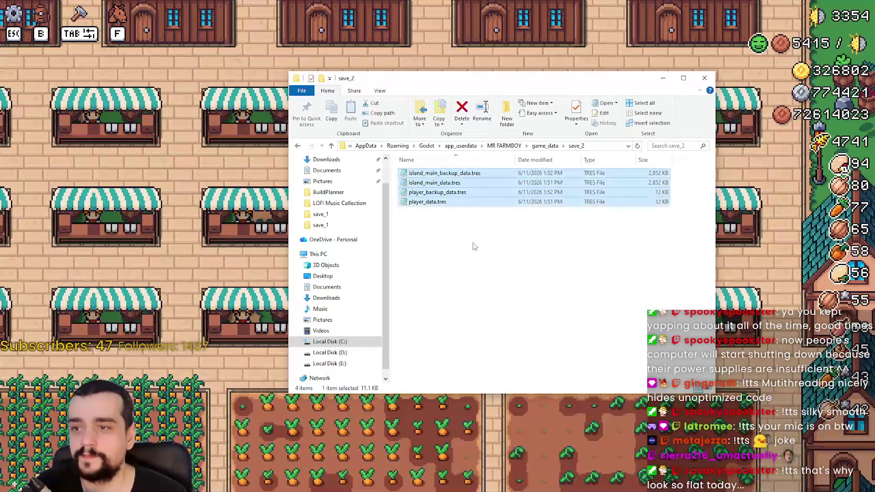
click(521, 281)
Walk the farmer out of the market stall, down-left, then right
click(792, 297)
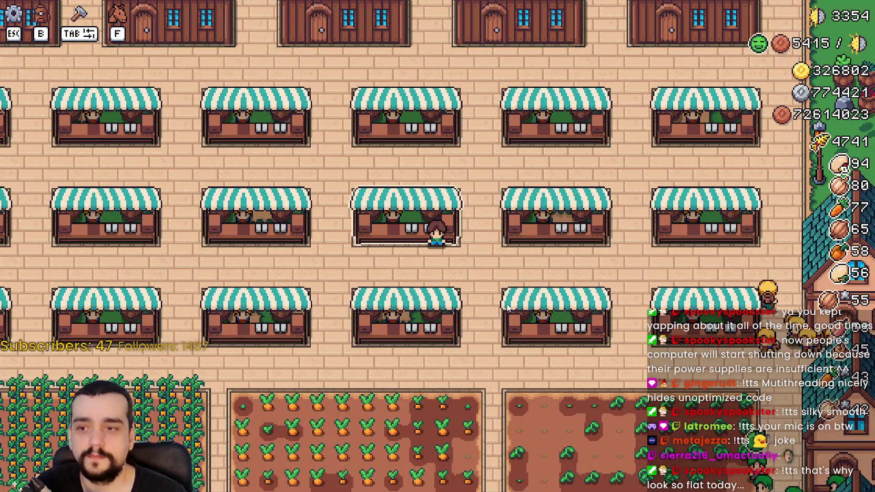
key(s)
key(a)
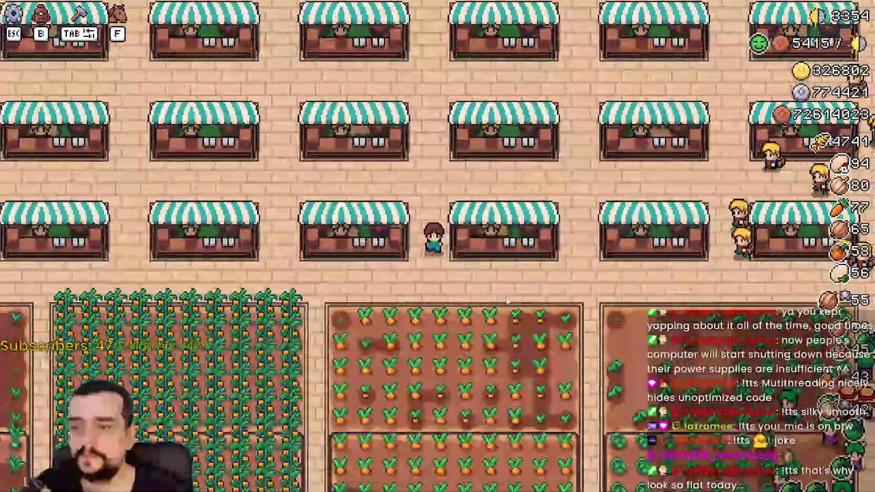
key(s)
key(a)
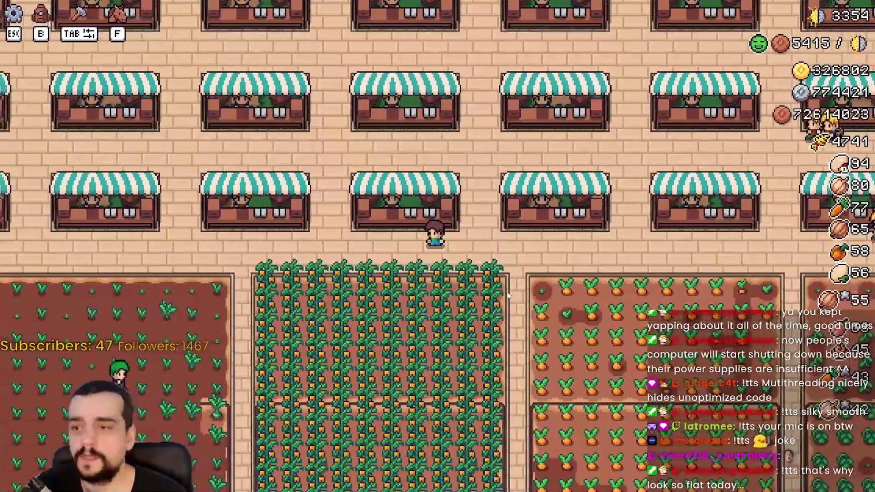
key(d)
Recheck the four save files in save_2, then return to the Godot editor
key(alt+Tab)
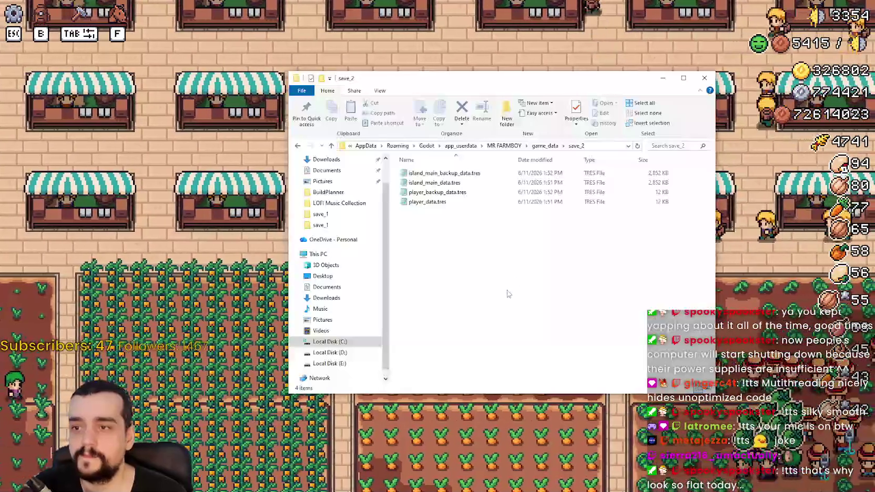
mouse_move(534, 262)
mouse_down()
mouse_move(489, 206)
mouse_move(491, 174)
mouse_up()
click(561, 341)
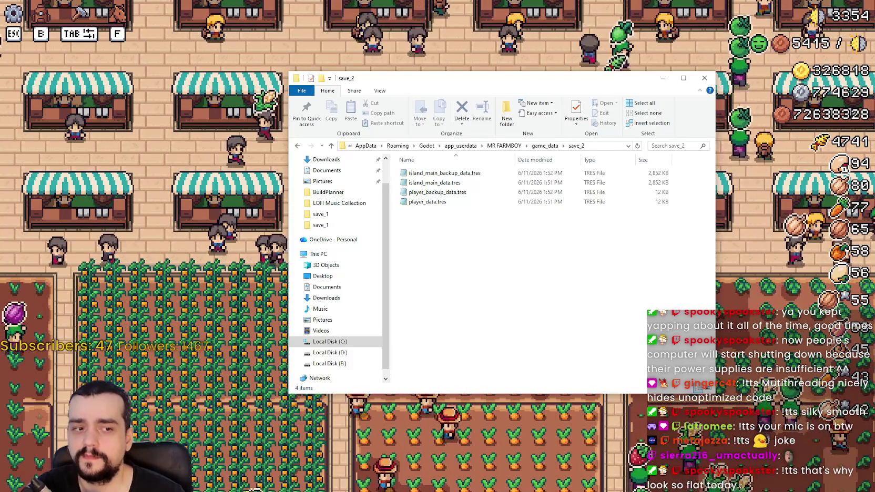
key(alt+Tab)
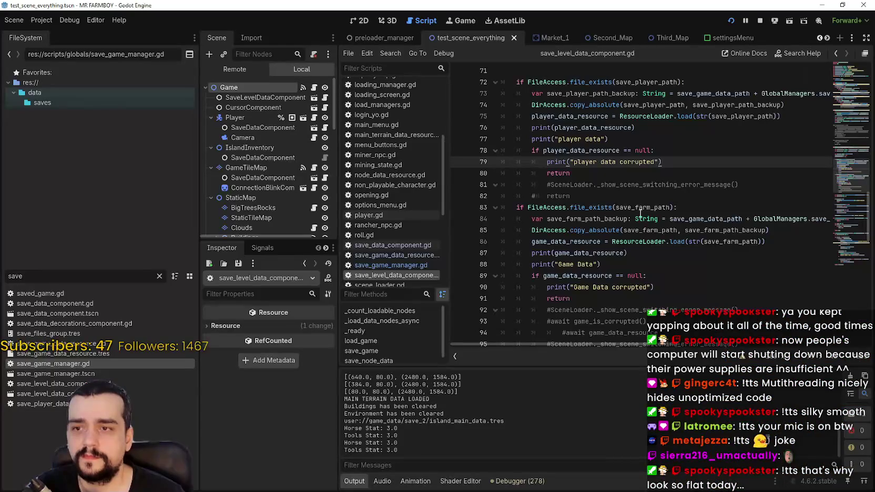
scroll(614, 154, up, 1)
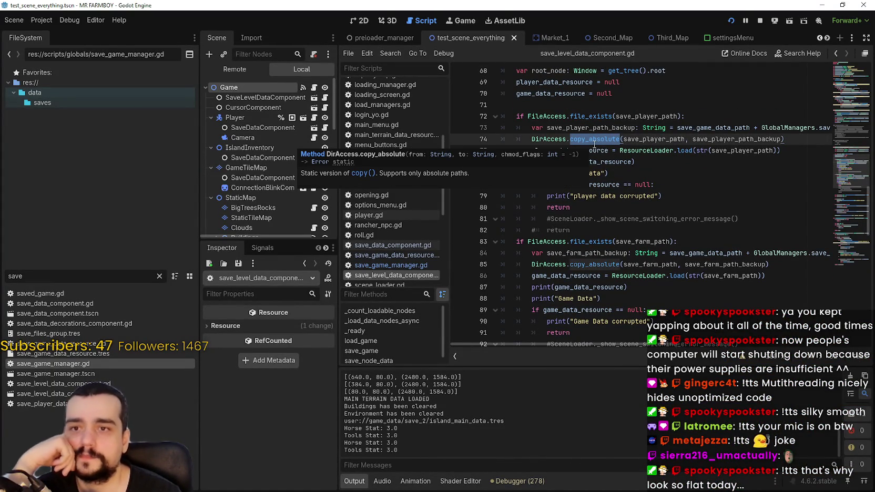
scroll(806, 205, up, 2)
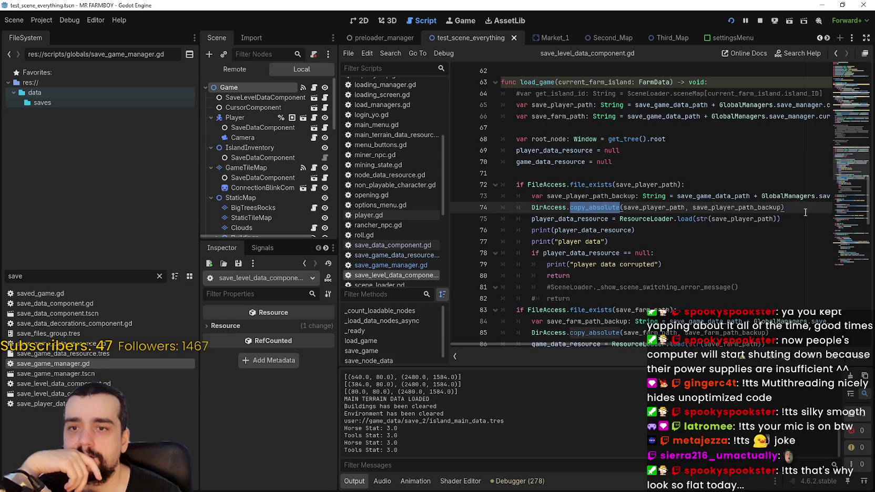
drag(806, 212, 531, 207)
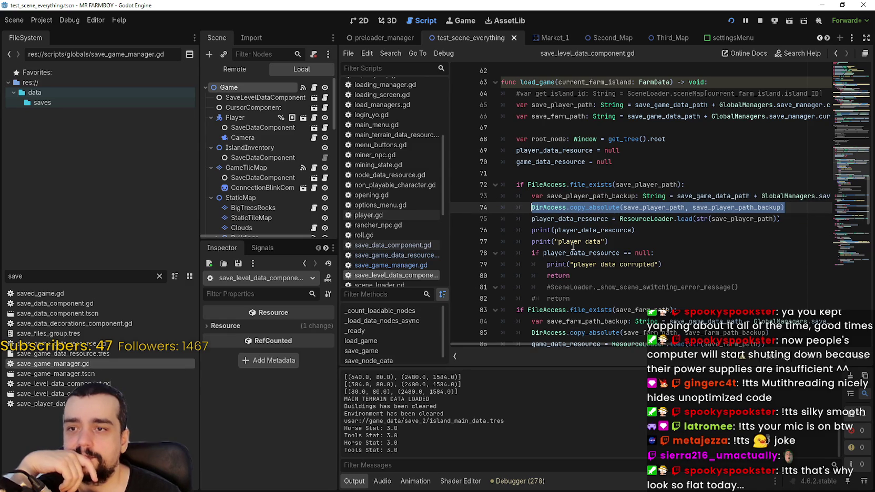
scroll(708, 255, down, 2)
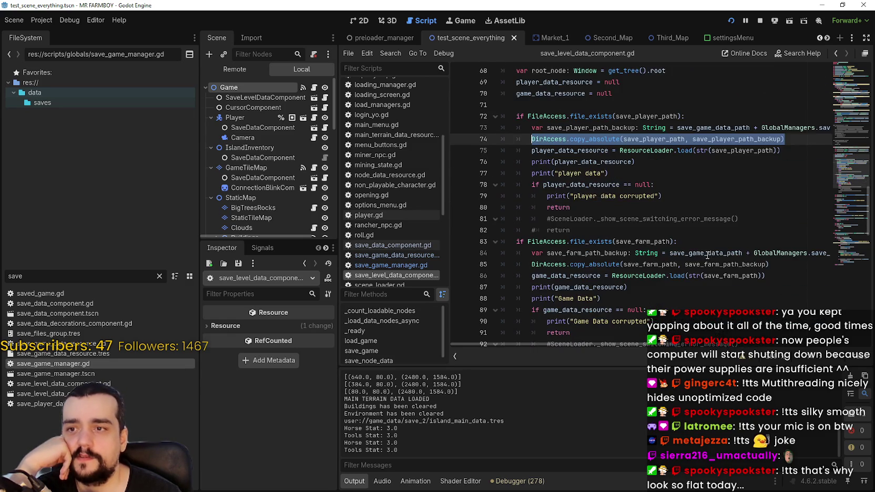
scroll(708, 256, down, 1)
click(774, 230)
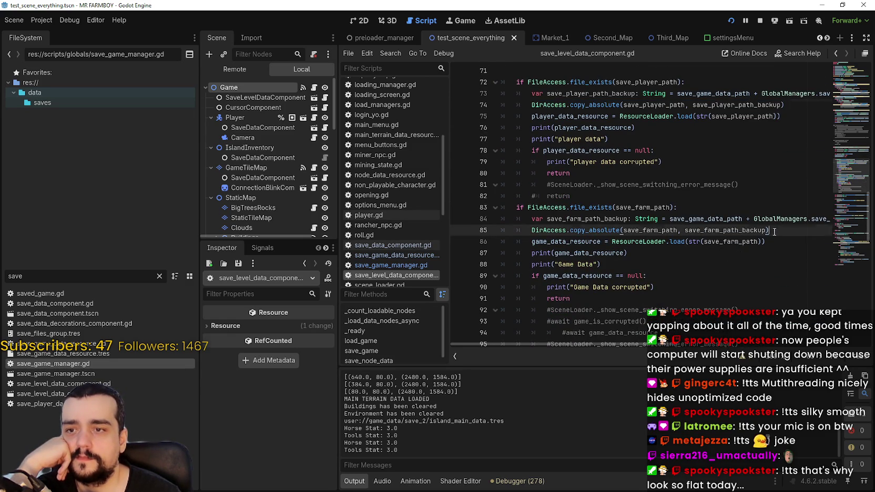
drag(775, 230, 502, 219)
scroll(759, 222, up, 3)
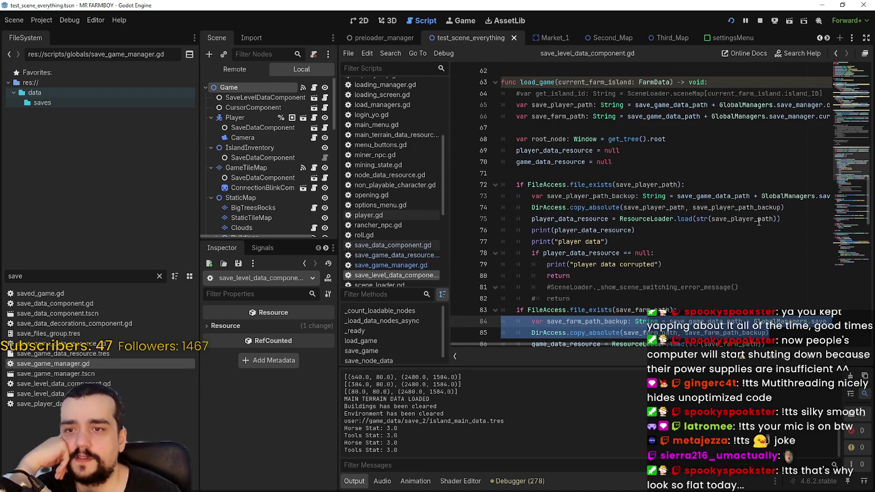
drag(784, 207, 502, 196)
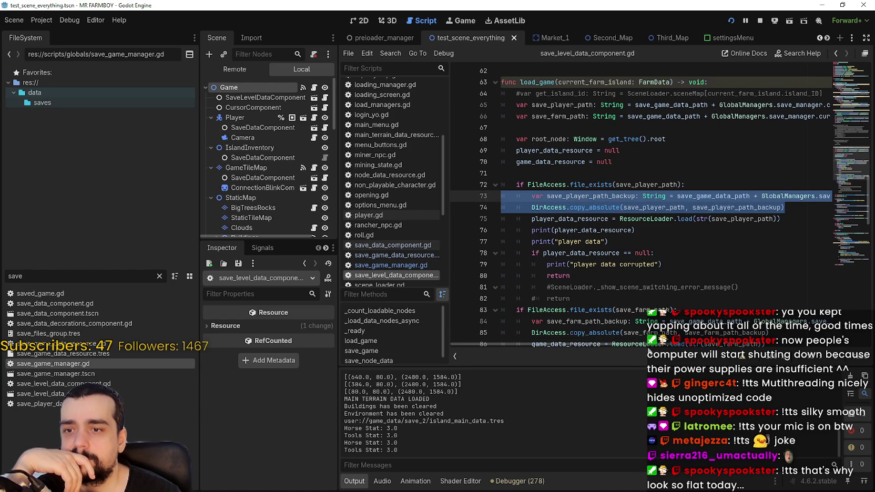
scroll(635, 278, down, 1)
mouse_move(647, 345)
mouse_down()
mouse_move(579, 158)
mouse_move(670, 311)
mouse_up()
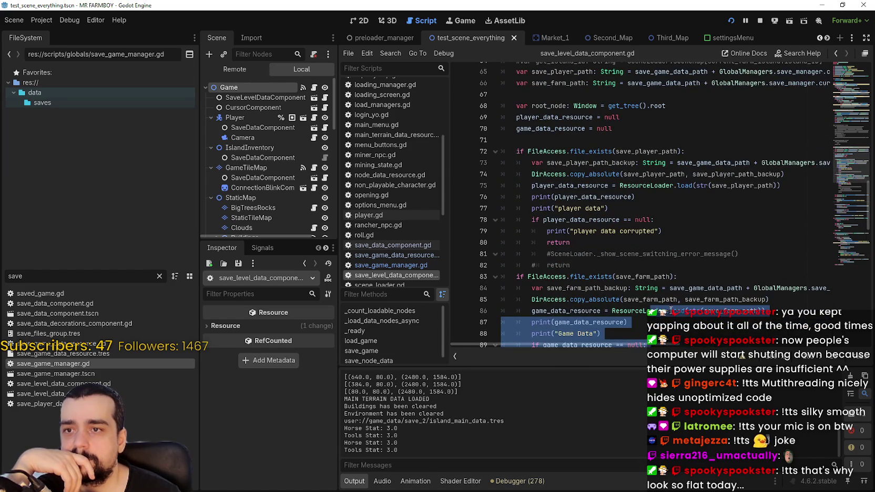
mouse_move(502, 162)
mouse_down()
mouse_move(794, 174)
mouse_move(463, 166)
mouse_up()
click(794, 174)
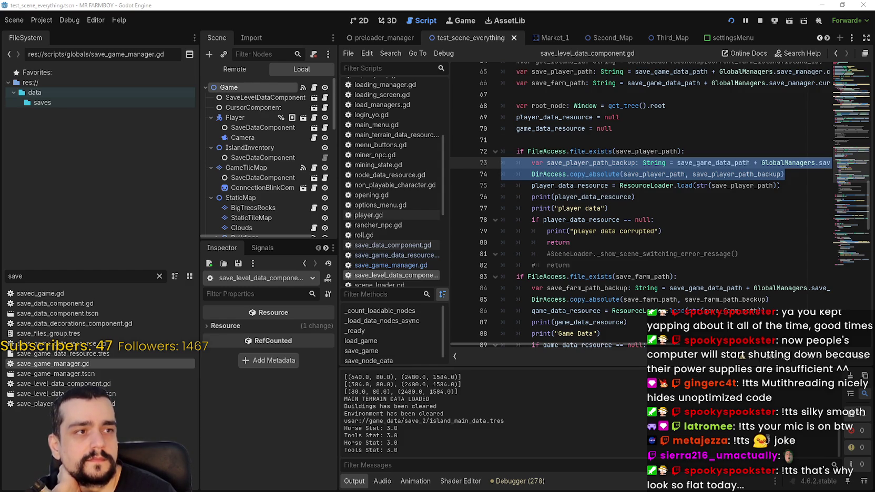
Read the 'Automatic backup when new save file is made' thread to its end, then shift the browser aside
key(alt+Tab)
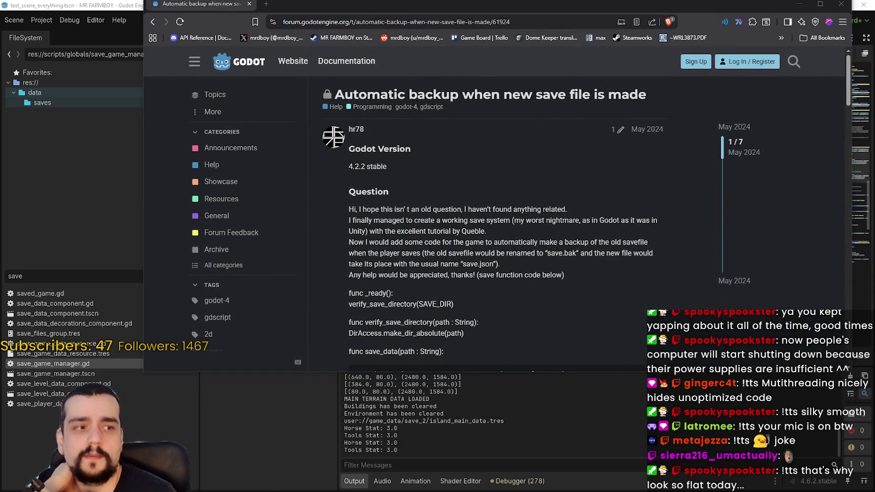
scroll(434, 237, down, 5)
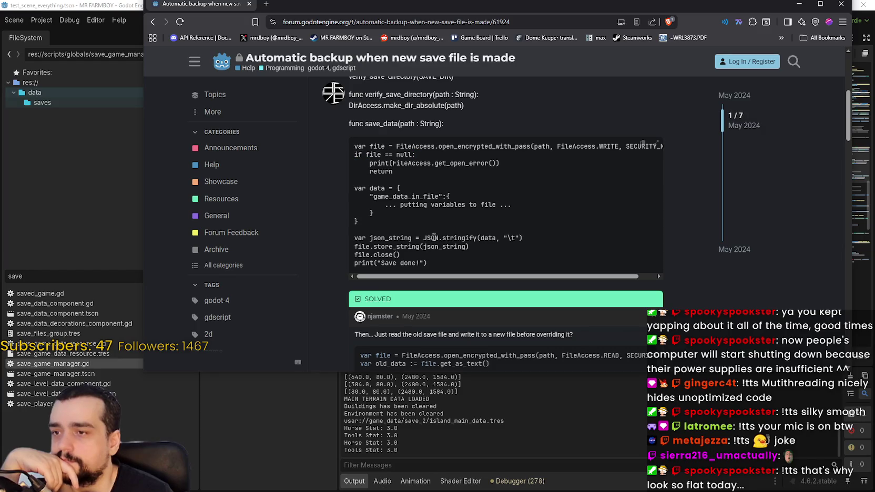
scroll(463, 260, down, 2)
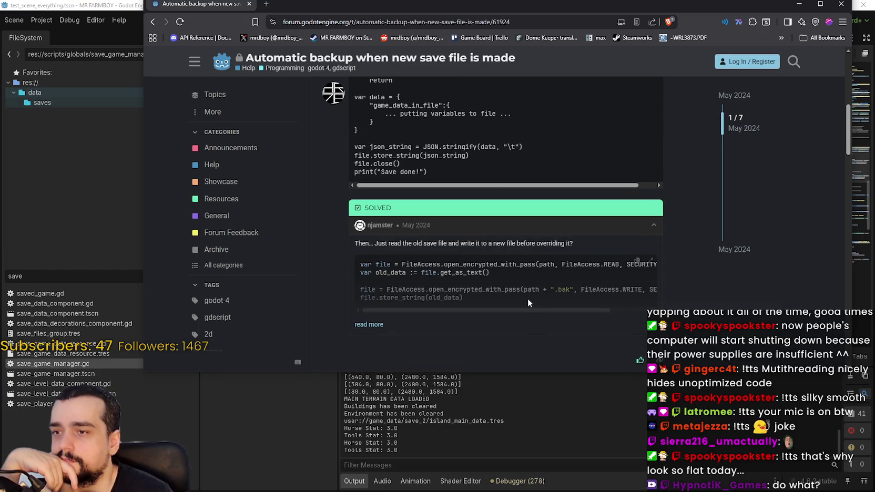
scroll(528, 298, down, 5)
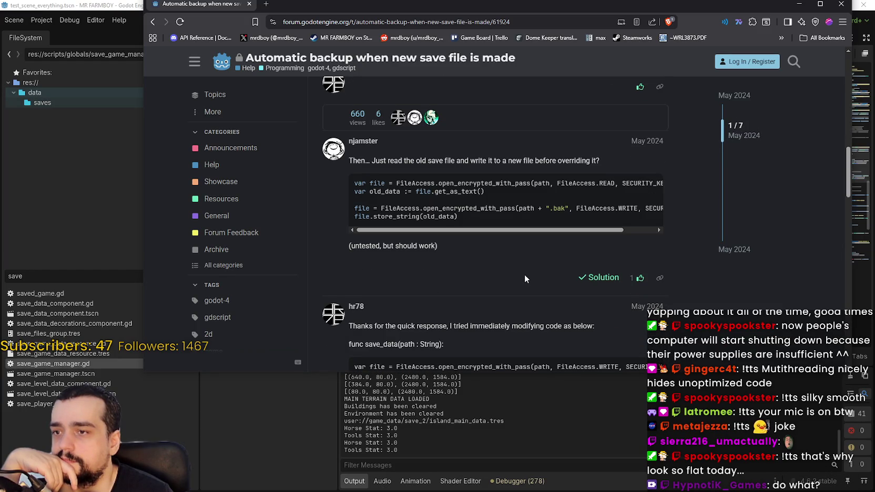
scroll(524, 278, down, 5)
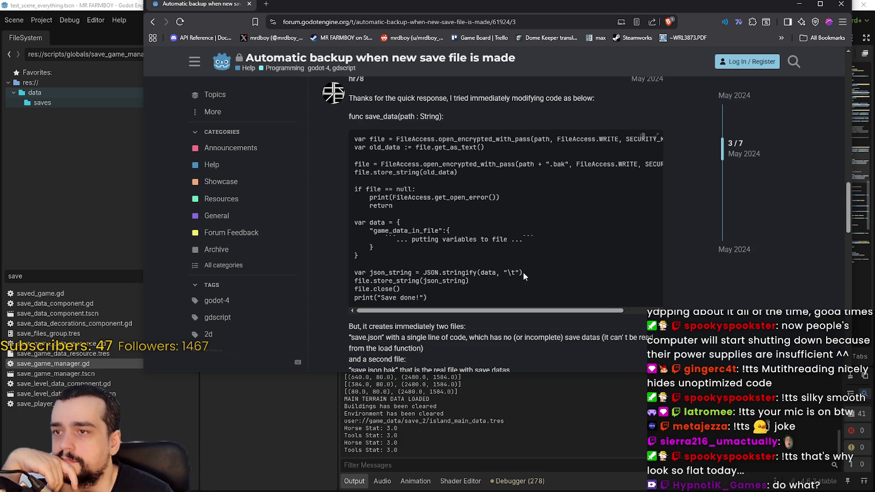
scroll(523, 272, down, 5)
scroll(523, 272, down, 1)
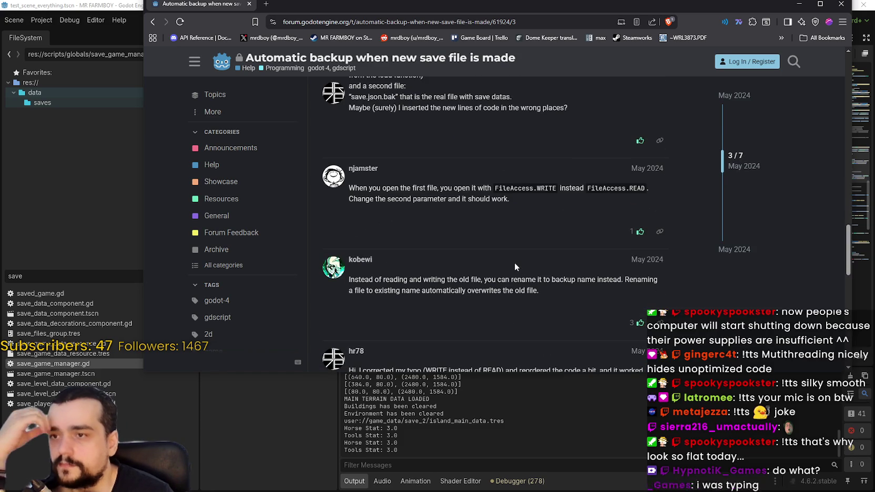
scroll(515, 264, down, 3)
scroll(514, 262, down, 3)
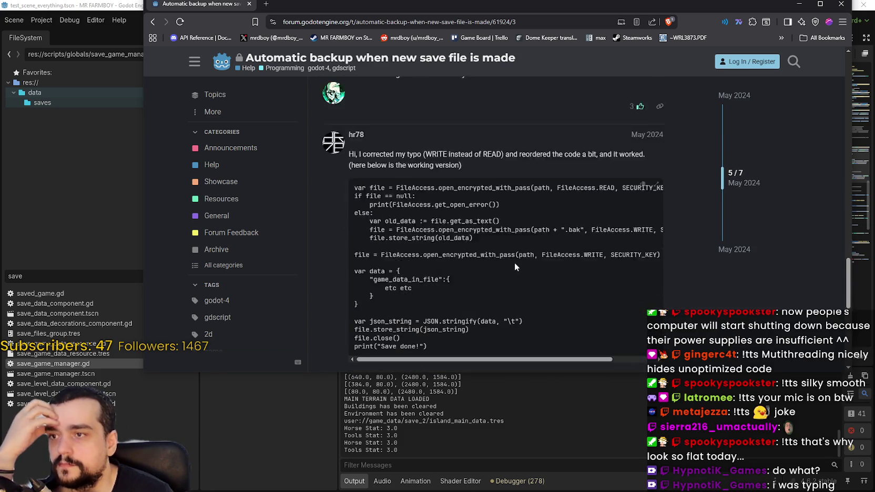
scroll(514, 262, down, 2)
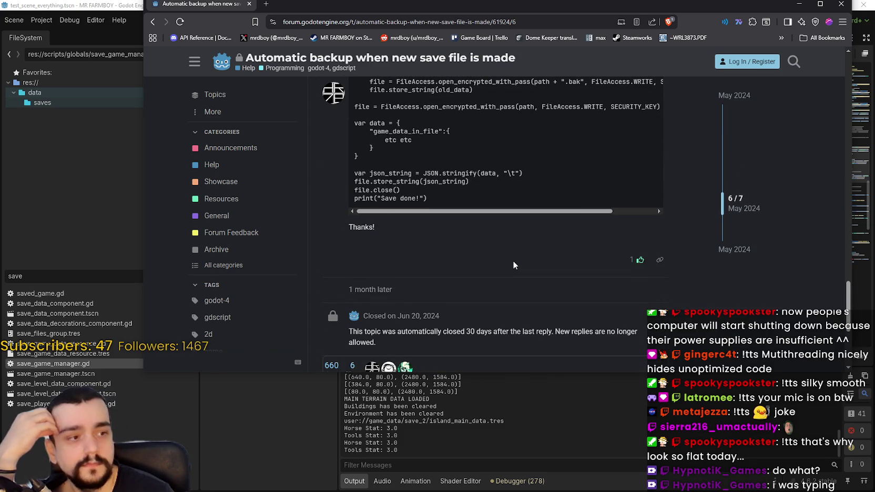
scroll(513, 261, down, 4)
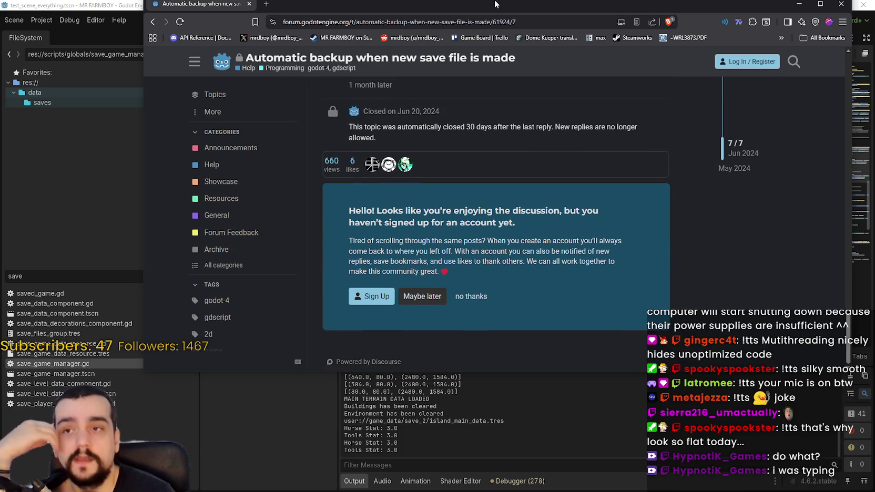
drag(493, 10, 464, 86)
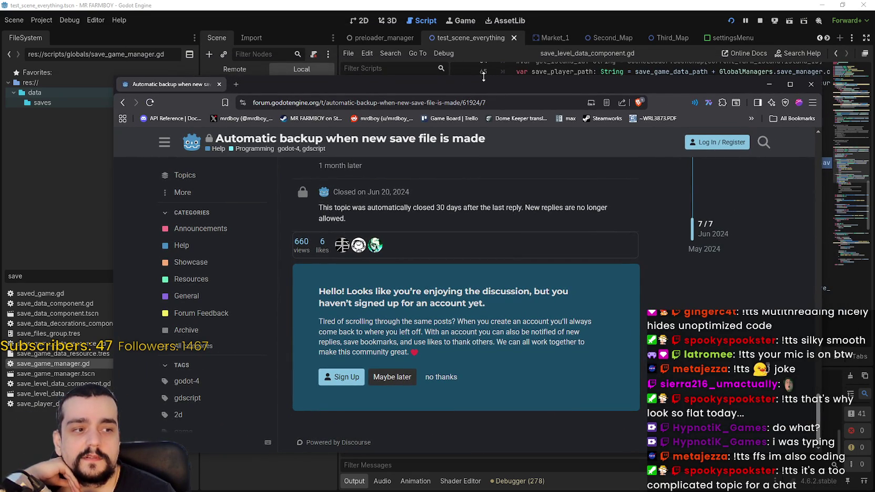
Highlight lines 72–74 of save_level_data_component.gd, the player save backup block
click(538, 15)
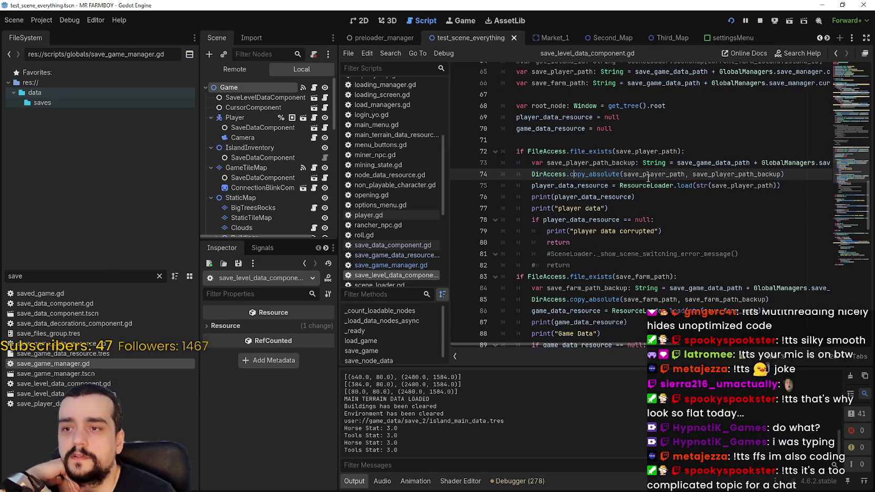
mouse_move(671, 176)
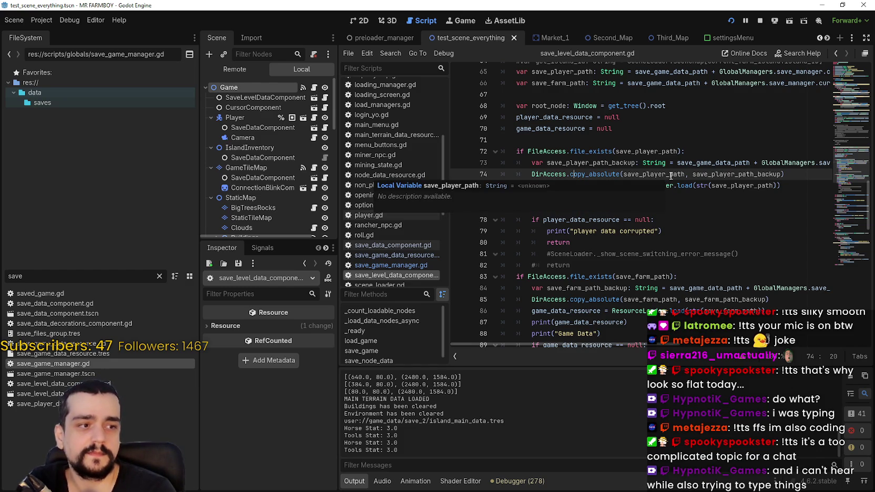
mouse_move(741, 174)
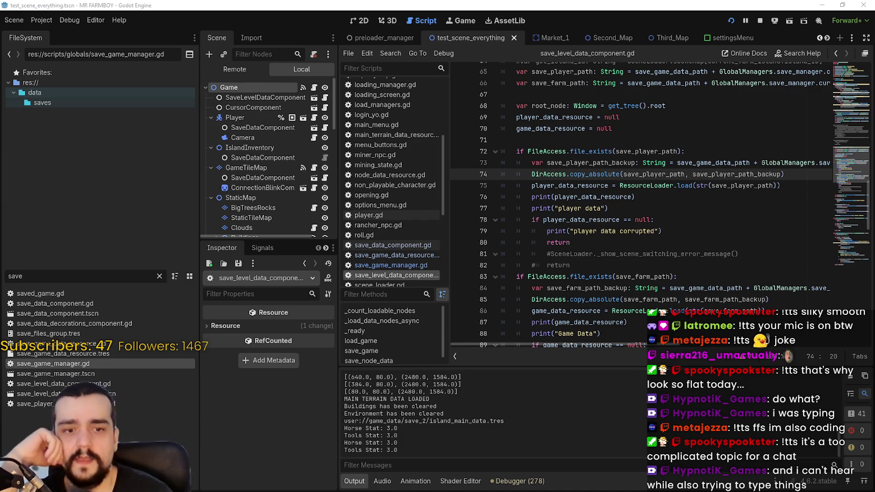
drag(731, 162, 483, 150)
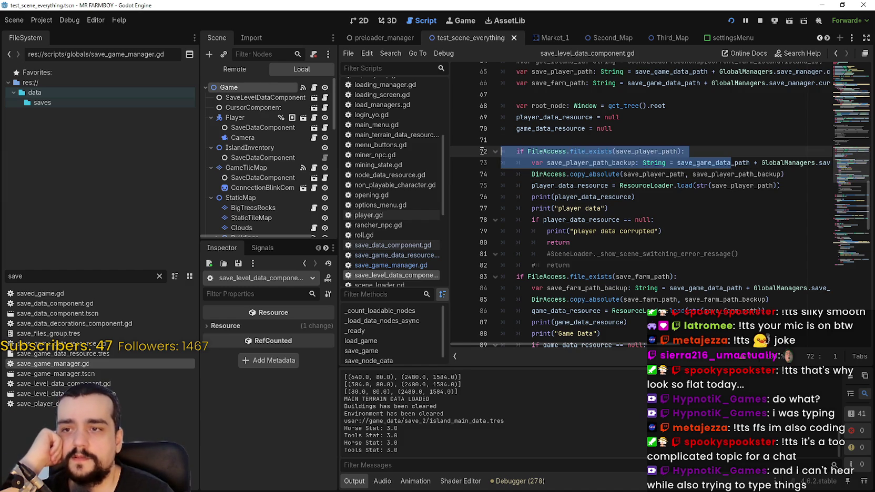
click(802, 163)
click(805, 174)
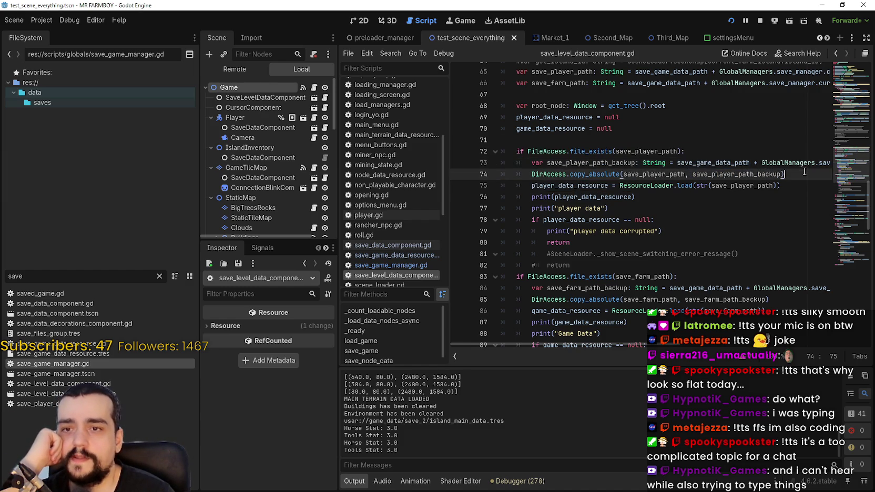
drag(805, 174, 476, 151)
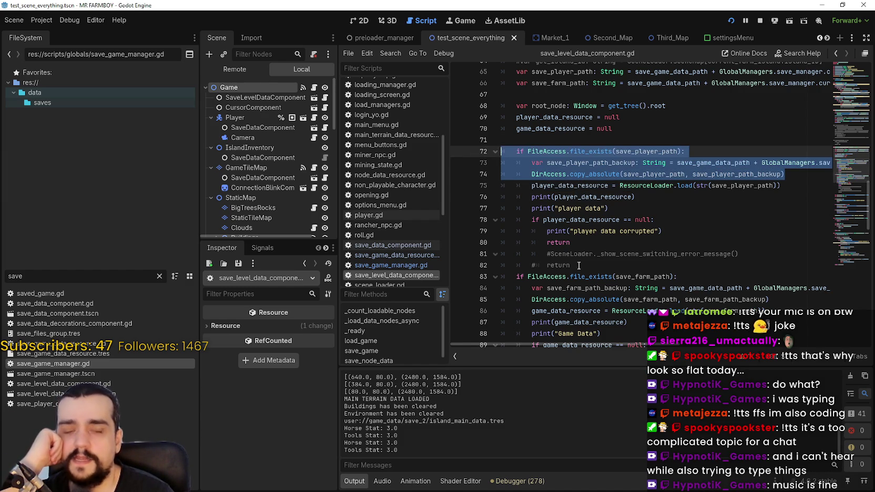
click(592, 253)
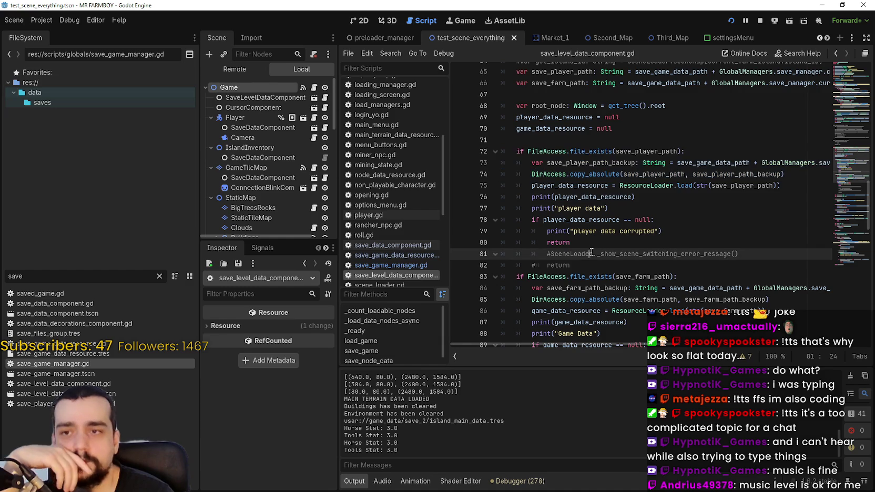
scroll(648, 271, up, 1)
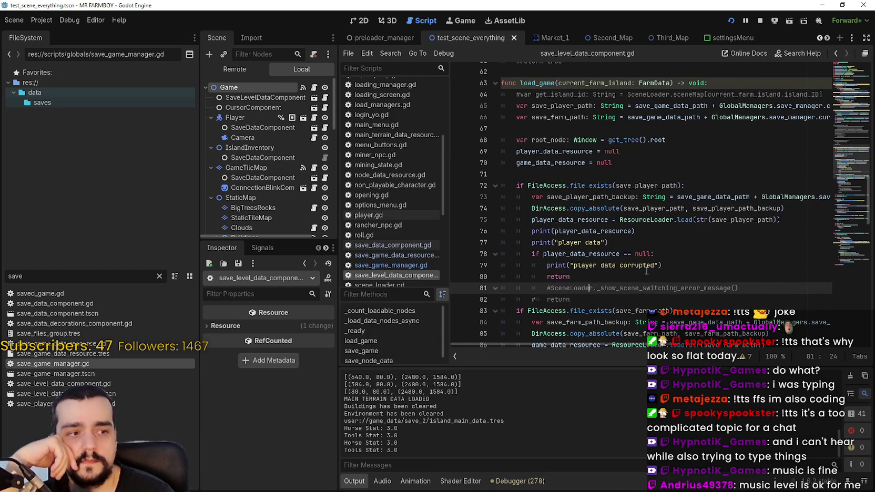
mouse_move(789, 211)
mouse_down()
mouse_move(526, 209)
mouse_move(450, 189)
mouse_move(463, 198)
mouse_up()
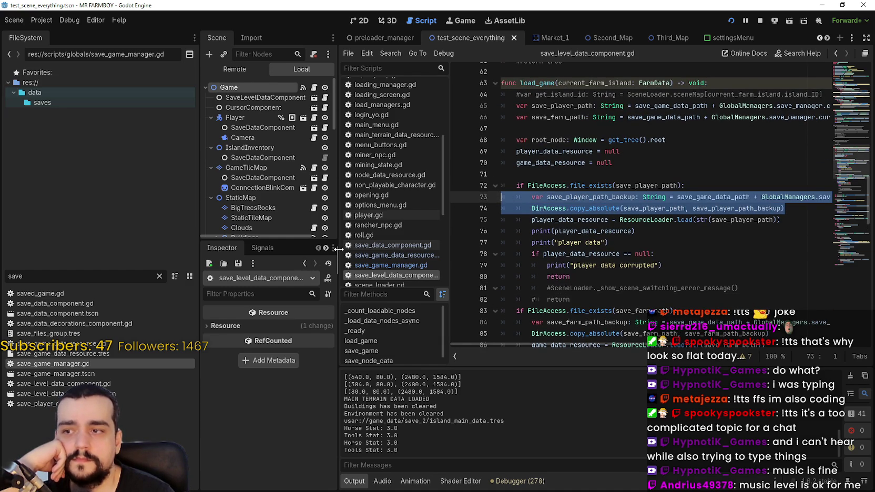
Widen the script editor and scroll sideways to read the full _backup path
drag(337, 251, 283, 247)
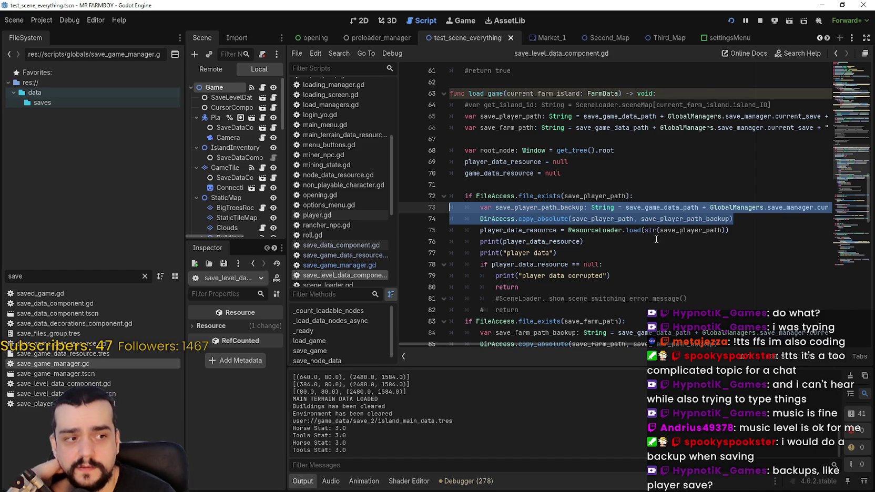
scroll(656, 239, down, 1)
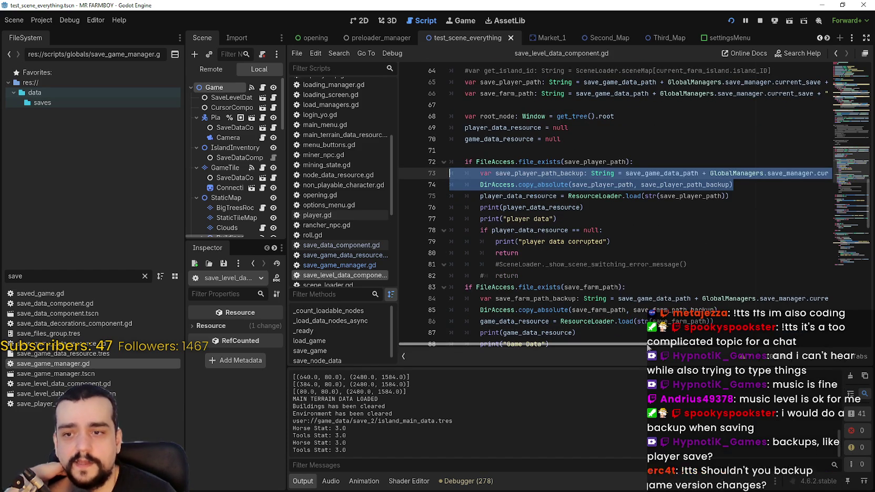
scroll(769, 348, right, 5)
scroll(769, 348, right, 6)
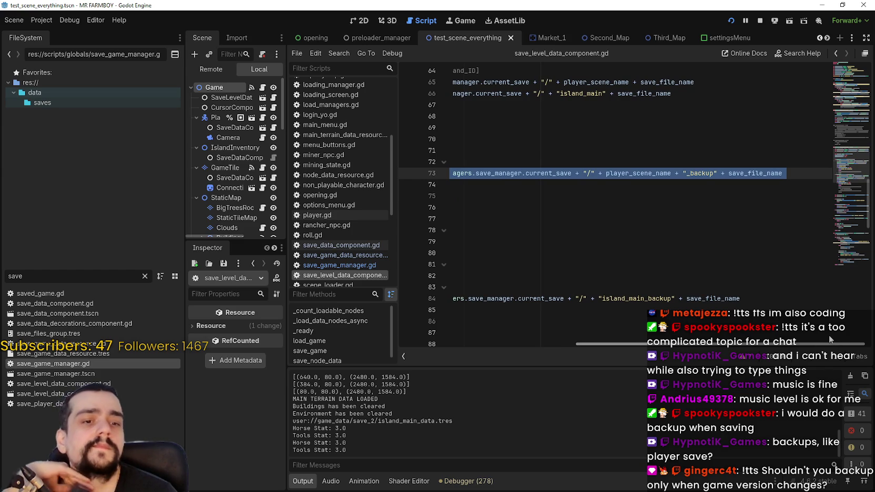
scroll(826, 332, left, 1)
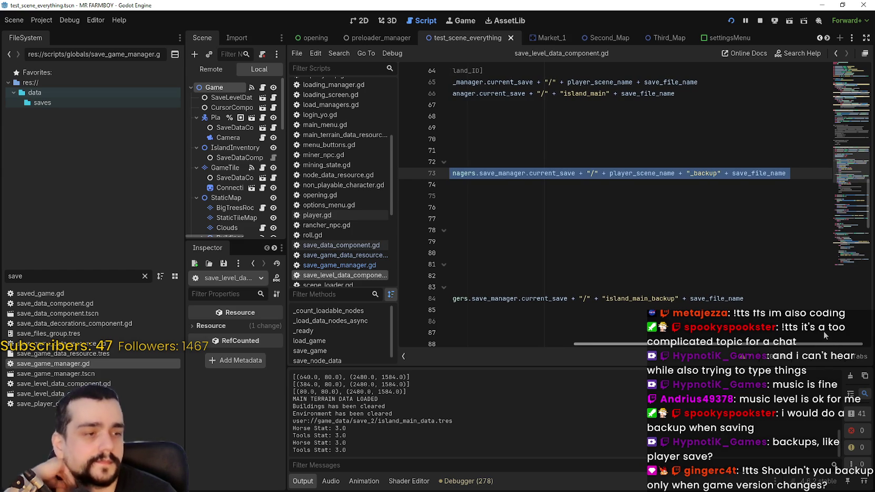
scroll(824, 331, left, 6)
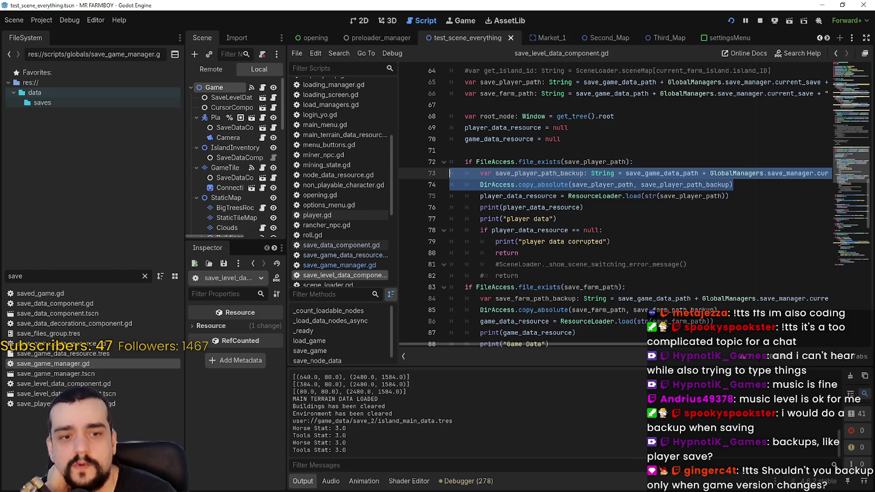
In the save_10 folder, select both island_main_backup_data.tres and player_backup_data.tres
key(alt+Tab)
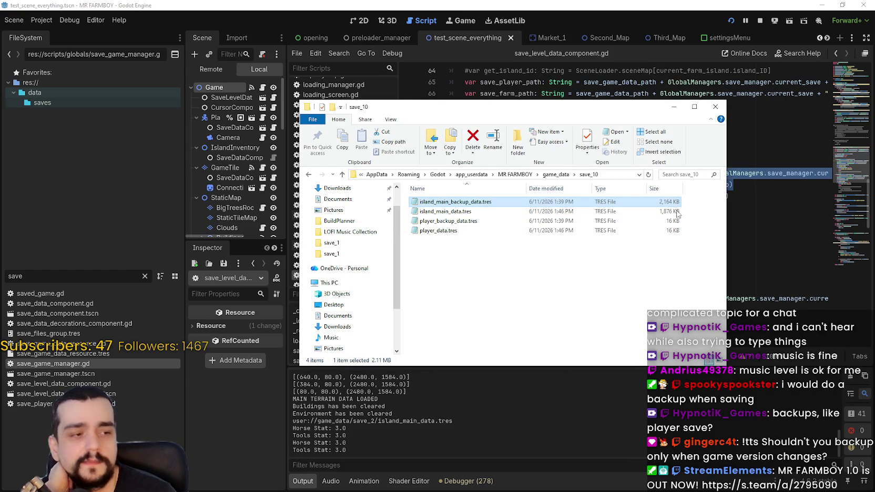
ctrl+click(453, 222)
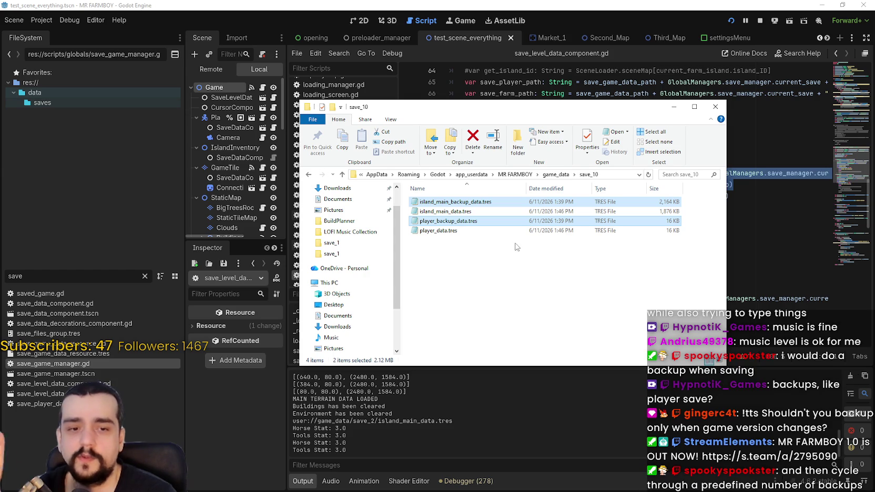
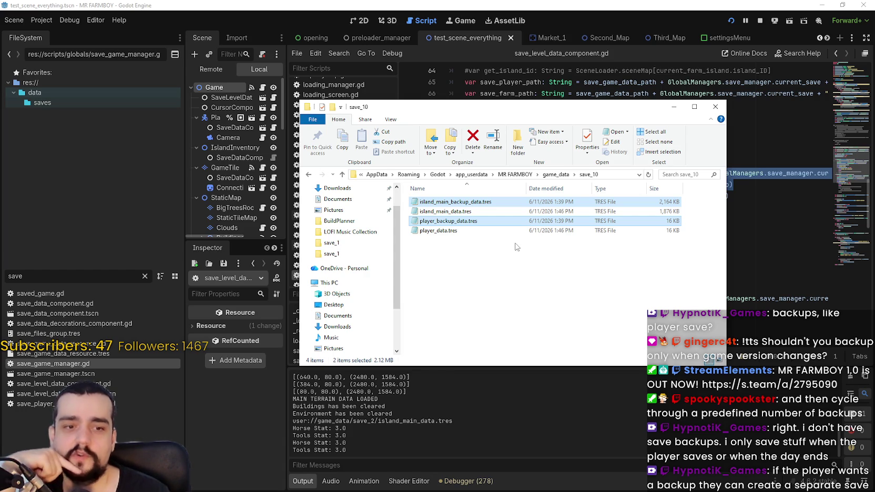
Compare the sizes of the current save files and their backup files in save_10
click(441, 213)
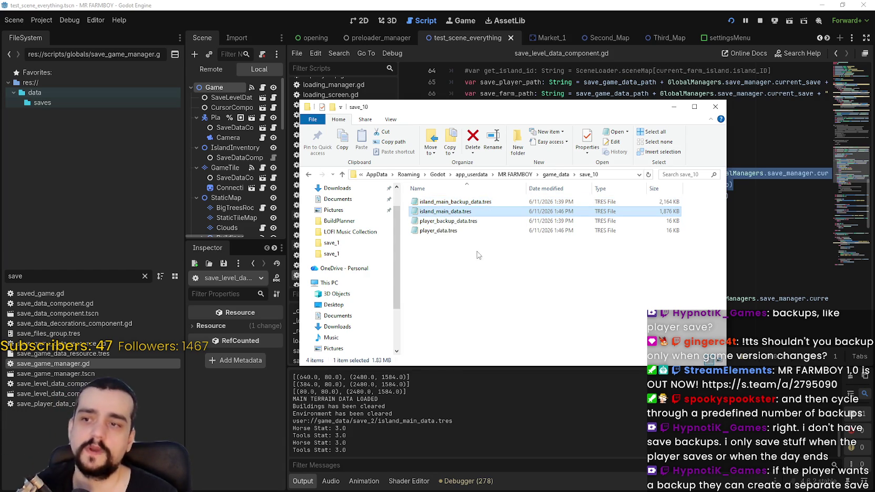
ctrl+click(468, 231)
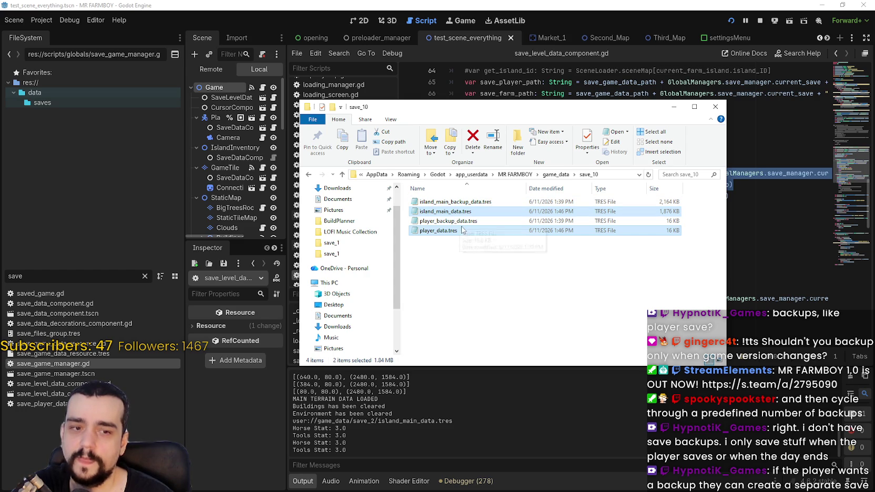
click(461, 203)
ctrl+click(465, 221)
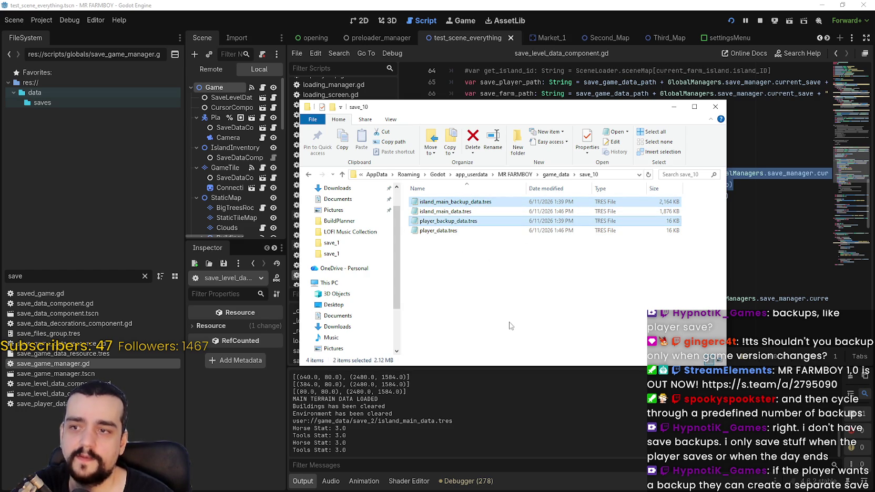
key(Down)
key(Up)
key(Up)
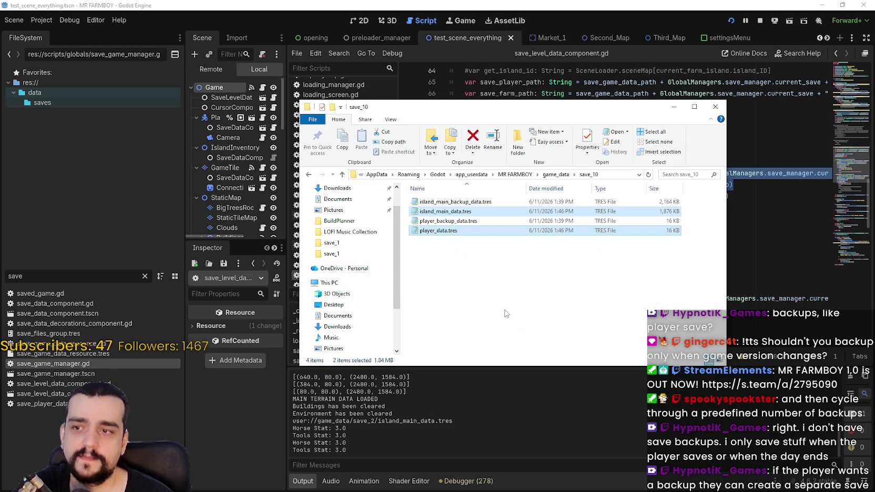
Recheck both backup save files, clear the selection, and move the save_10 window aside
click(508, 259)
click(457, 201)
ctrl+click(452, 221)
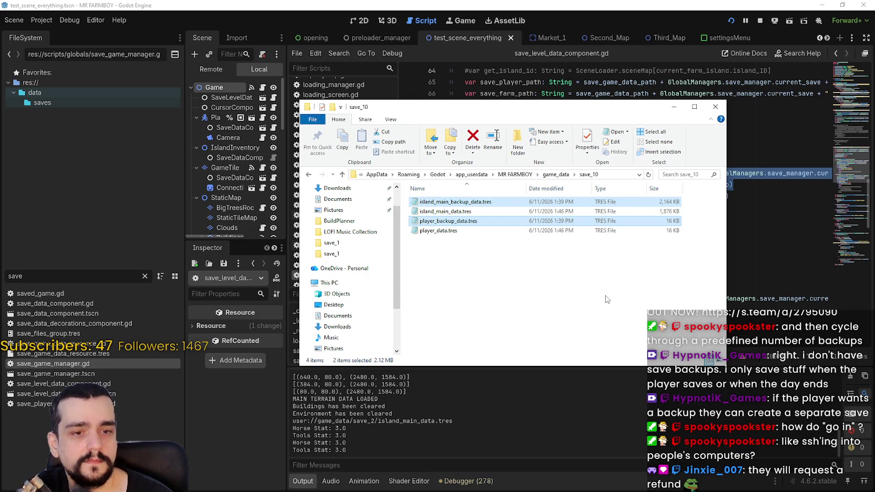
click(566, 246)
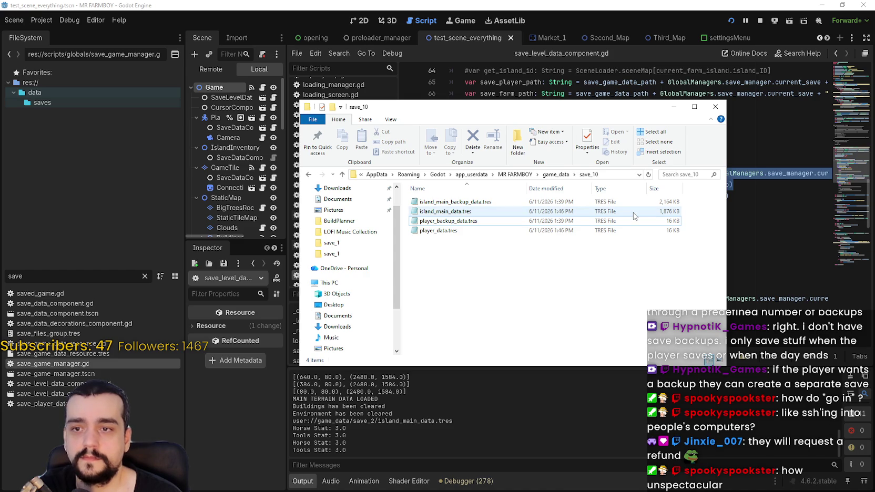
click(621, 221)
click(619, 243)
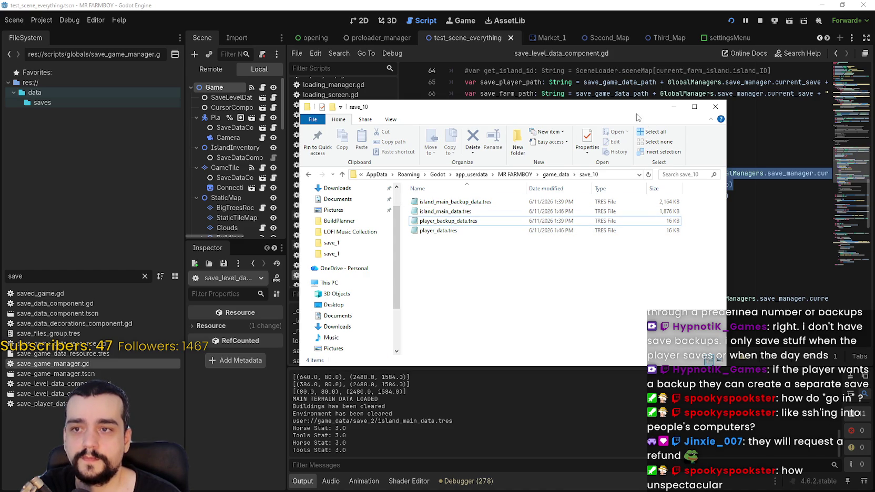
mouse_move(625, 106)
mouse_down()
mouse_move(592, 224)
mouse_move(499, 205)
mouse_up()
click(658, 196)
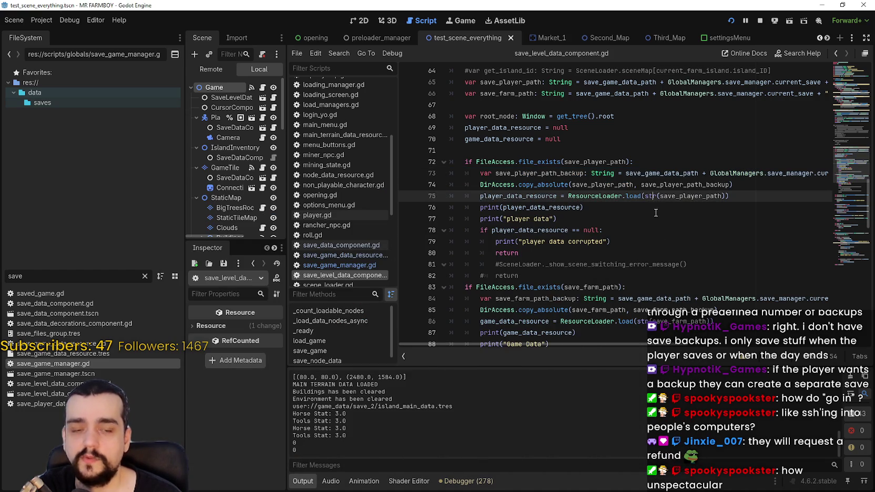
scroll(642, 207, down, 1)
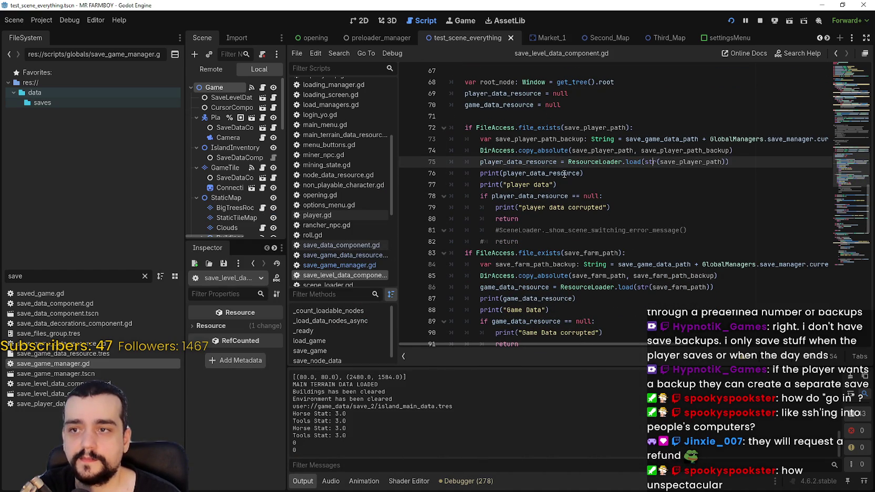
drag(729, 161, 450, 152)
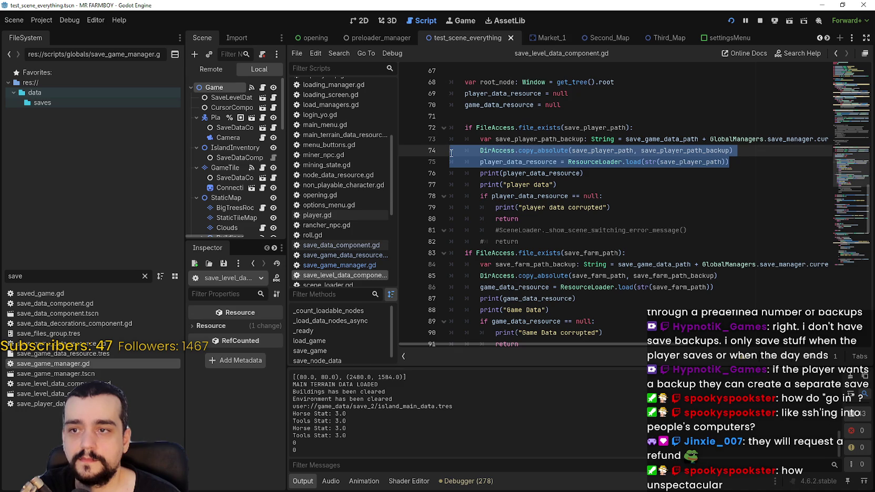
shift+click(456, 139)
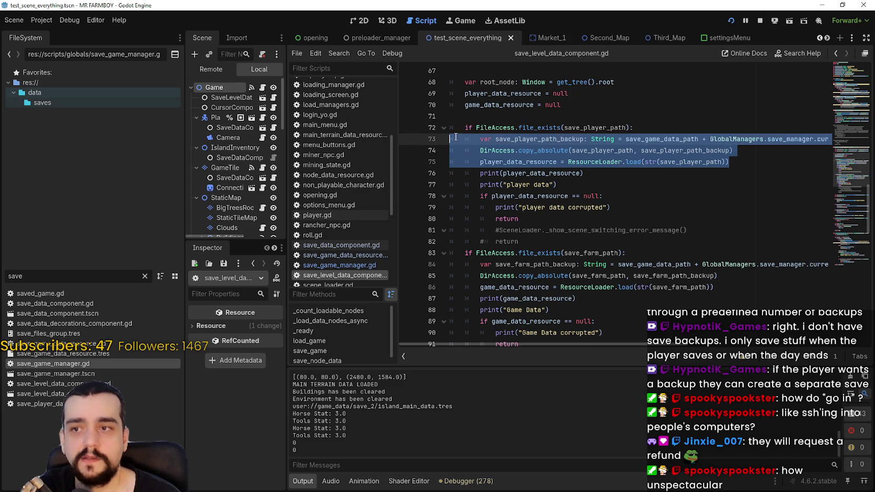
key(Right)
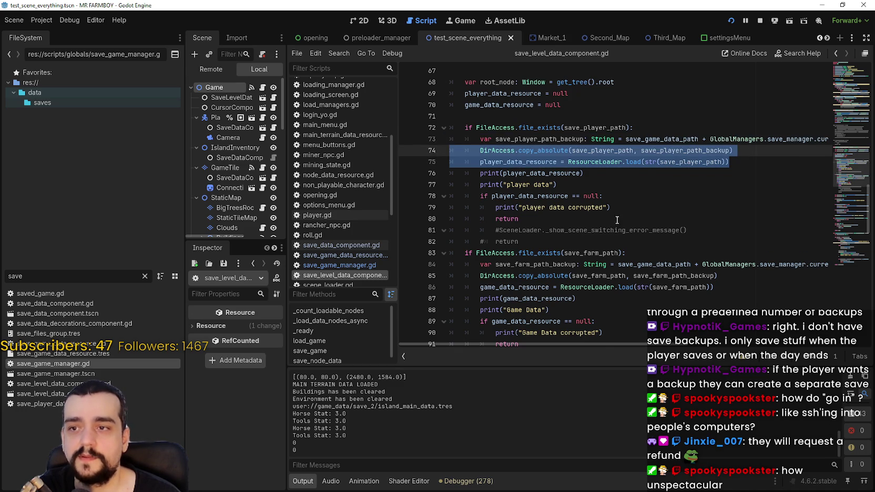
scroll(642, 147, down, 1)
drag(564, 186, 418, 164)
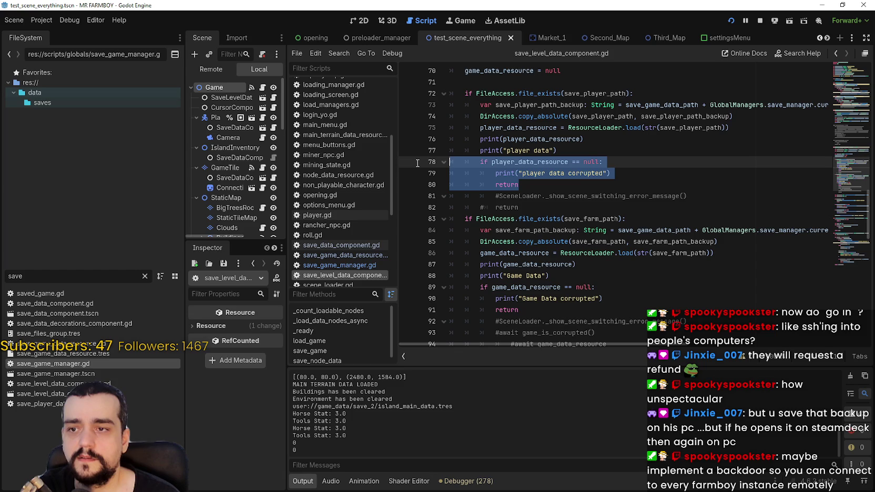
drag(612, 174, 440, 174)
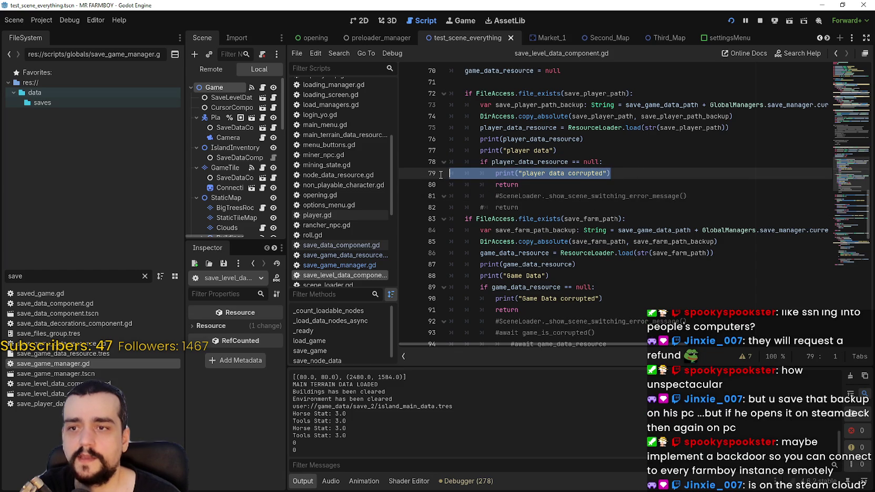
scroll(596, 202, up, 2)
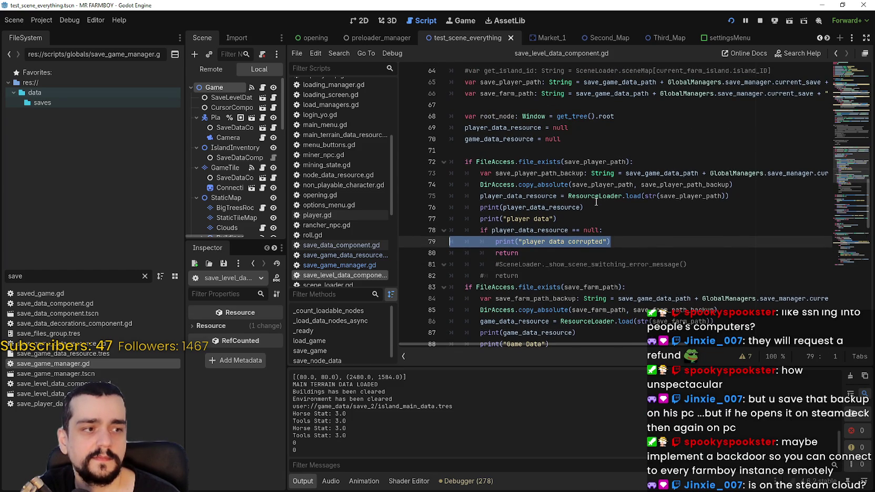
mouse_move(596, 202)
scroll(596, 200, down, 1)
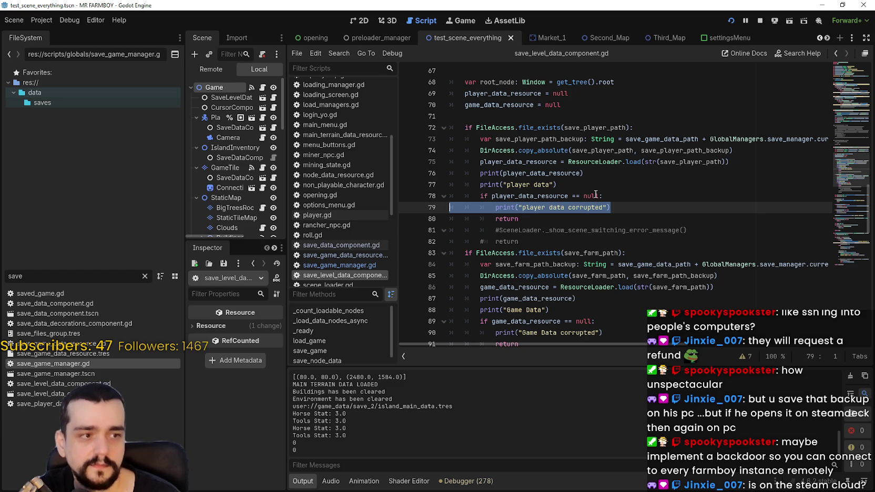
drag(738, 173, 500, 162)
click(719, 184)
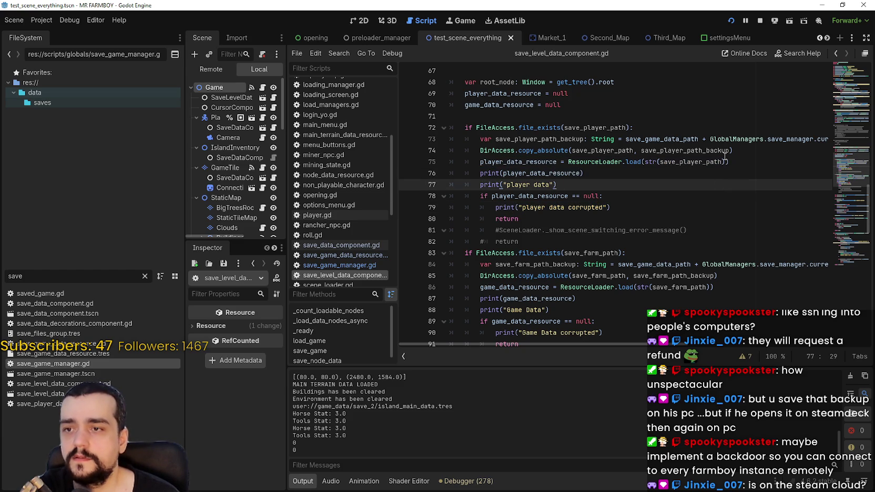
mouse_move(750, 152)
mouse_down()
mouse_move(452, 148)
mouse_move(578, 155)
mouse_move(467, 151)
mouse_move(504, 139)
mouse_move(831, 140)
mouse_up()
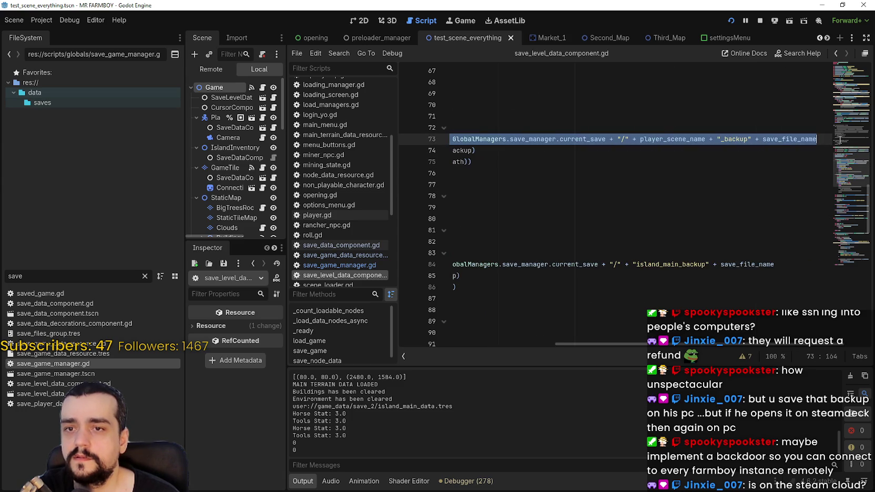
click(681, 165)
mouse_move(681, 165)
mouse_down()
mouse_move(468, 153)
mouse_move(526, 139)
mouse_move(819, 139)
mouse_up()
drag(636, 176, 368, 156)
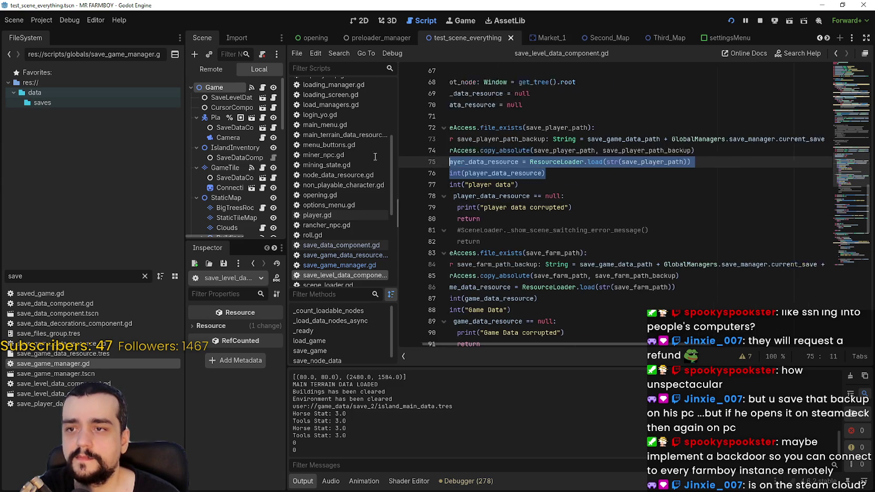
click(611, 199)
click(589, 218)
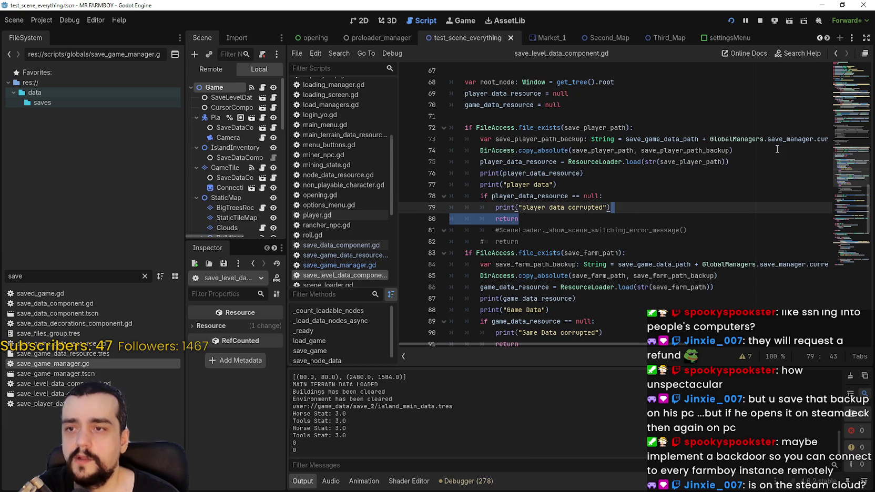
drag(736, 150, 450, 139)
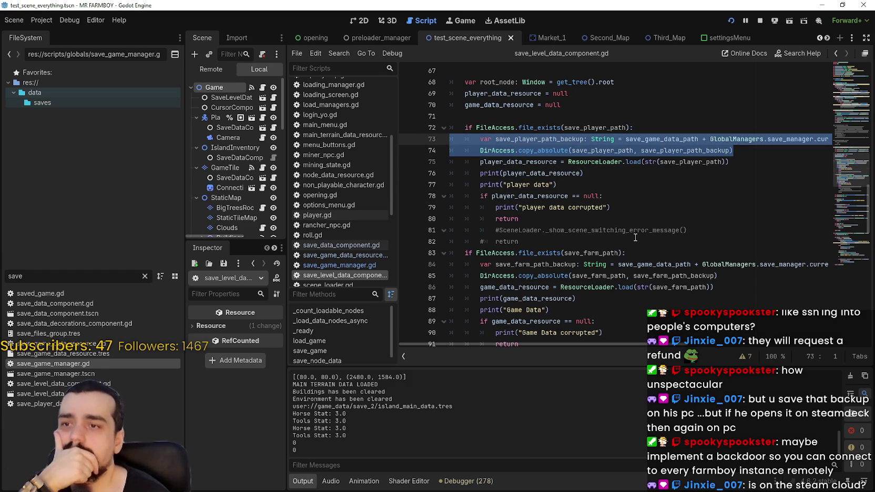
double_click(529, 197)
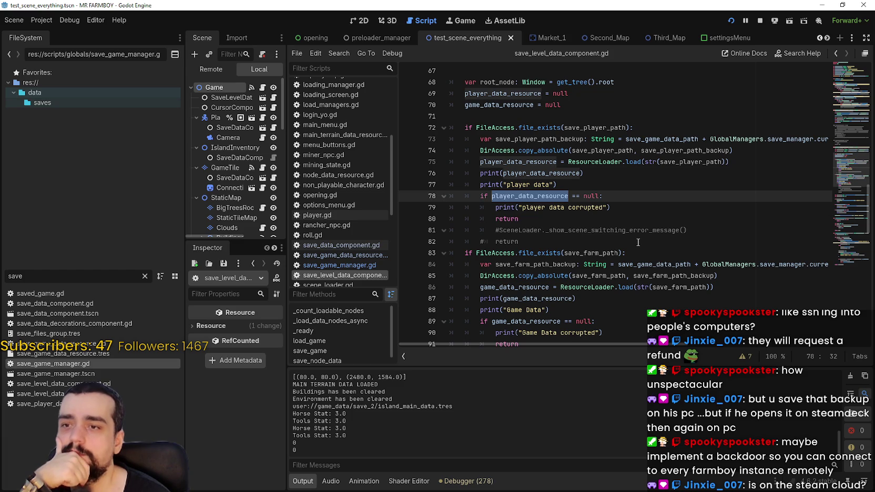
click(634, 207)
scroll(634, 278, down, 1)
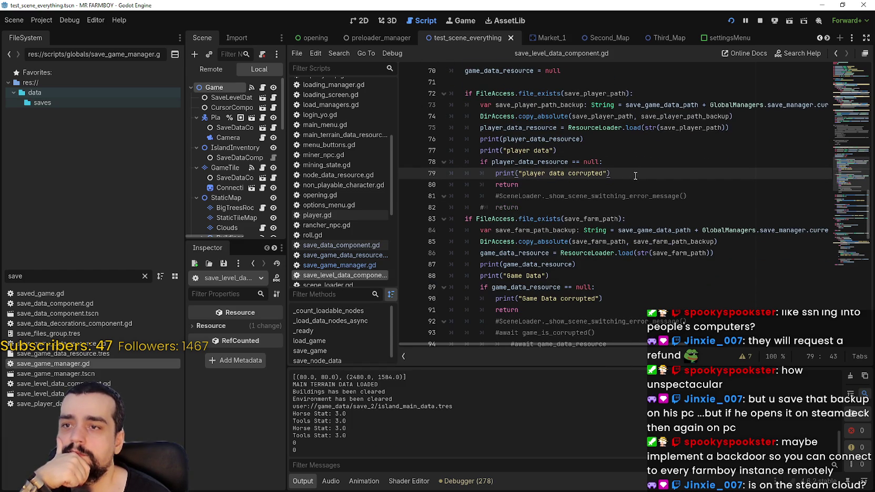
click(547, 129)
double_click(547, 129)
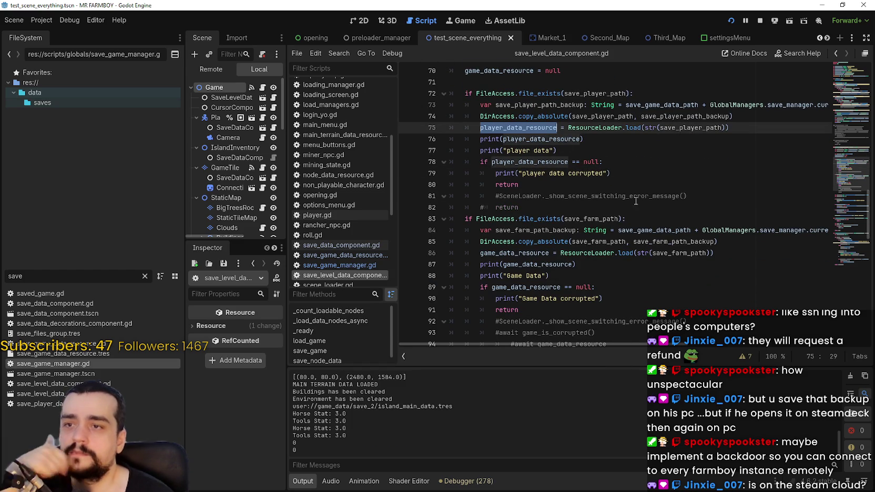
double_click(556, 162)
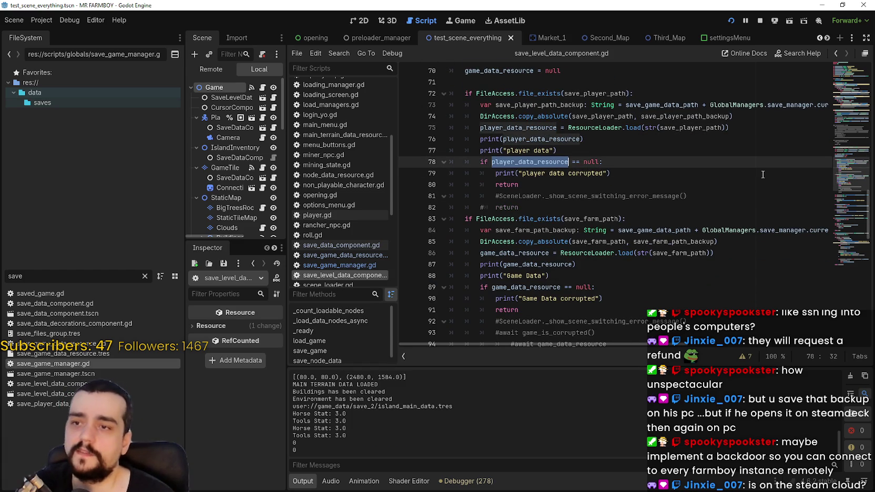
double_click(547, 127)
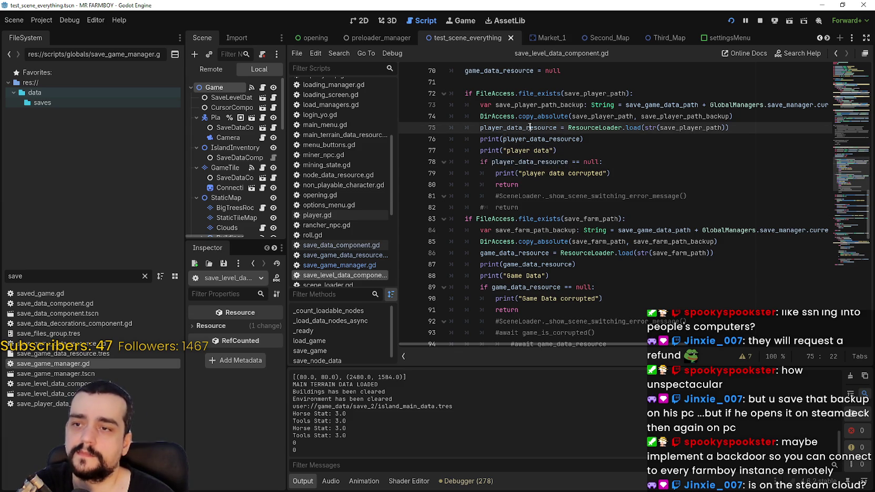
click(659, 170)
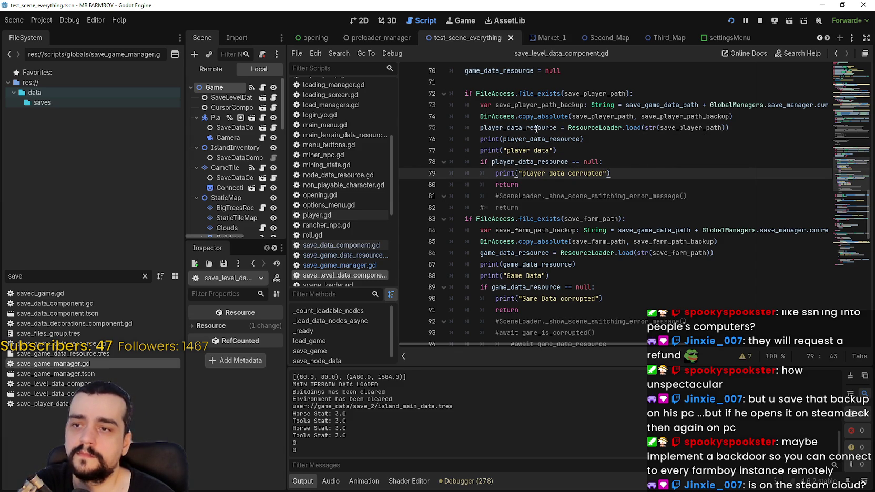
Add a line reloading player_data_resource via ResourceLoader.load from the player backup path
key(Return)
text(player_data_resource =)
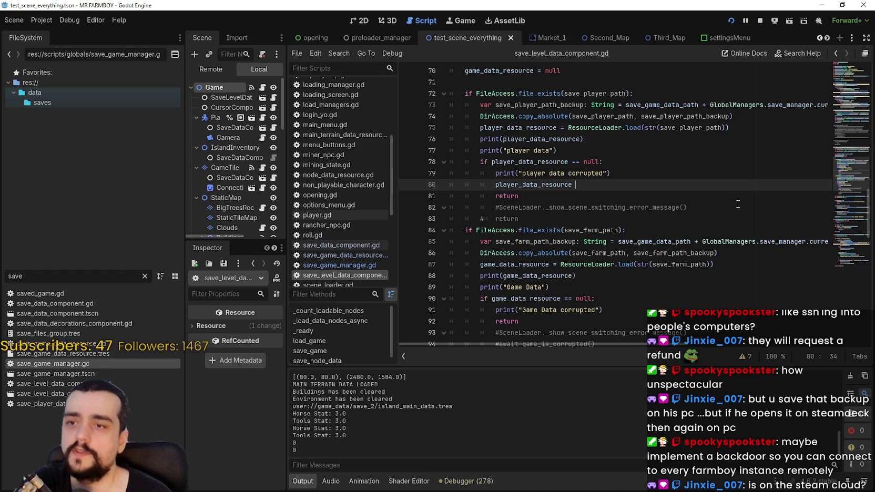
click(587, 136)
drag(568, 128, 742, 127)
key(ctrl+c)
click(657, 195)
click(656, 185)
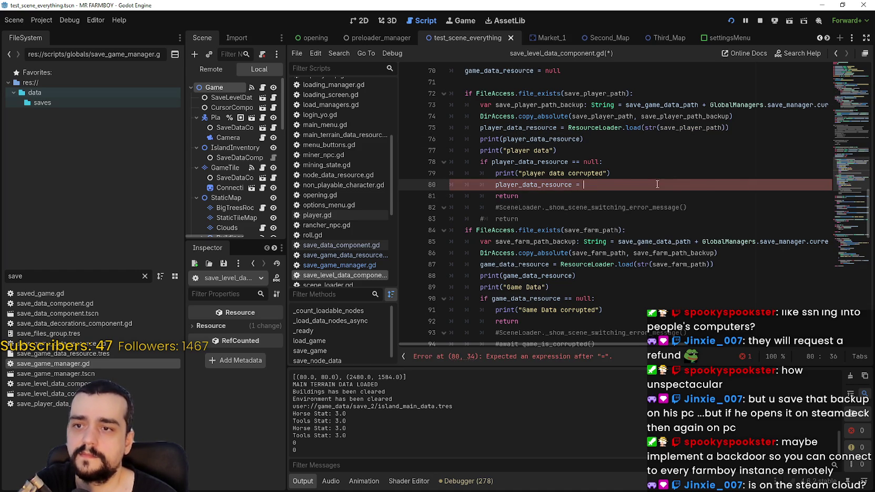
key(ctrl+v)
double_click(519, 107)
key(ctrl+c)
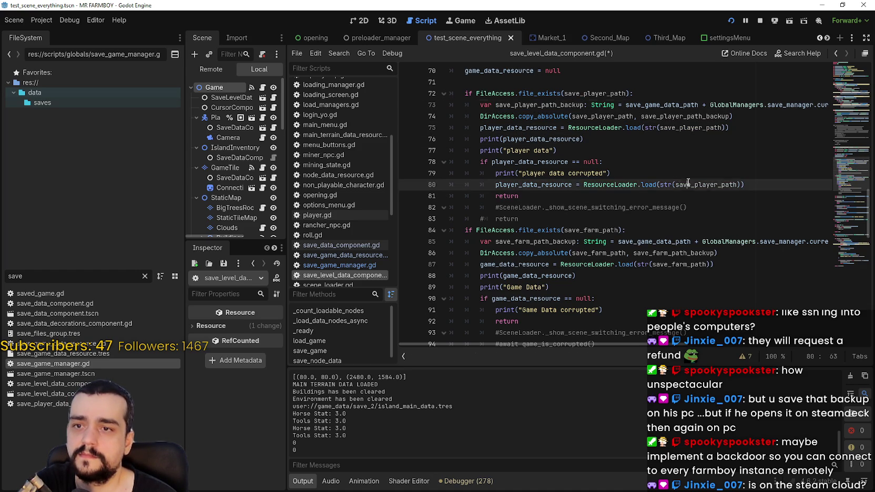
double_click(683, 185)
key(ctrl+v)
key(Down)
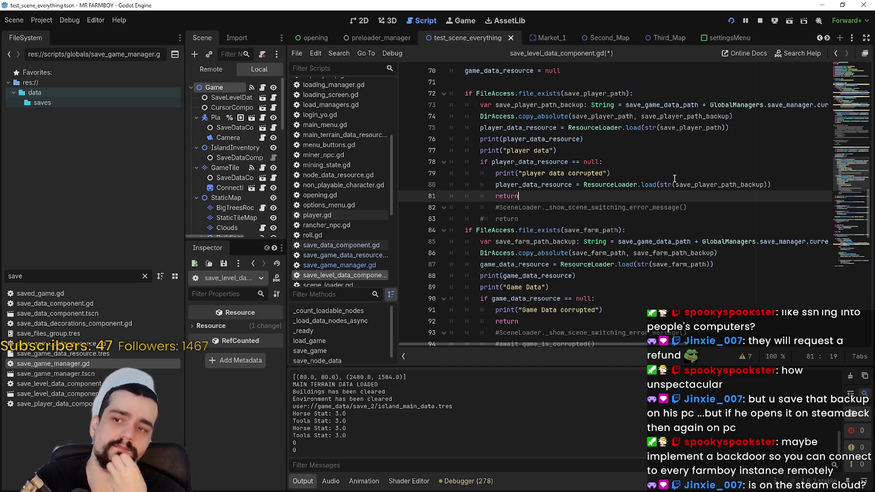
Below the backup load, add the condition 'if player_data_resource == null:'
key(Up)
key(End)
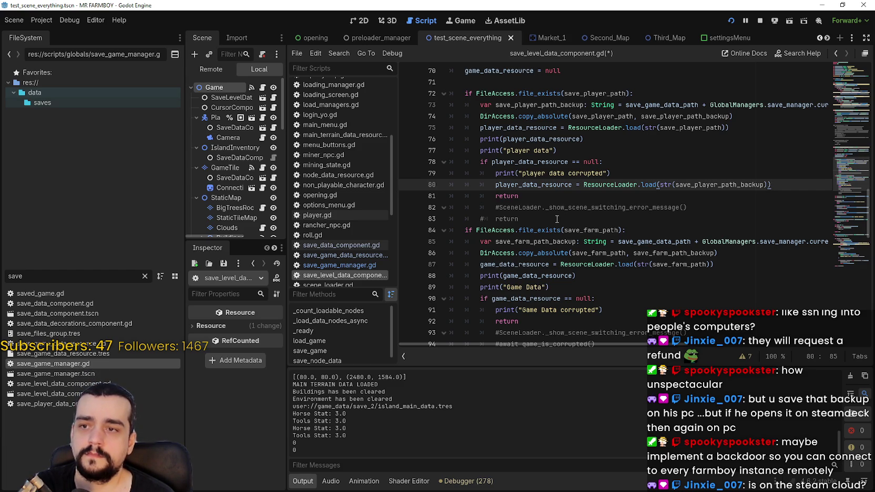
key(Return)
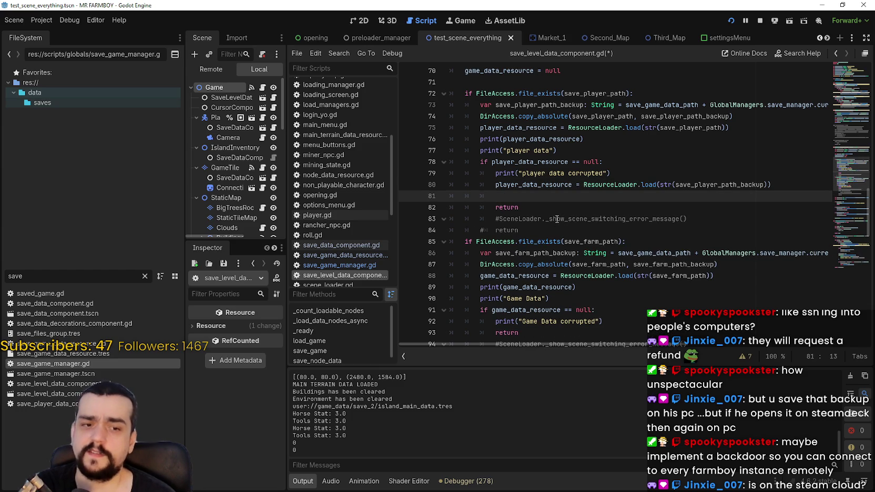
key(Return)
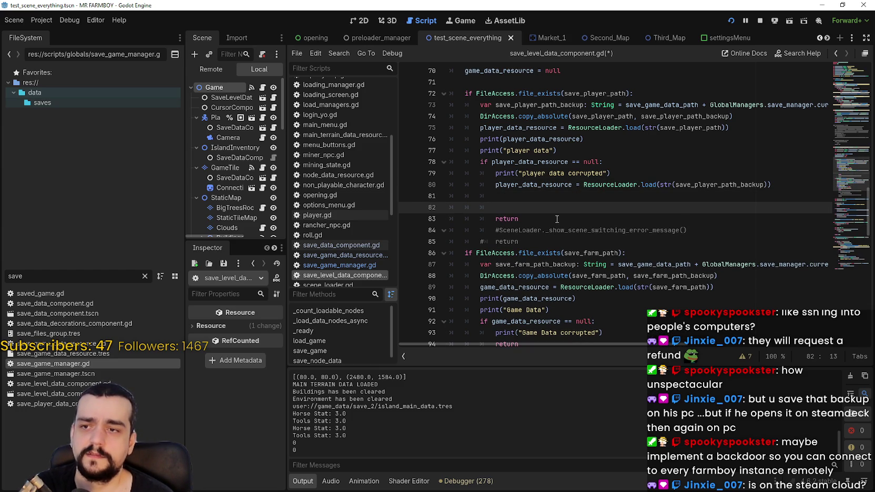
double_click(561, 162)
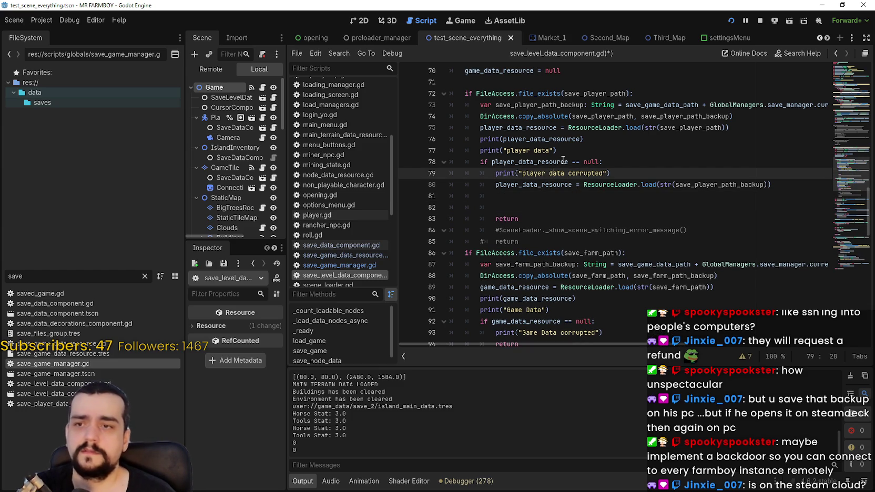
shift+click(600, 162)
key(ctrl+c)
click(528, 207)
key(ctrl+v)
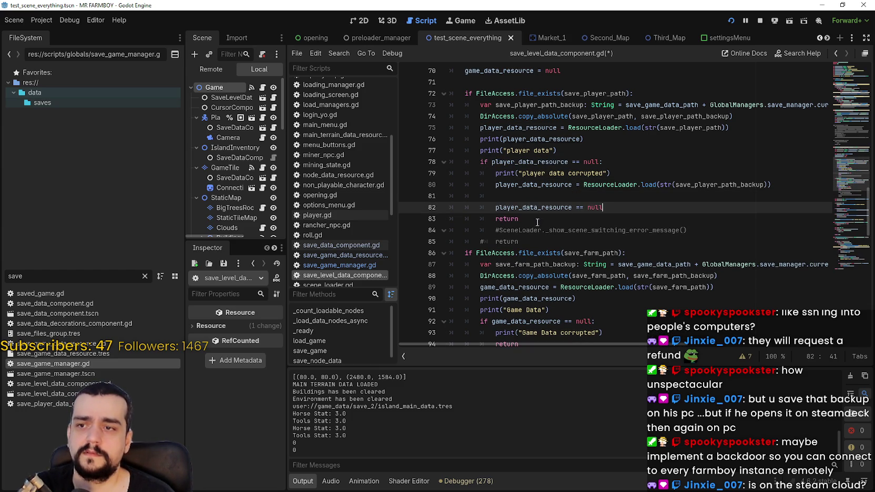
click(498, 203)
text(if)
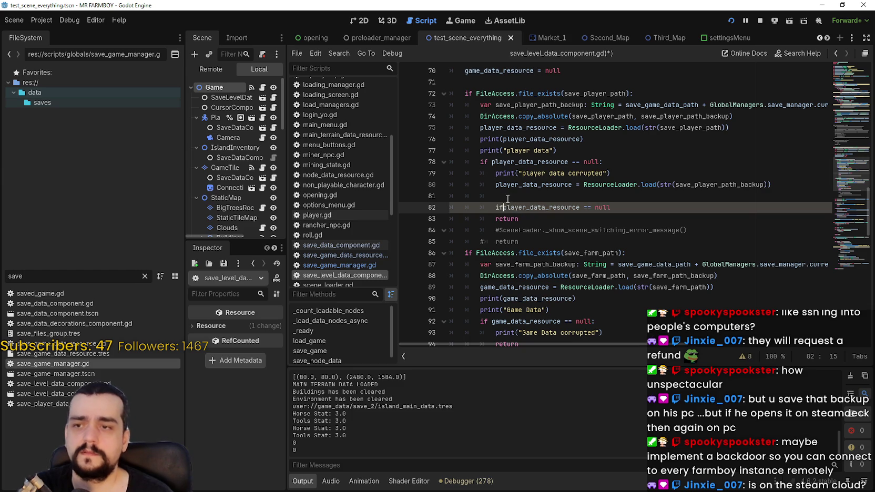
click(638, 209)
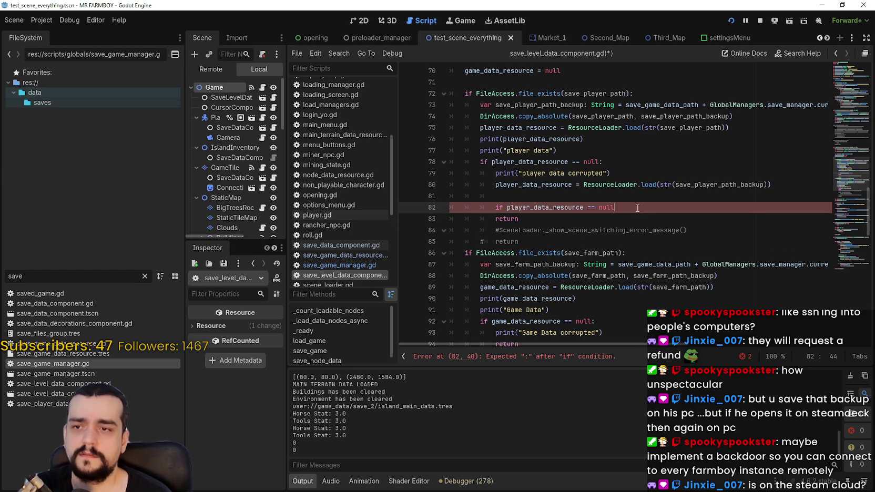
text(:)
Indent return under the new null check and delete the leftover blank line
key(Down)
key(Home)
key(Tab)
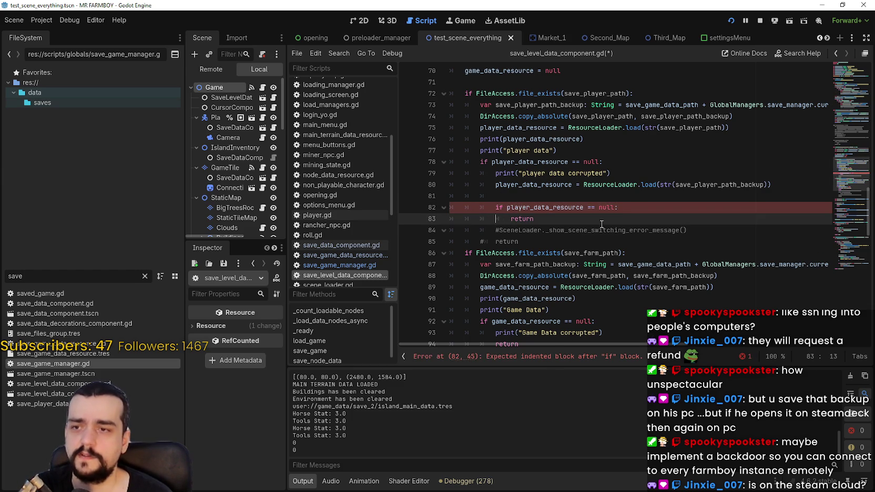
key(Up)
key(End)
key(Return)
key(BackSpace)
key(BackSpace)
key(BackSpace)
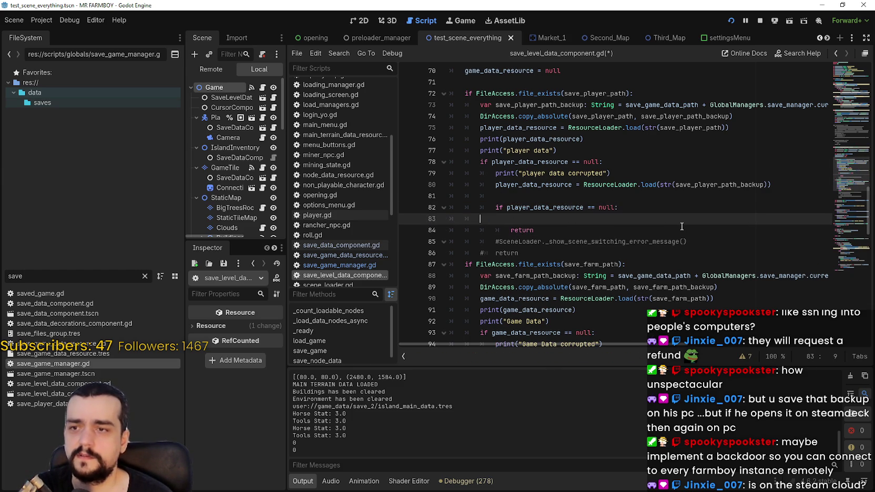
click(502, 197)
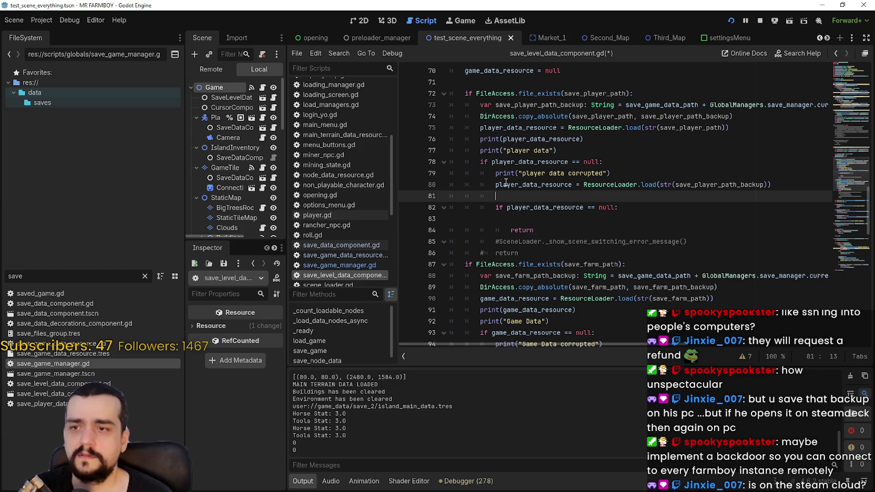
key(BackSpace)
key(BackSpace)
key(BackSpace)
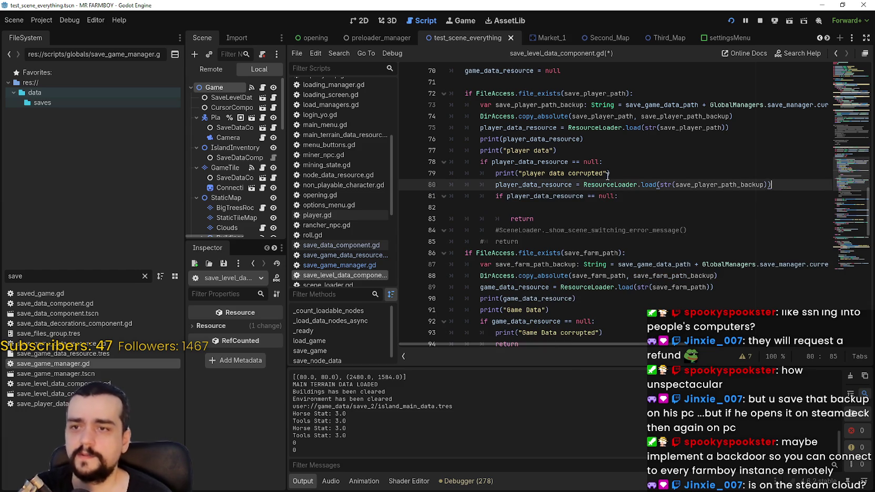
Put print("player data backup corrupted") inside the new null check
drag(610, 173, 496, 173)
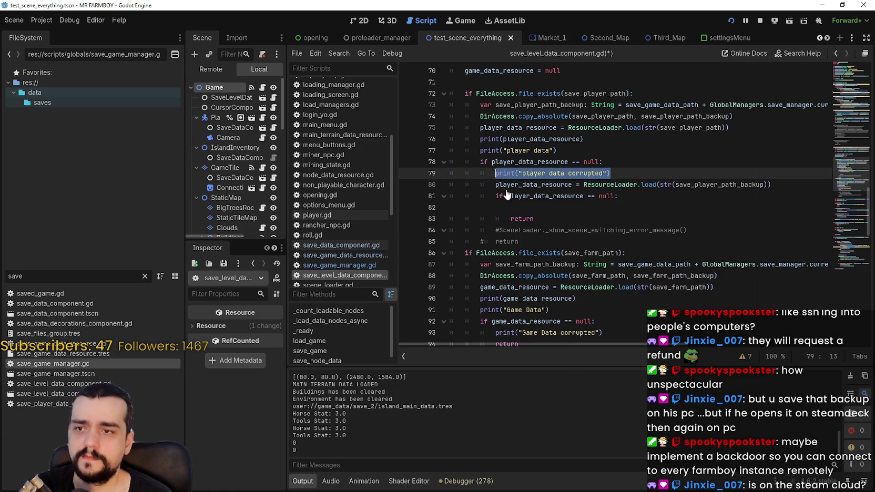
click(531, 215)
click(555, 207)
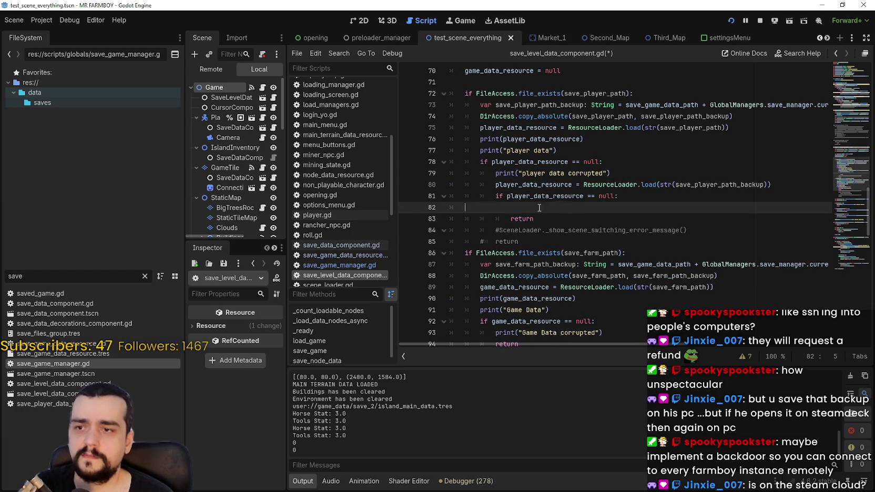
key(Tab)
key(Tab)
key(Tab)
key(ctrl+v)
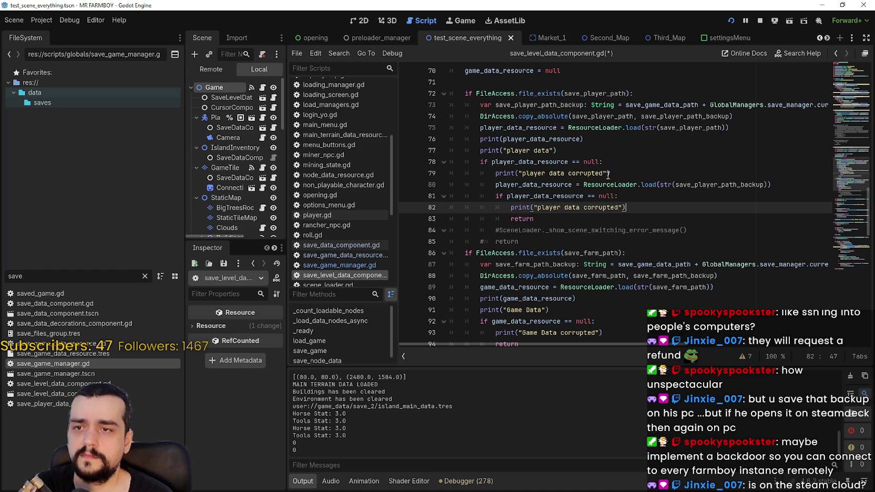
click(583, 207)
text(b)
text(ackup)
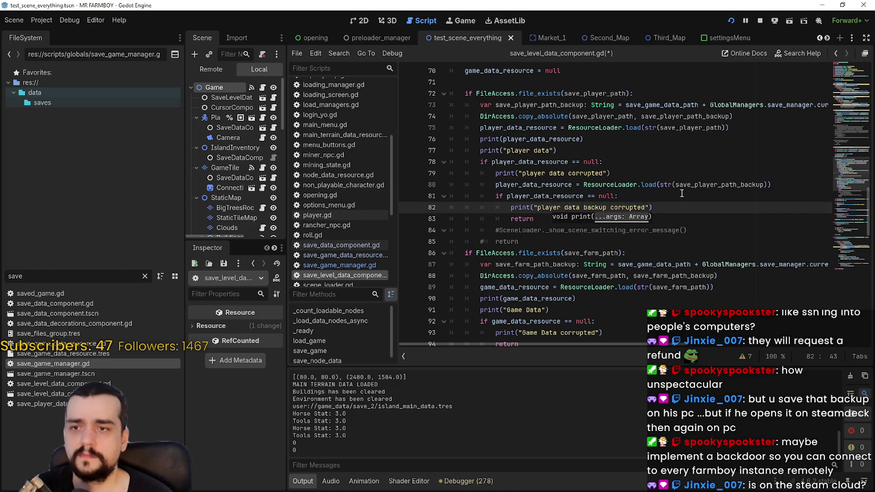
key(End)
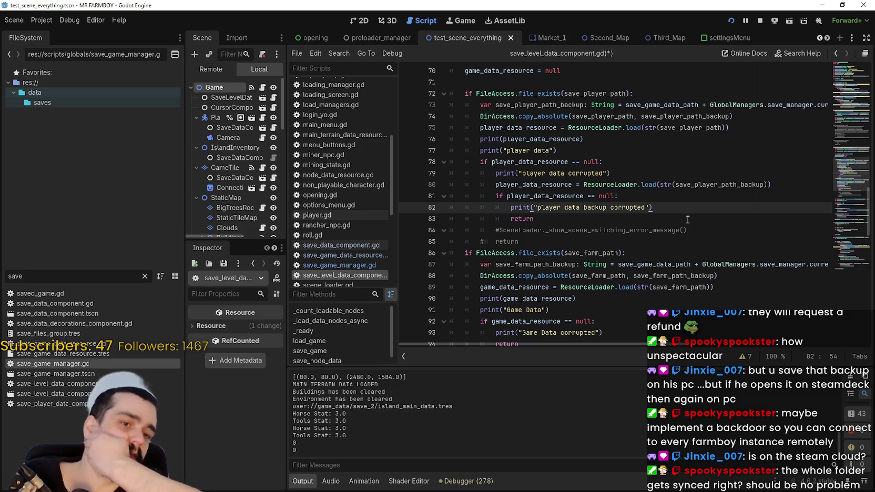
Insert a blank line after print("player data corrupted") on line 79, above the backup load
click(661, 180)
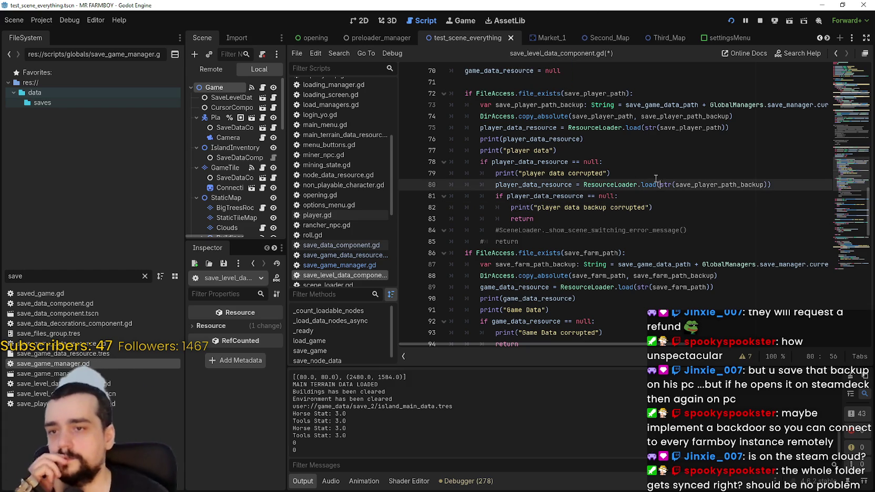
double_click(730, 185)
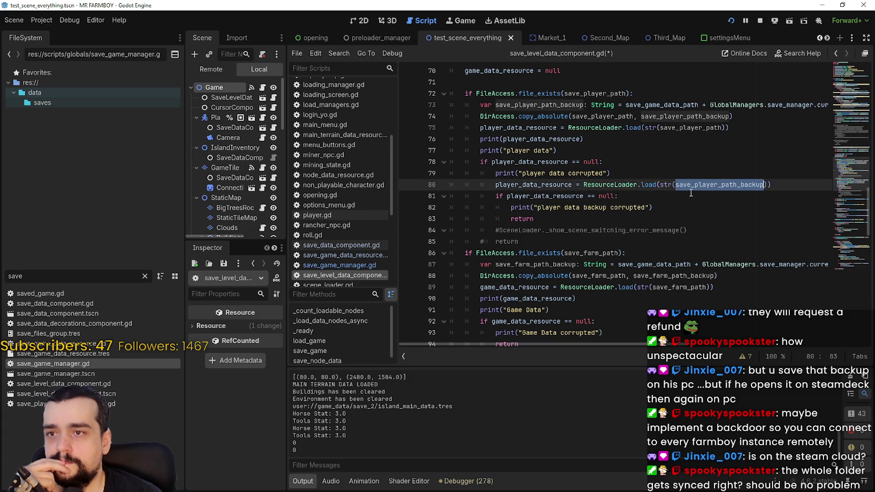
click(673, 171)
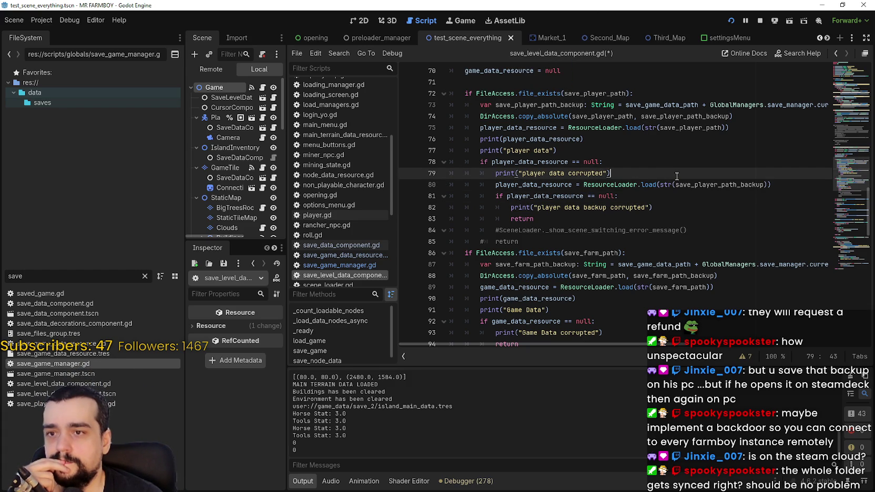
click(679, 185)
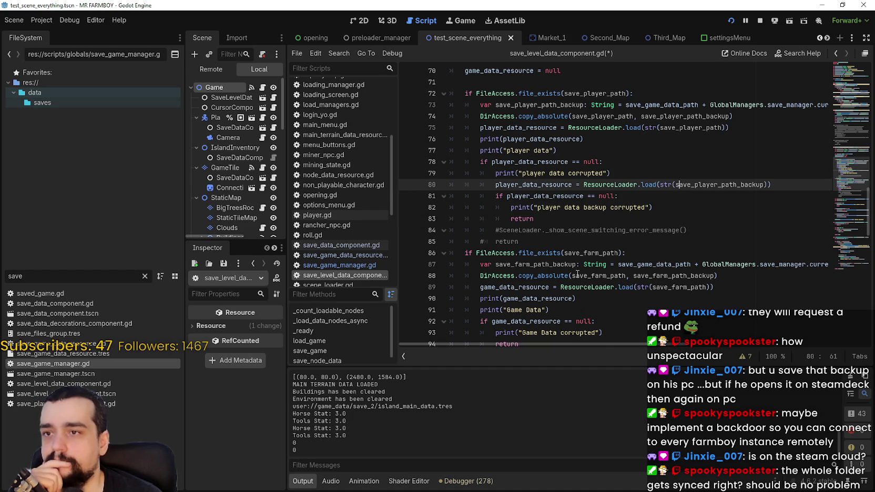
drag(603, 342, 772, 344)
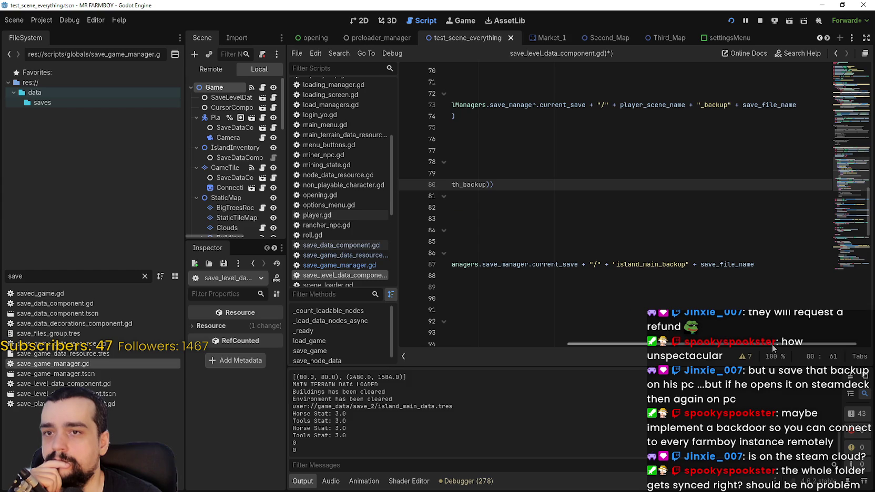
scroll(624, 327, left, 5)
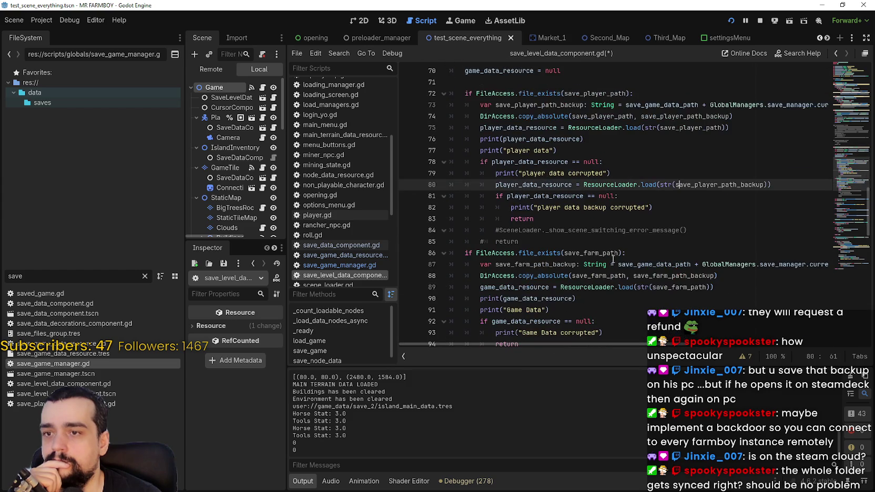
click(665, 177)
key(Return)
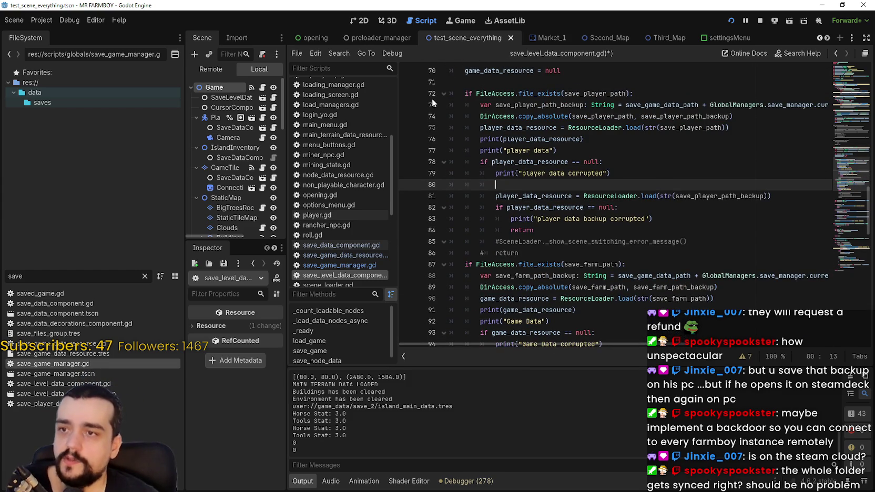
Add a copied FileAccess.file_exists check above the backup load and indent the load beneath it
drag(465, 93, 634, 94)
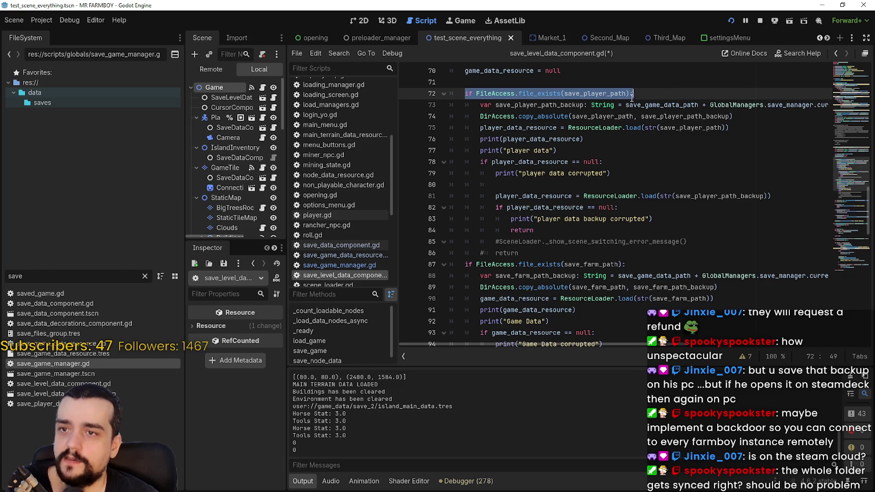
key(ctrl+c)
click(540, 189)
key(ctrl+v)
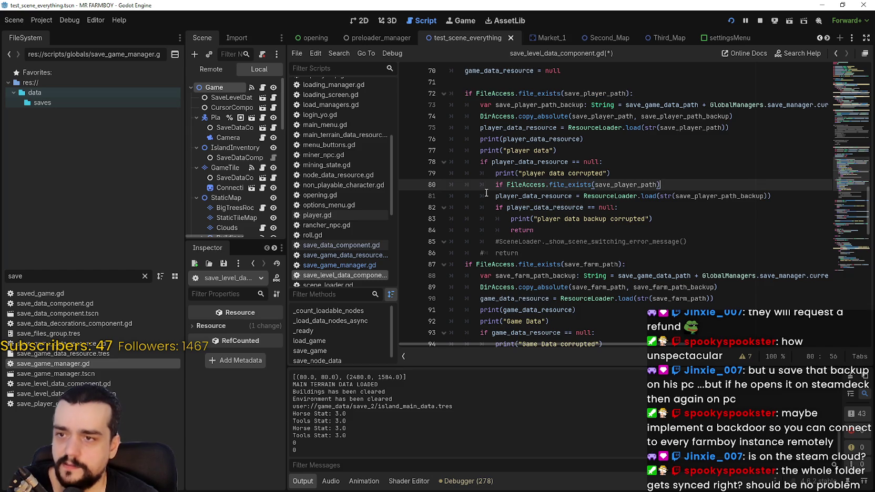
click(486, 196)
key(Tab)
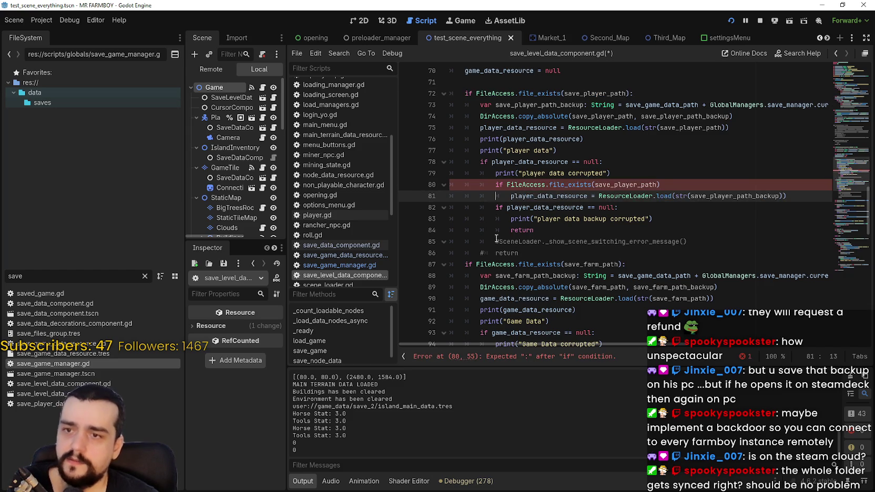
click(664, 186)
text(:)
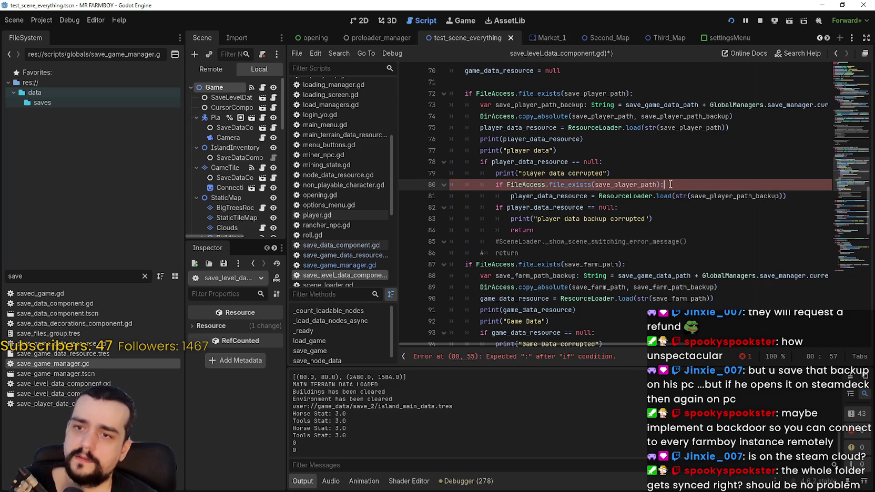
Make the new file_exists check test save_player_path_backup
double_click(589, 94)
double_click(626, 185)
double_click(734, 196)
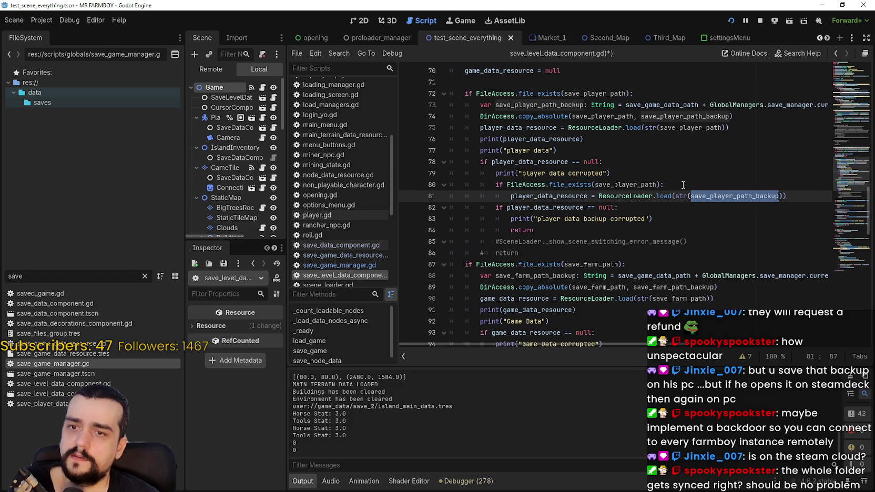
key(ctrl+c)
double_click(626, 184)
key(ctrl+v)
click(795, 197)
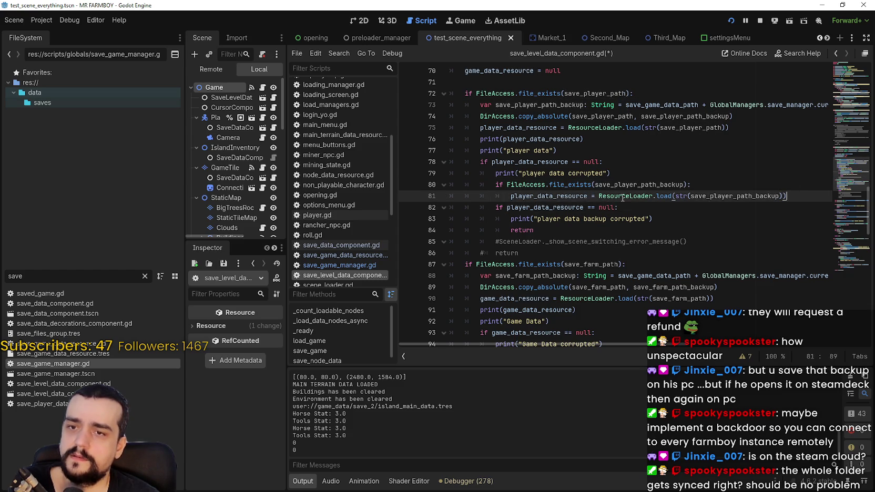
mouse_move(599, 196)
mouse_down()
mouse_move(600, 185)
mouse_move(601, 197)
mouse_move(807, 195)
mouse_up()
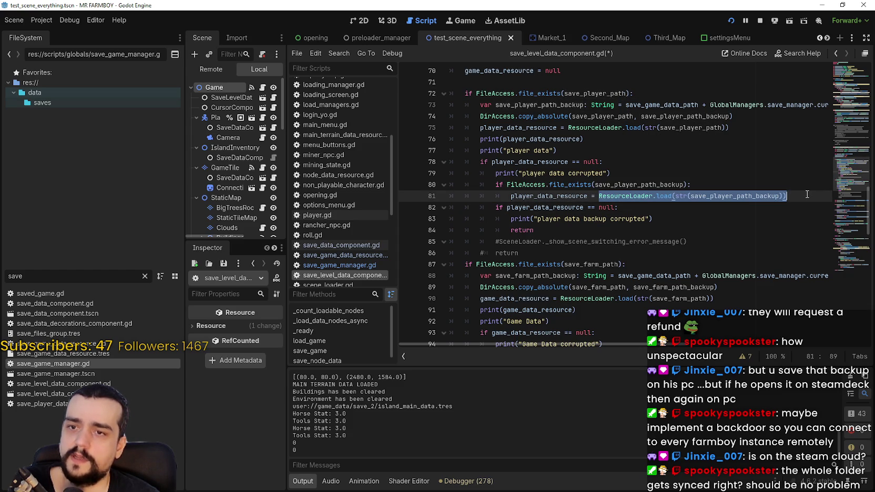
Indent the null check and print under the existence check, nesting return under the backup-corrupted check
click(787, 208)
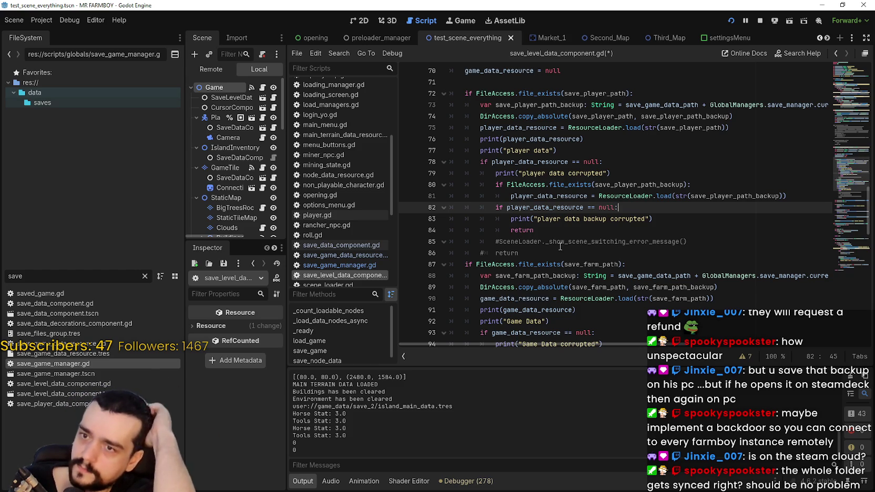
click(548, 232)
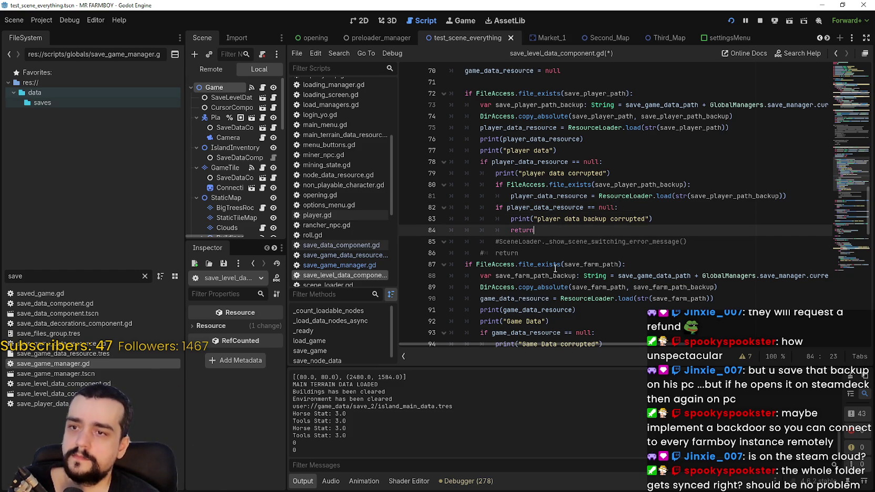
drag(492, 208, 494, 219)
key(Tab)
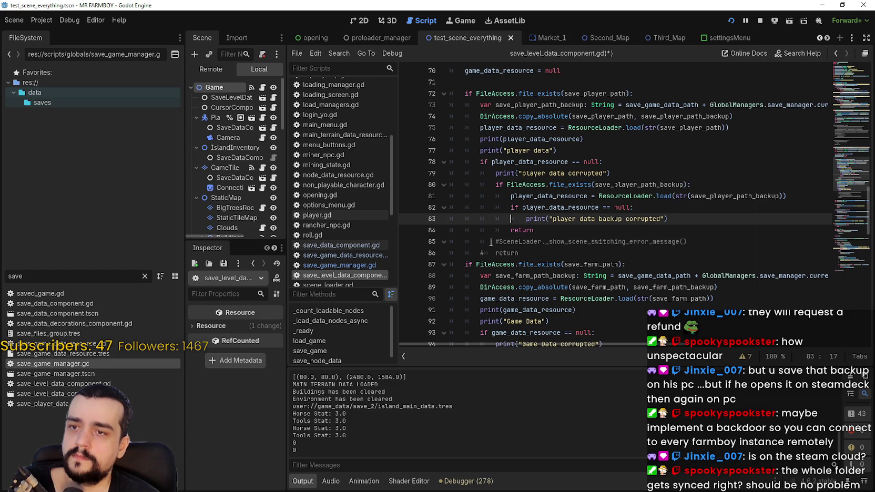
click(496, 226)
key(Tab)
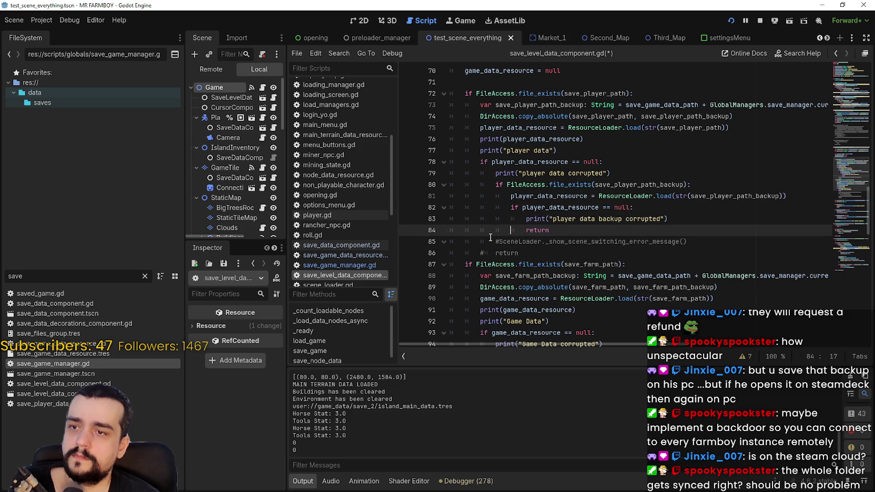
click(489, 240)
click(521, 232)
key(shift+Tab)
key(shift+Tab)
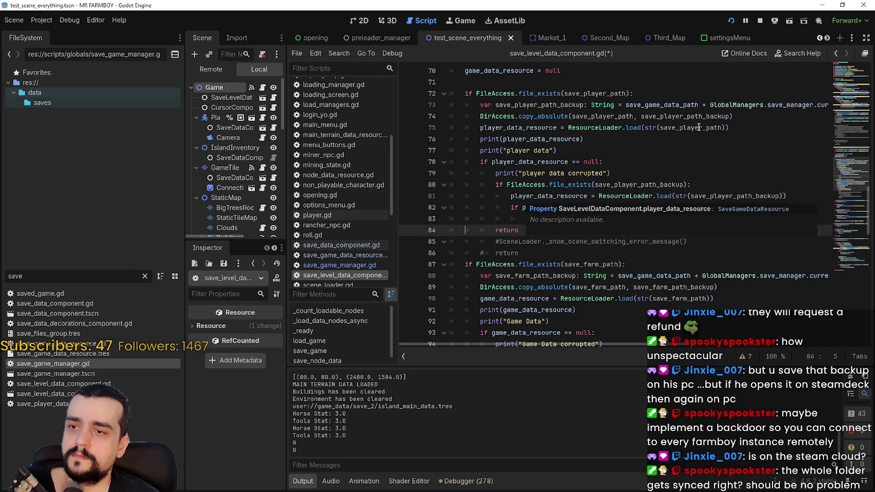
mouse_move(699, 127)
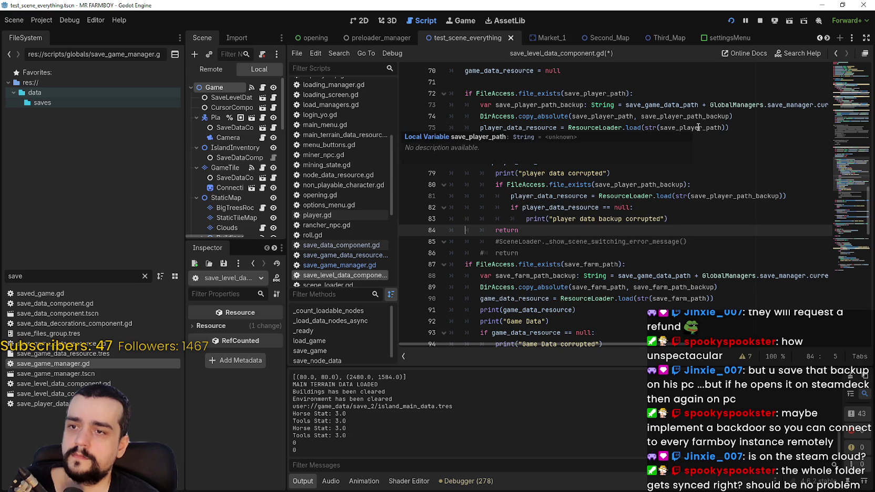
click(685, 219)
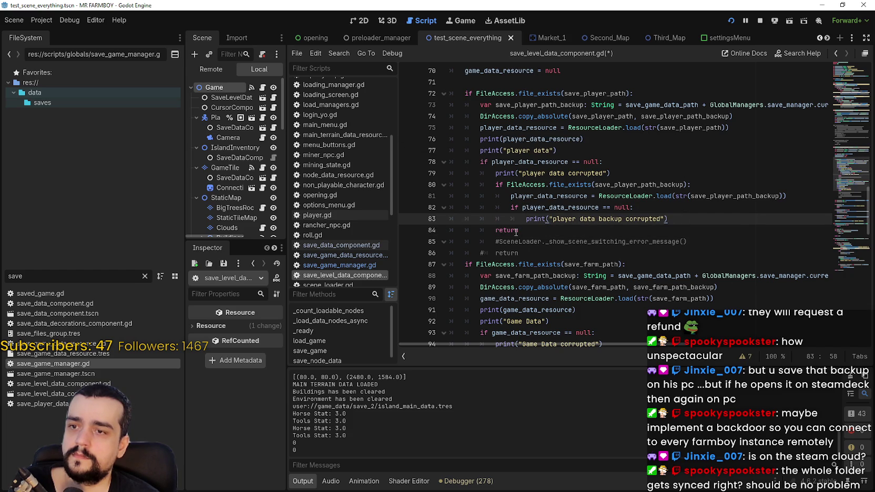
click(495, 231)
key(Tab)
key(Tab)
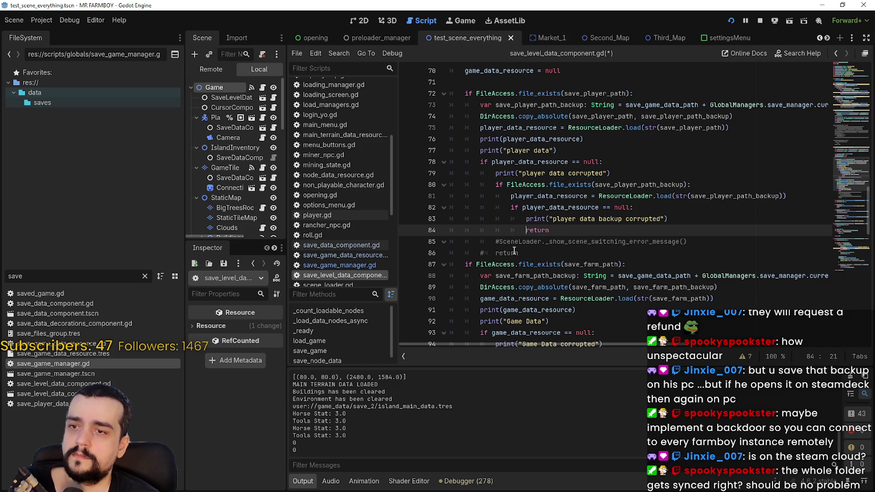
Add an else: aligned with the backup file_exists check, with return indented beneath it
drag(480, 162, 600, 162)
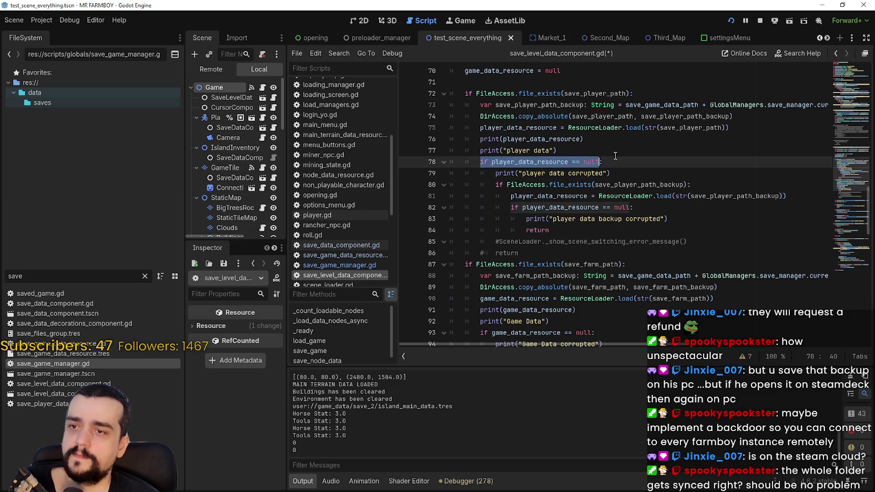
click(615, 156)
drag(498, 173, 645, 173)
click(678, 184)
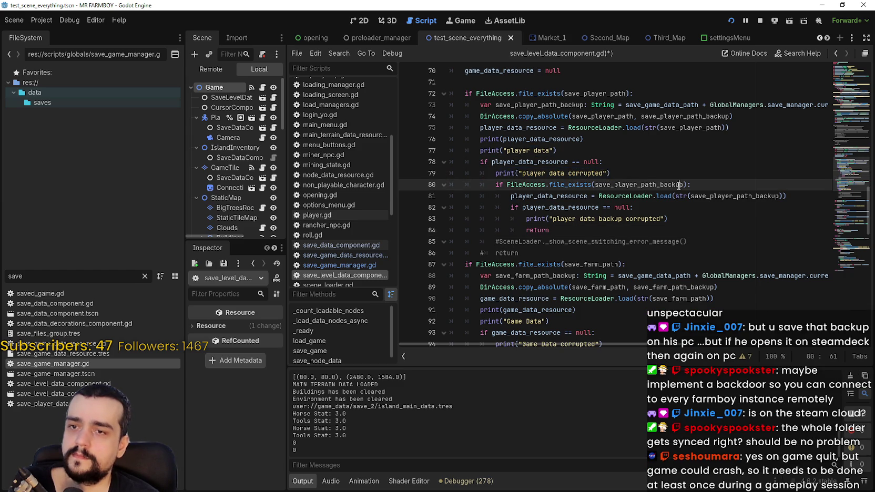
click(716, 230)
key(Return)
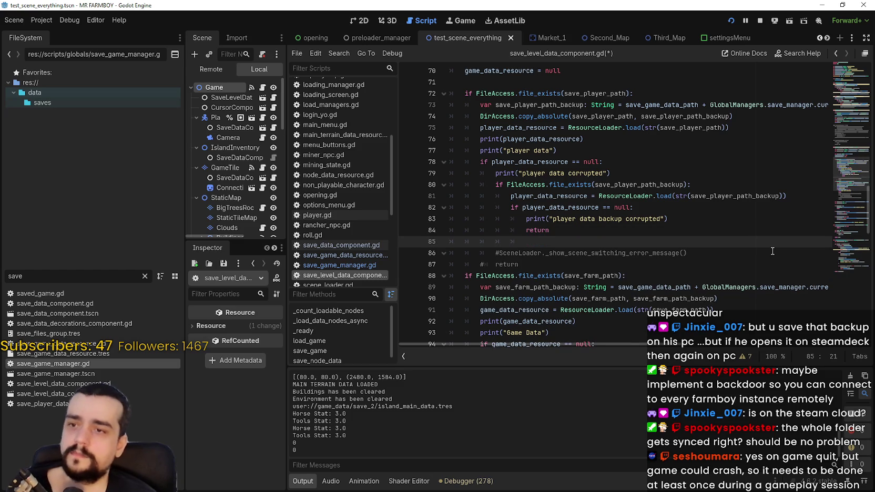
key(BackSpace)
key(BackSpace)
text(else:)
key(Return)
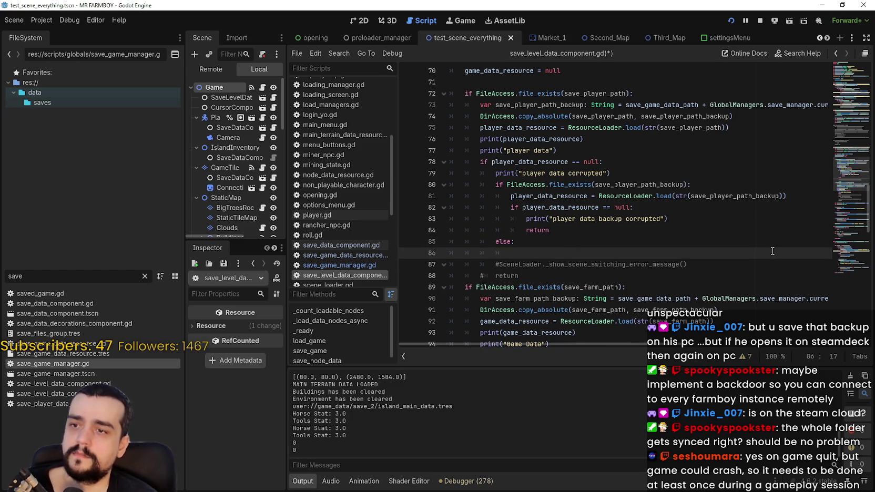
text(return)
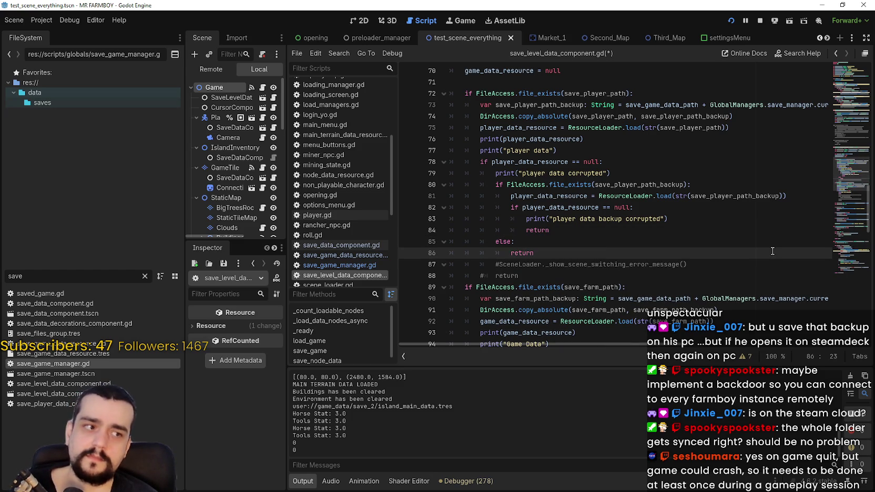
scroll(683, 237, down, 1)
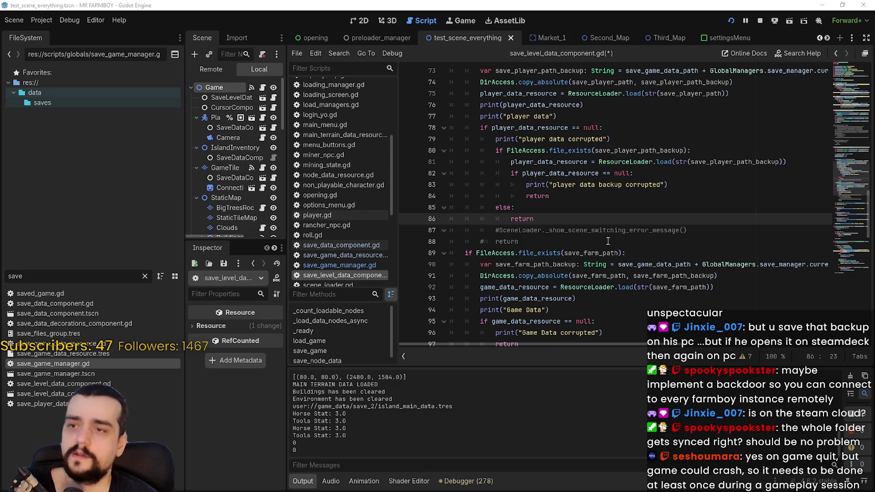
scroll(566, 229, up, 1)
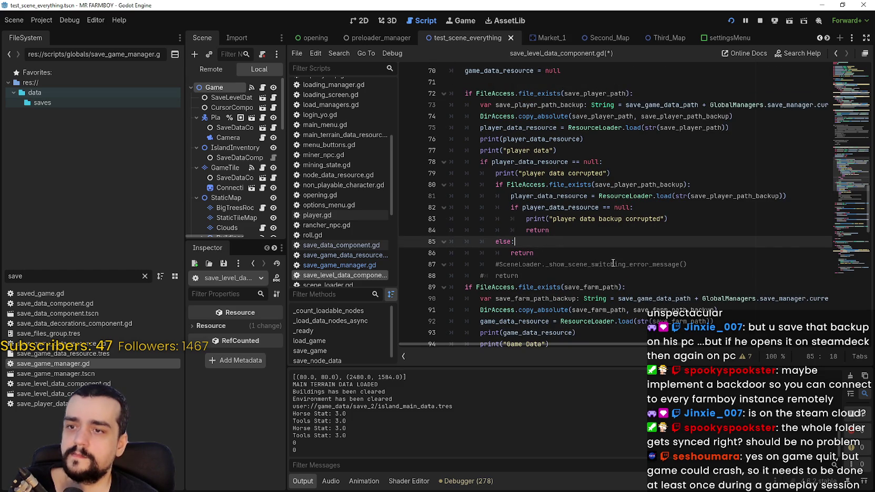
Review the fallback block: null check, backup existence check, backup load, and else return
click(614, 263)
click(617, 253)
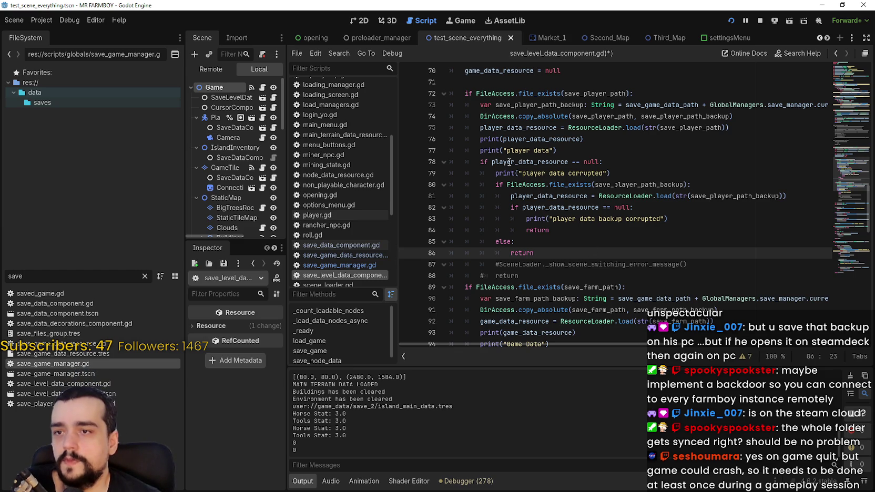
drag(492, 163, 627, 168)
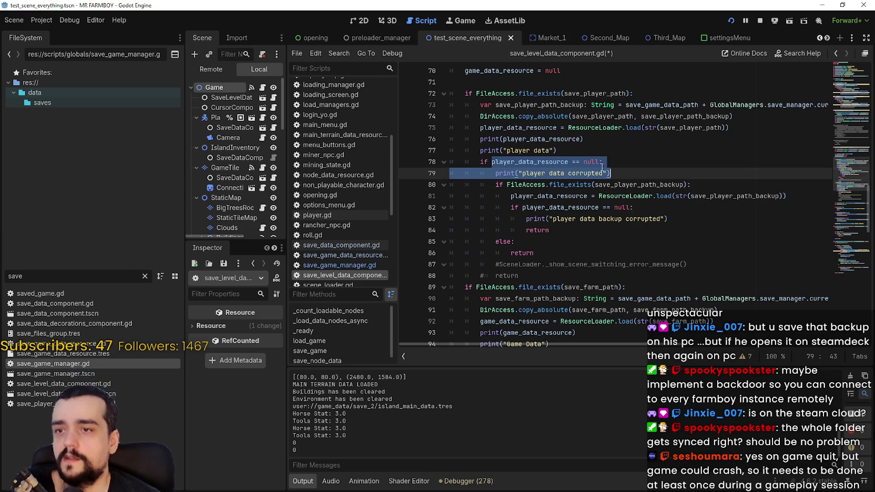
drag(495, 185, 706, 182)
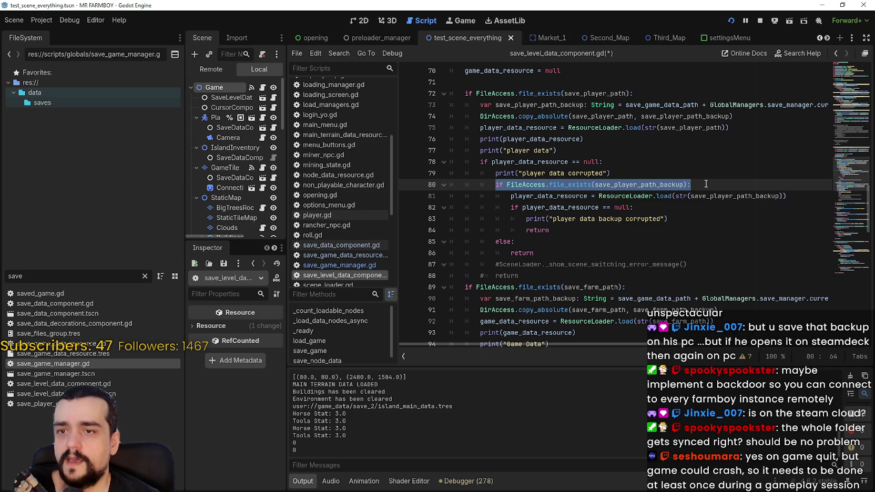
drag(809, 195, 509, 196)
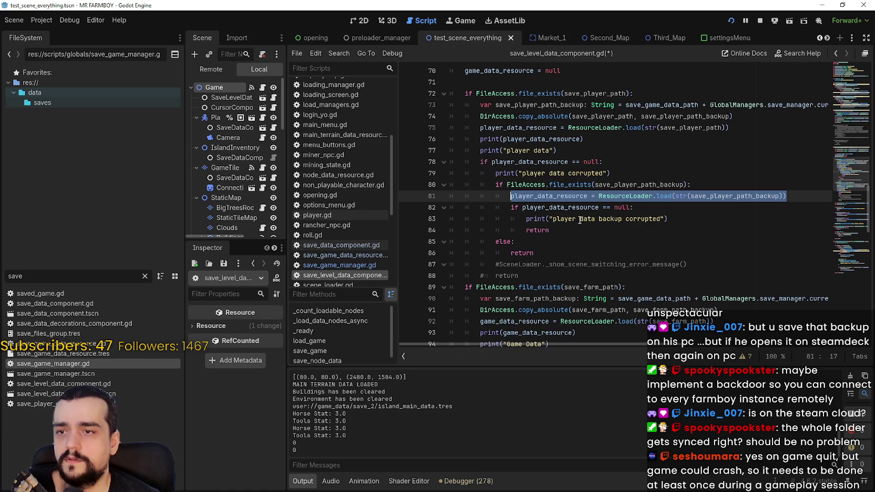
mouse_move(511, 207)
mouse_down()
mouse_move(682, 211)
mouse_move(684, 219)
mouse_up()
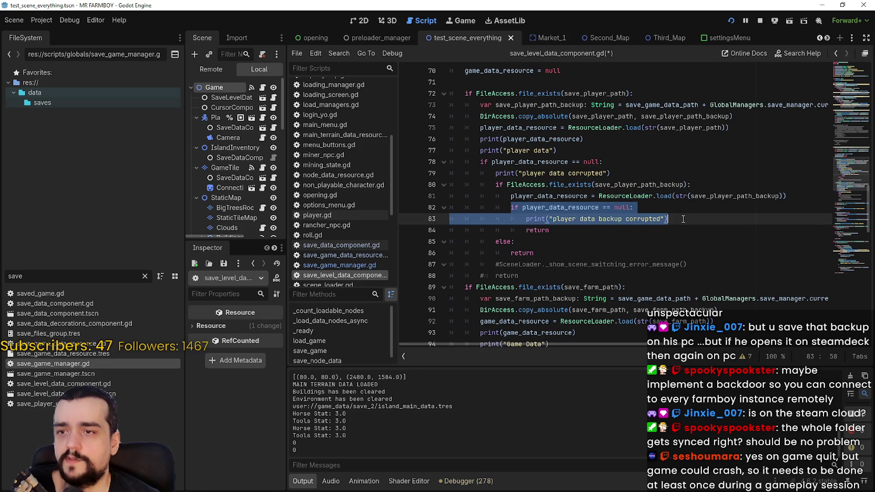
key(Down)
key(Down)
key(Up)
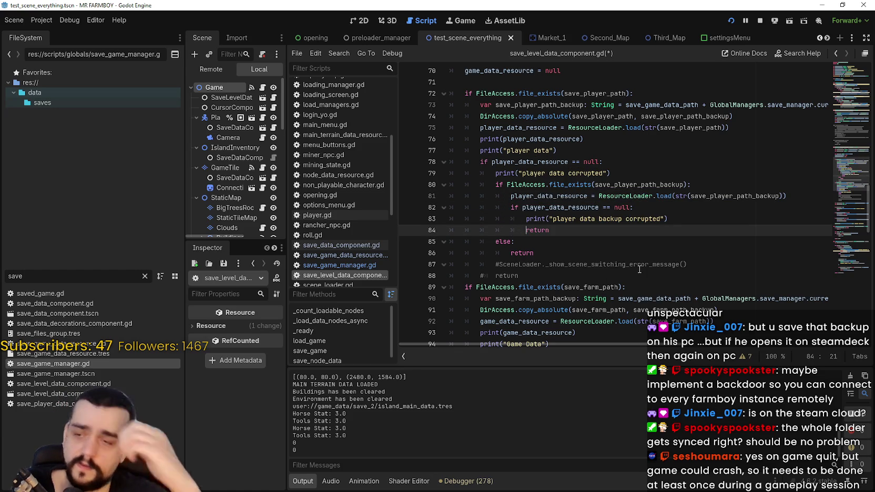
key(Up)
key(Down)
key(Down)
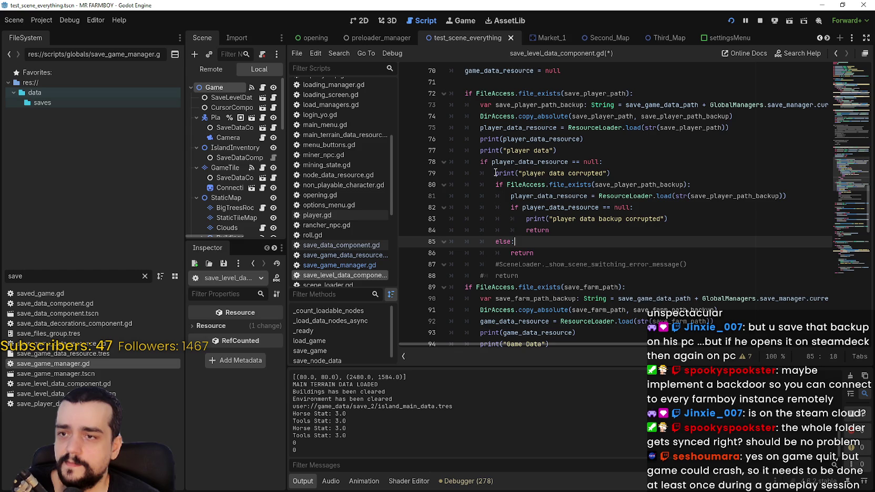
drag(496, 185, 743, 189)
mouse_move(534, 253)
mouse_down()
mouse_move(335, 238)
mouse_move(437, 153)
mouse_move(439, 167)
mouse_up()
click(563, 253)
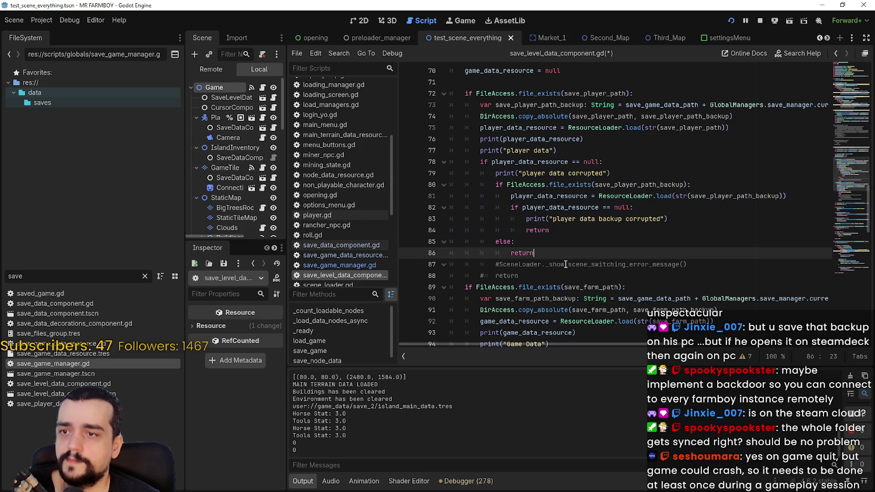
Save save_level_data_component.gd, then recheck the backup copy line and backup existence check
key(ctrl+s)
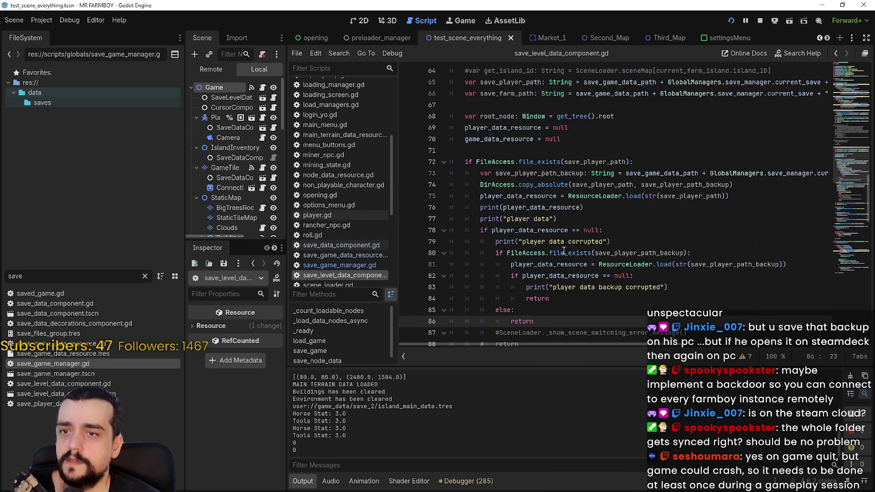
scroll(536, 200, up, 3)
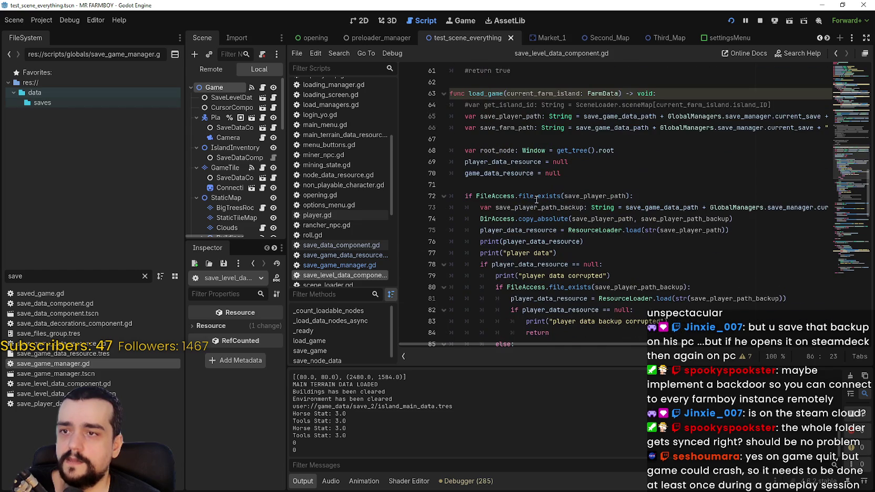
click(752, 231)
mouse_move(753, 222)
mouse_down()
mouse_move(449, 220)
mouse_move(481, 220)
mouse_up()
scroll(705, 289, down, 3)
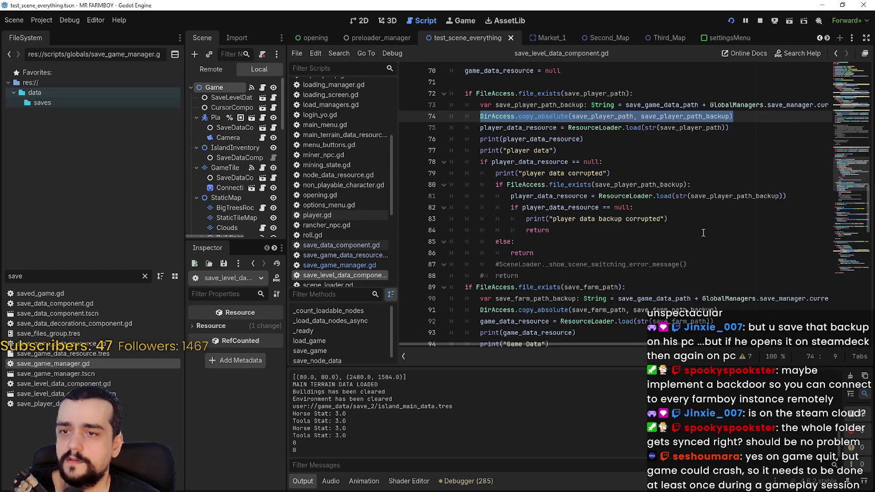
double_click(529, 196)
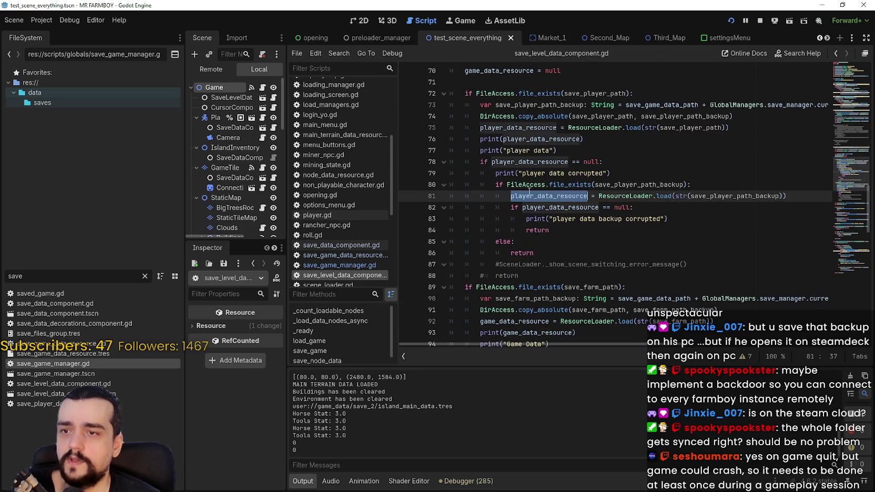
click(489, 185)
drag(488, 185, 686, 184)
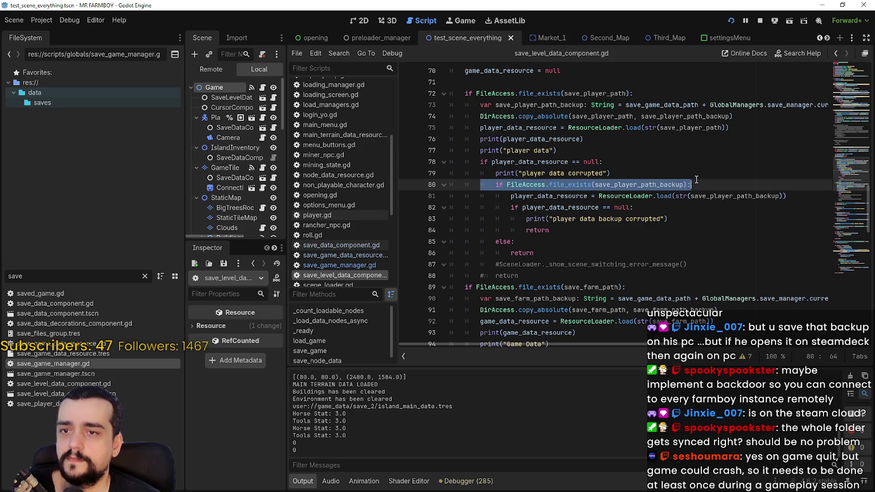
click(686, 184)
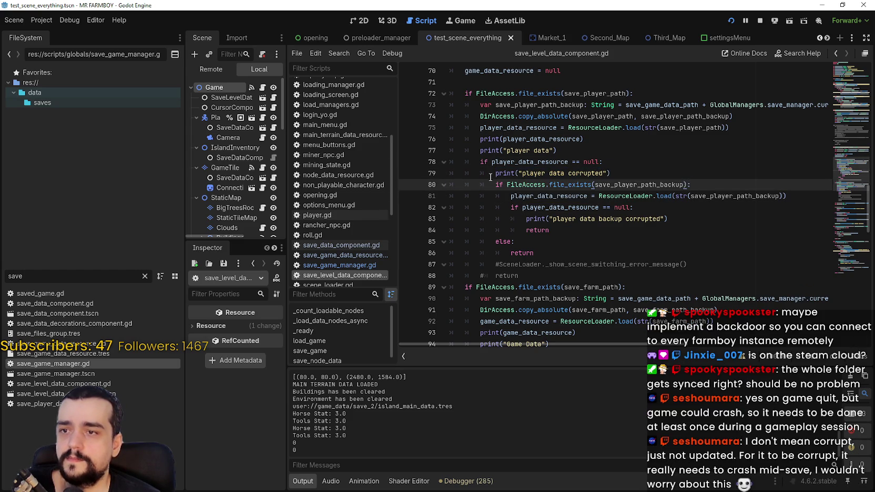
drag(495, 185, 687, 182)
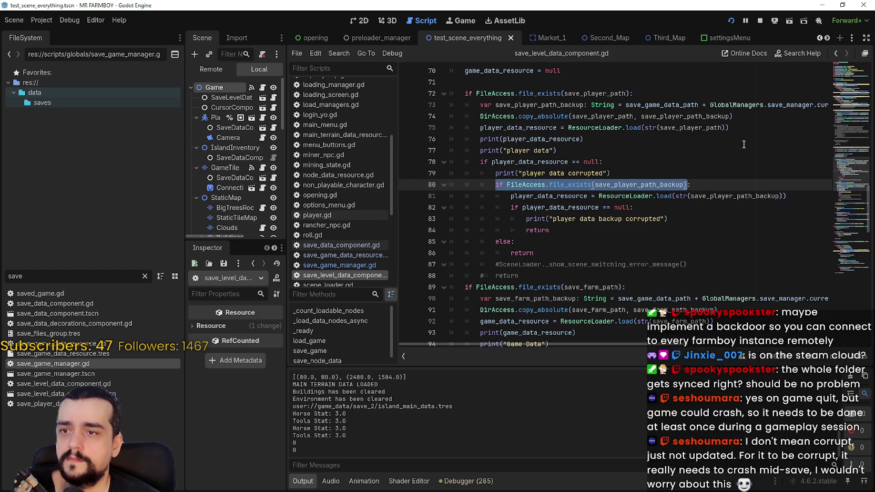
click(772, 106)
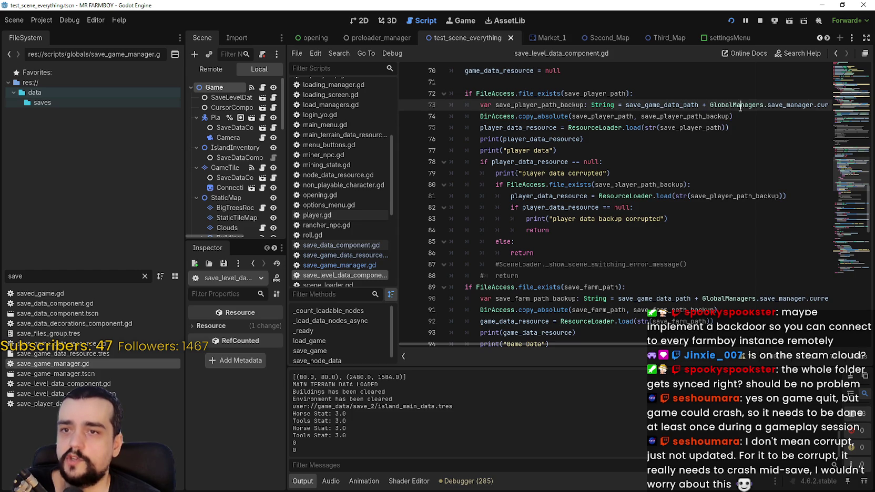
drag(747, 108, 852, 106)
click(831, 111)
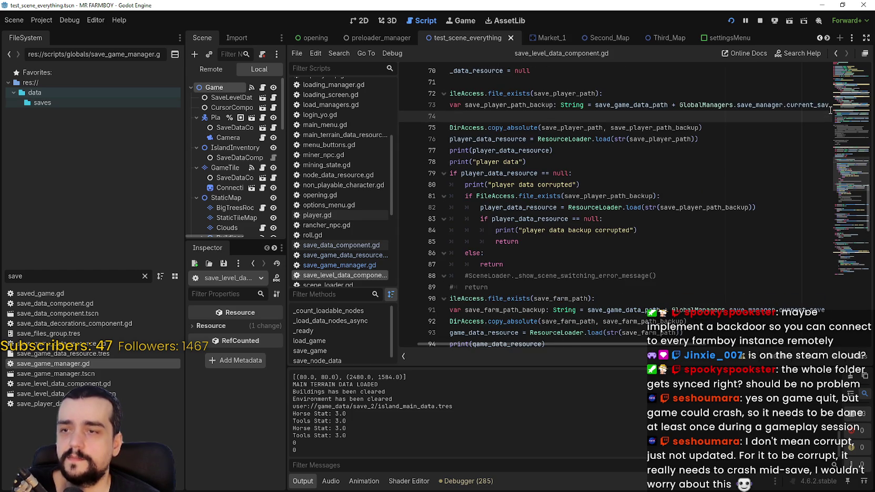
Fix the indentation so the player backup copy line sits under the new backup check
text(if FileAccess.file_exists(save_player_path_backup:)
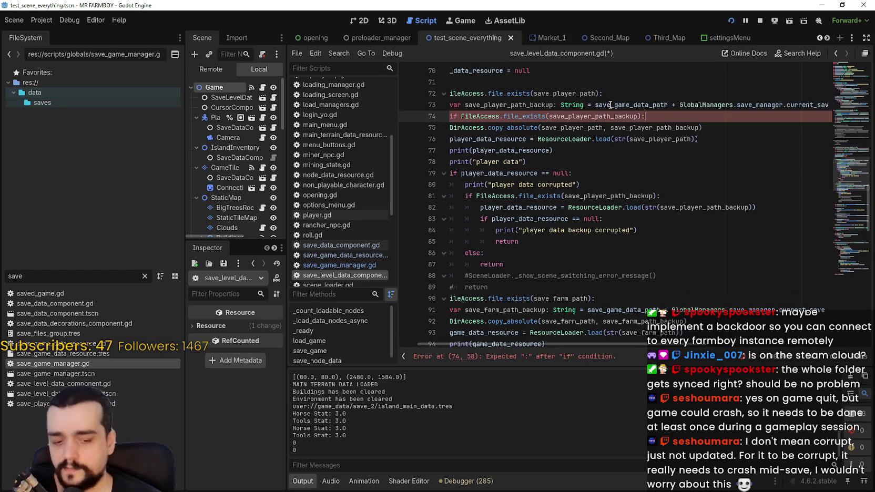
click(635, 130)
click(468, 132)
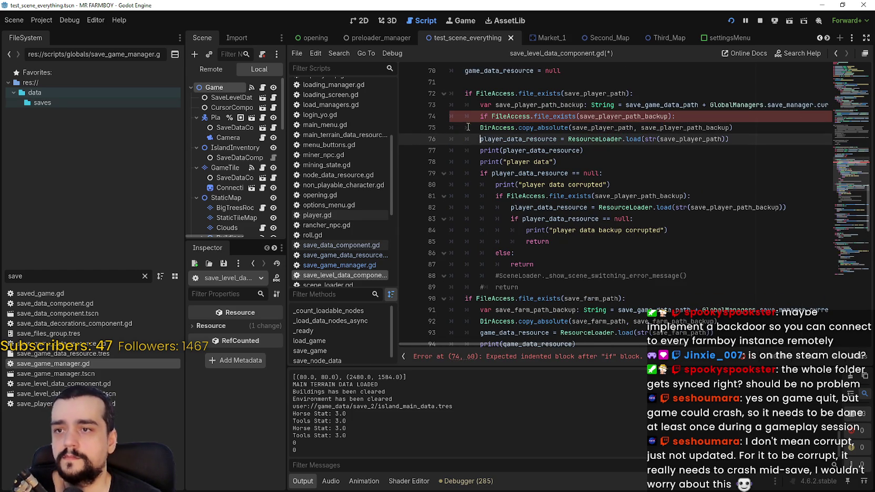
key(Up)
key(Tab)
key(shift+Tab)
key(Down)
key(Tab)
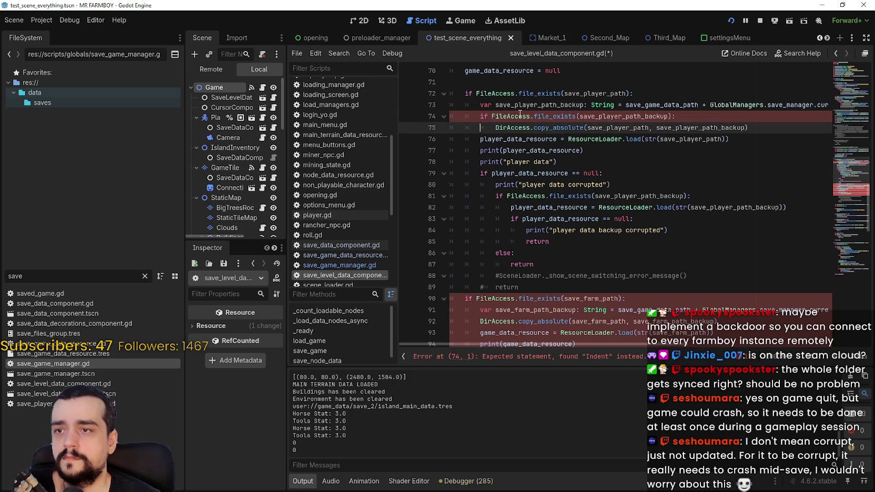
Change the line 74 condition to 'if not FileAccess.file_exists(...)'
click(492, 116)
text(!)
click(583, 139)
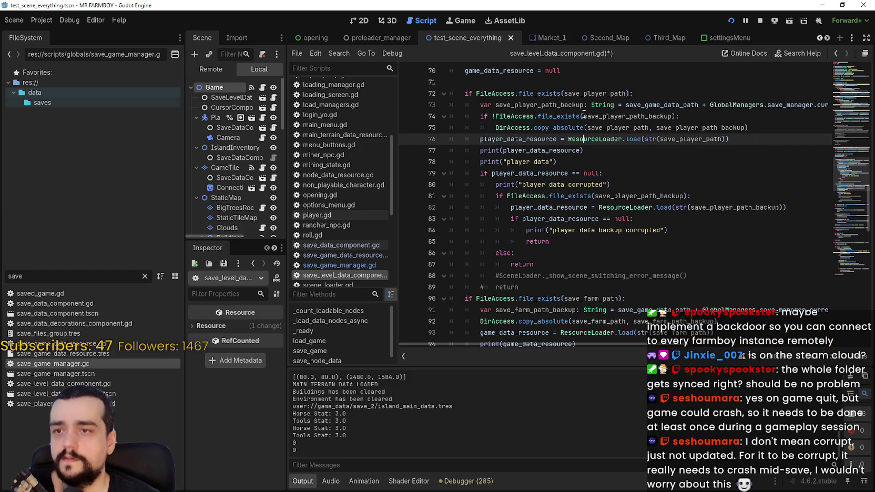
mouse_move(569, 114)
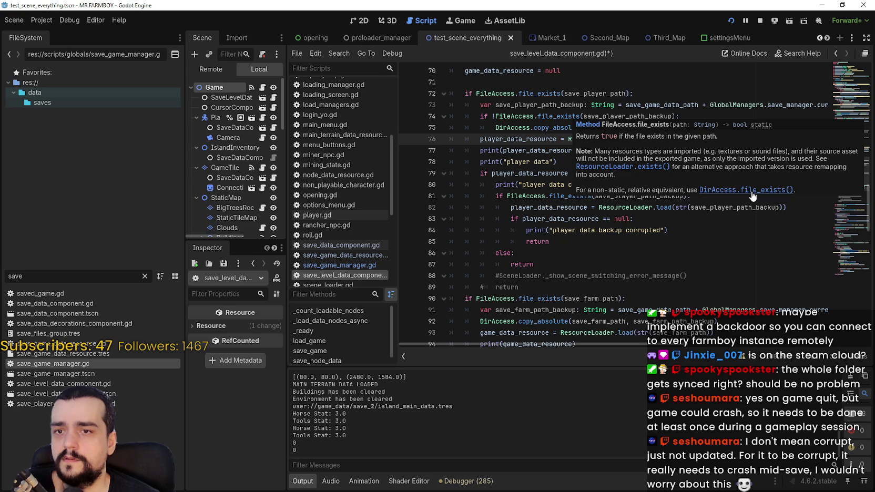
click(507, 139)
double_click(489, 116)
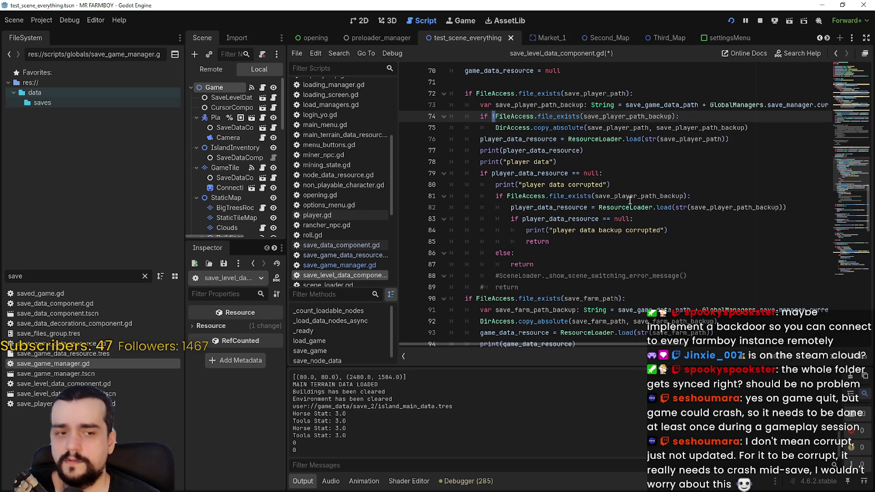
text(not)
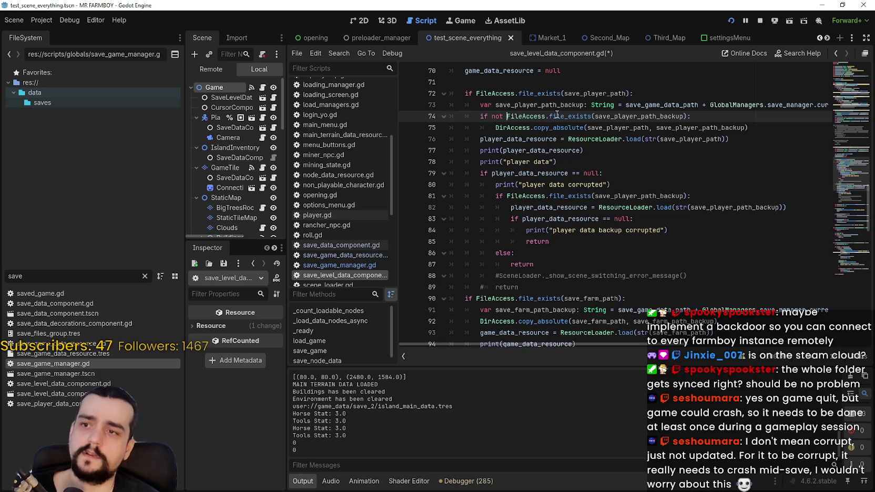
key(Down)
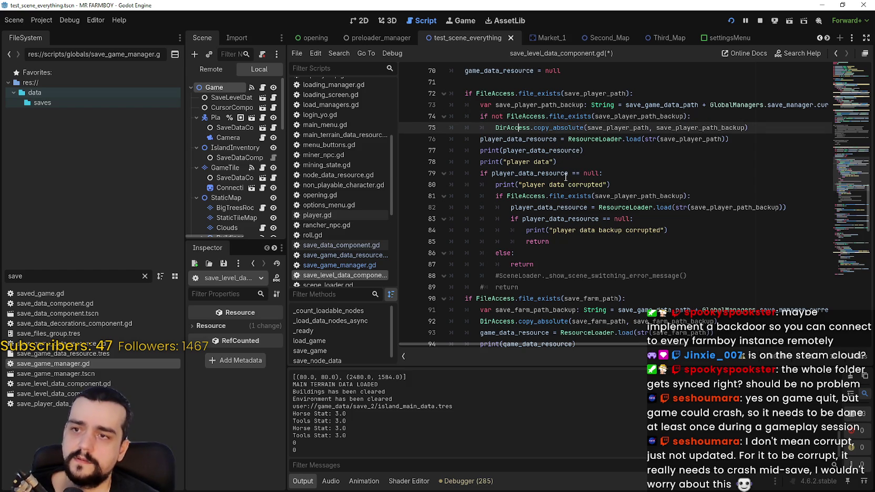
click(560, 162)
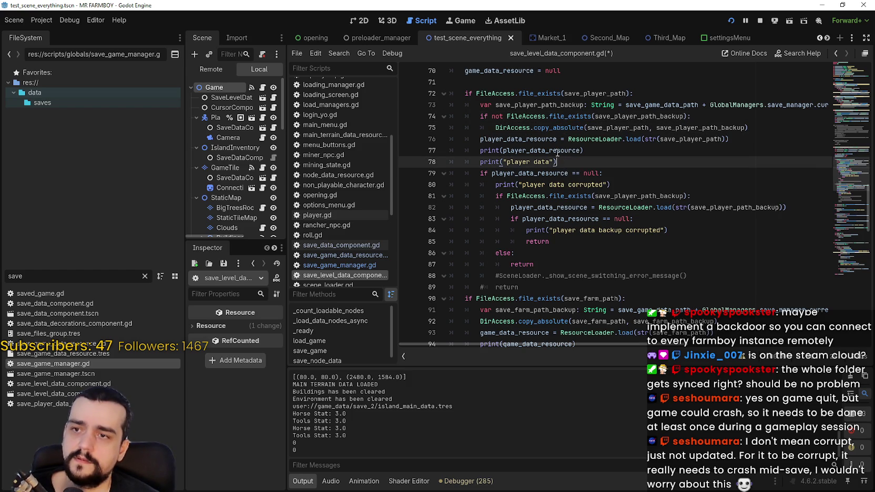
Search the whole project for 'if not FileAccess'
double_click(520, 116)
shift+click(492, 116)
key(ctrl+shift+f)
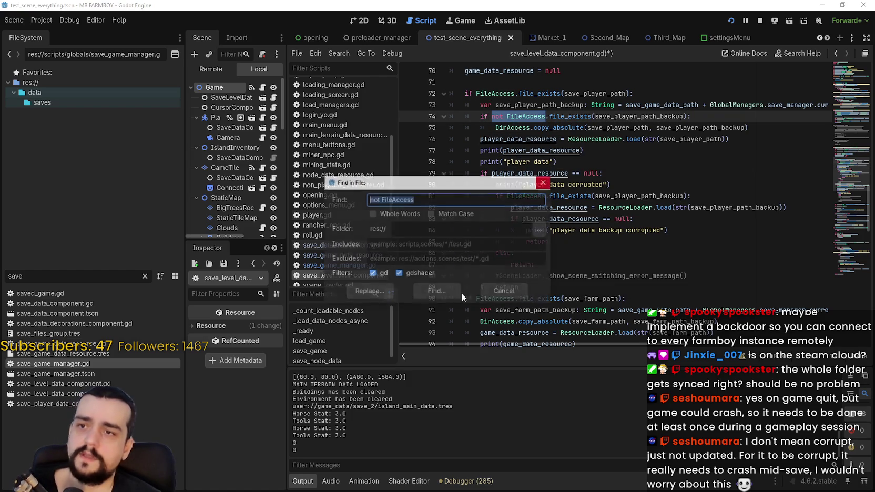
click(497, 290)
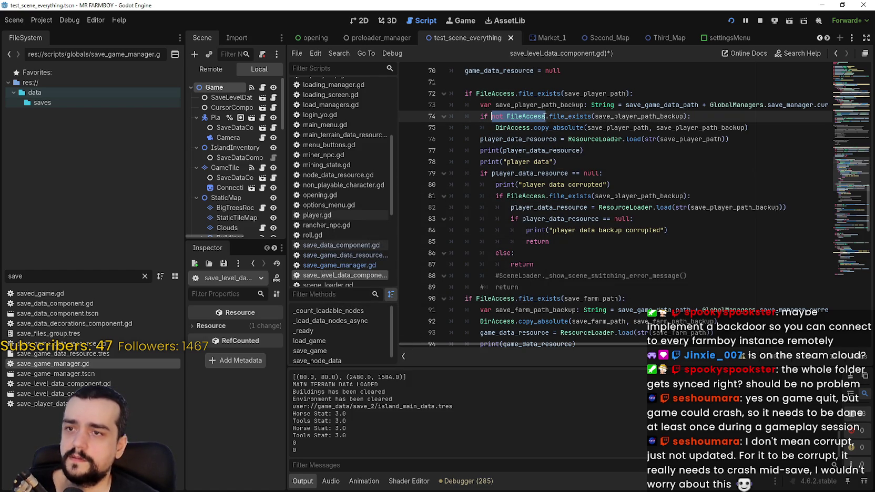
key(shift+Home)
key(ctrl+shift+f)
click(453, 284)
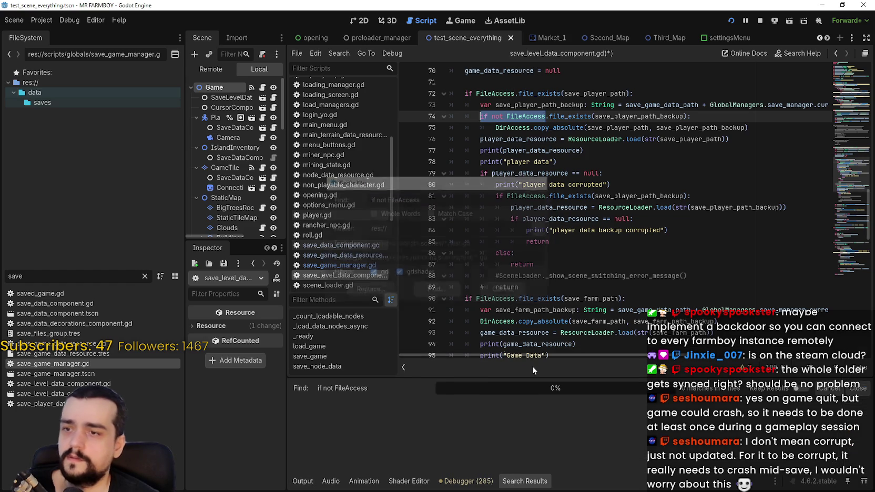
click(530, 116)
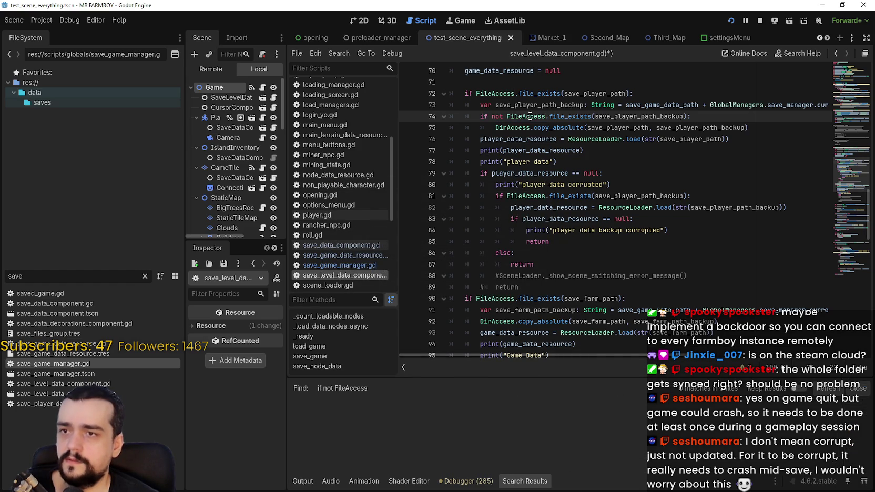
Look over the backup check and copy lines, then save the script
click(762, 128)
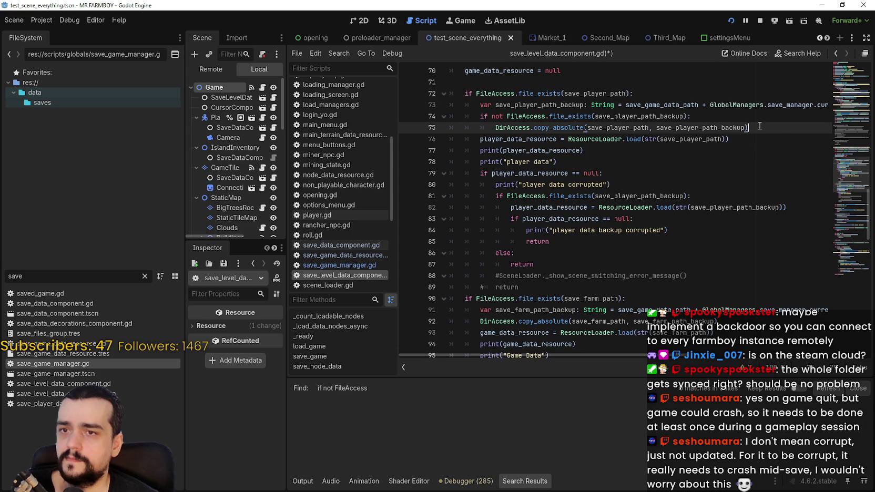
drag(749, 128, 451, 115)
click(578, 120)
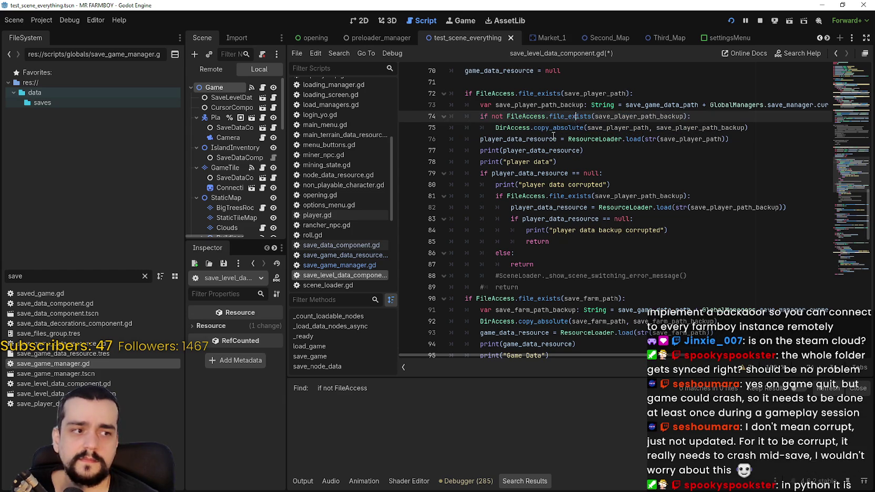
click(552, 138)
key(ctrl+s)
Add breakpoints on lines 75 and 76, save, and stop the running game
click(481, 128)
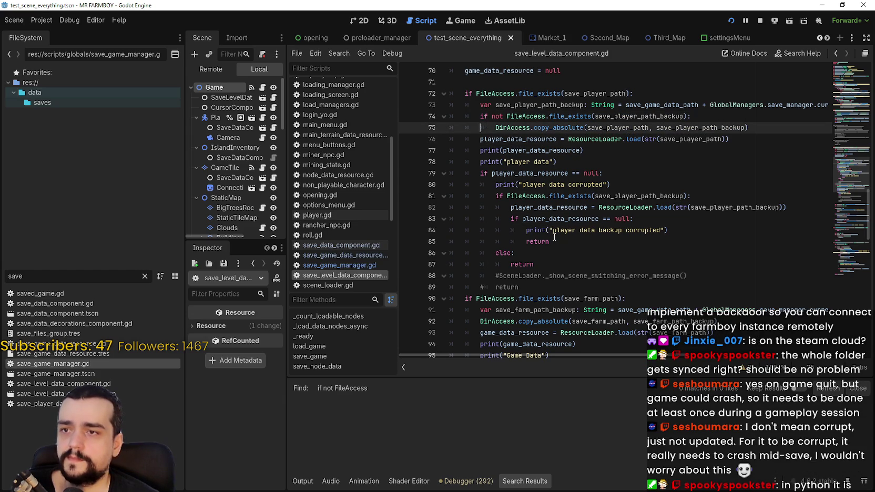
click(406, 129)
click(406, 139)
click(515, 138)
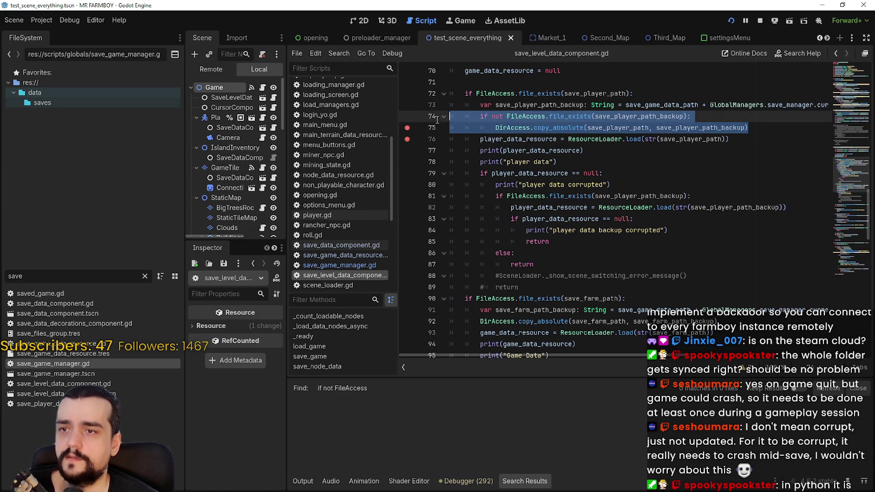
click(603, 265)
key(ctrl+s)
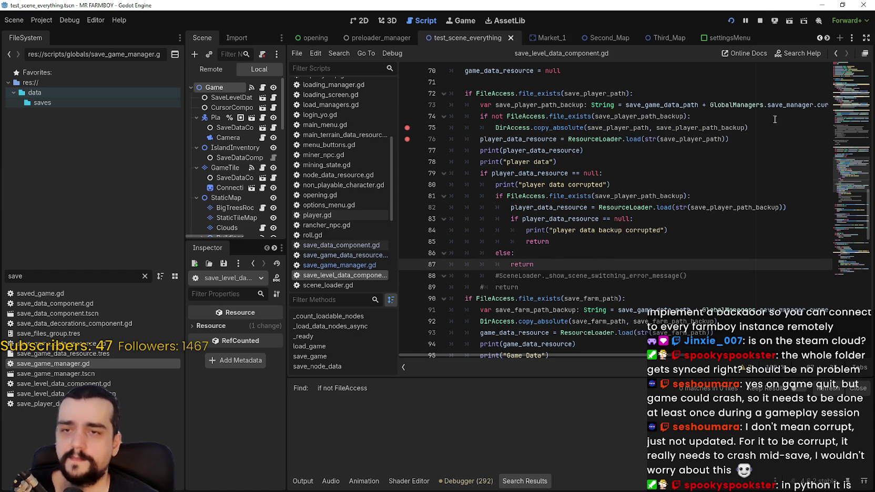
click(760, 21)
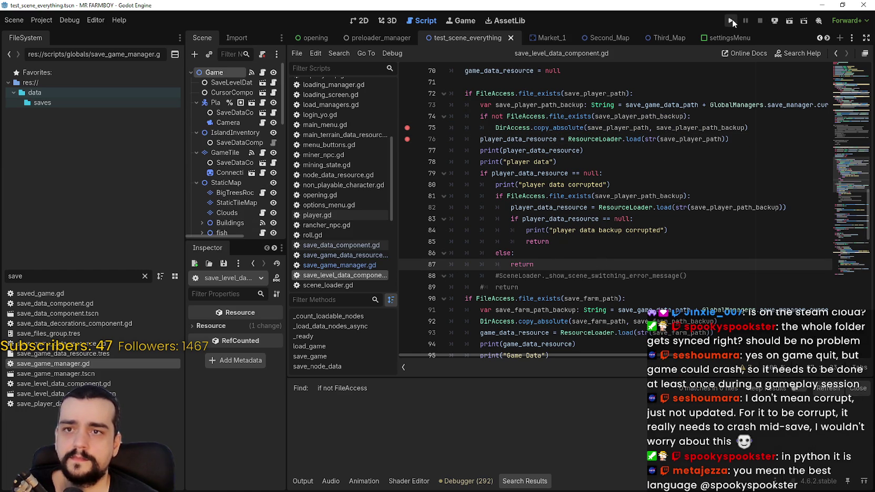
Run MR FARMBOY, pick Save 10 from the save list, view its folder, and load it
click(732, 19)
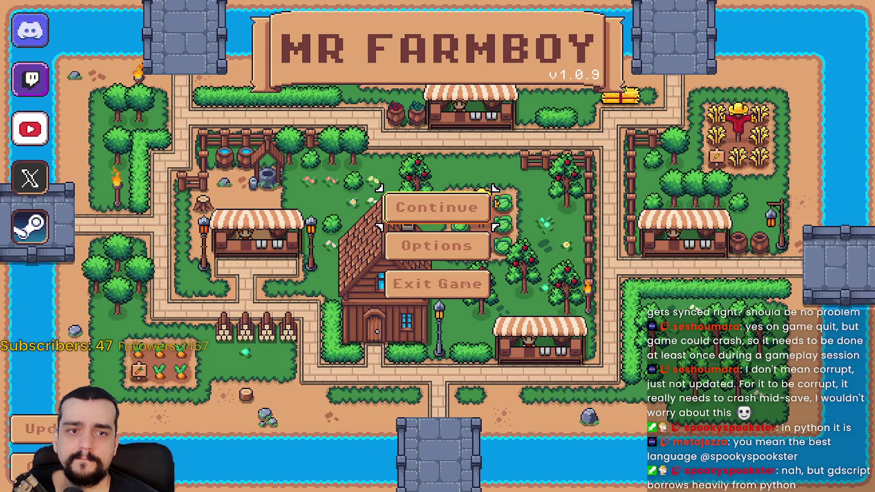
click(437, 207)
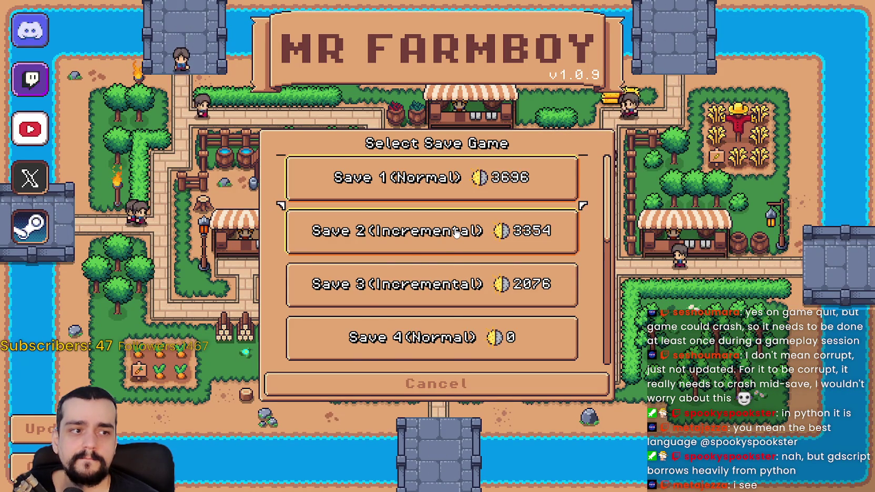
scroll(495, 238, down, 3)
scroll(495, 238, down, 4)
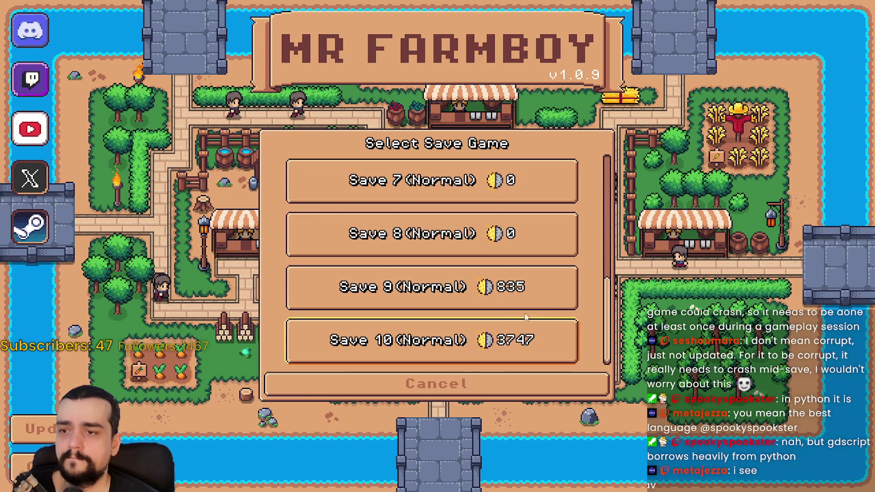
click(432, 335)
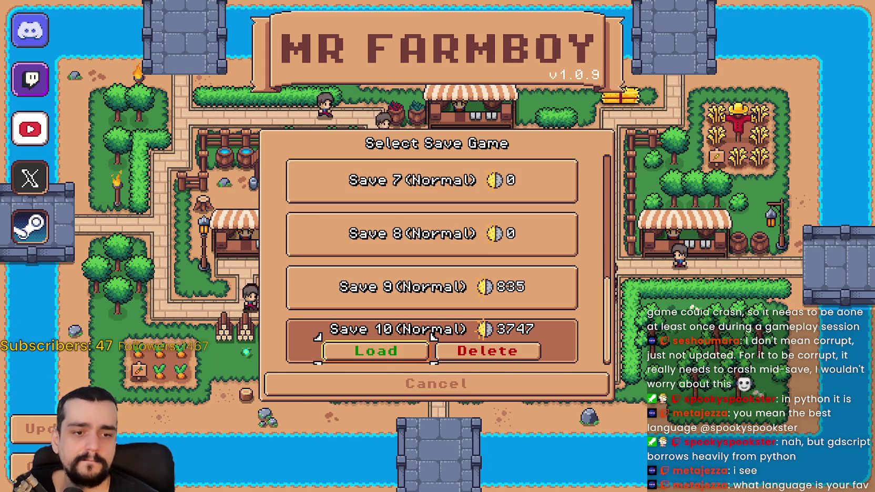
right_click(432, 336)
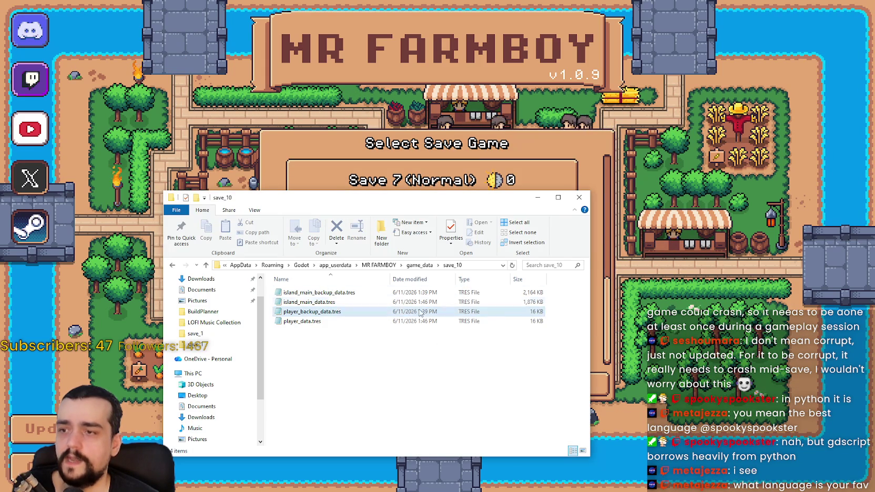
key(alt+Tab)
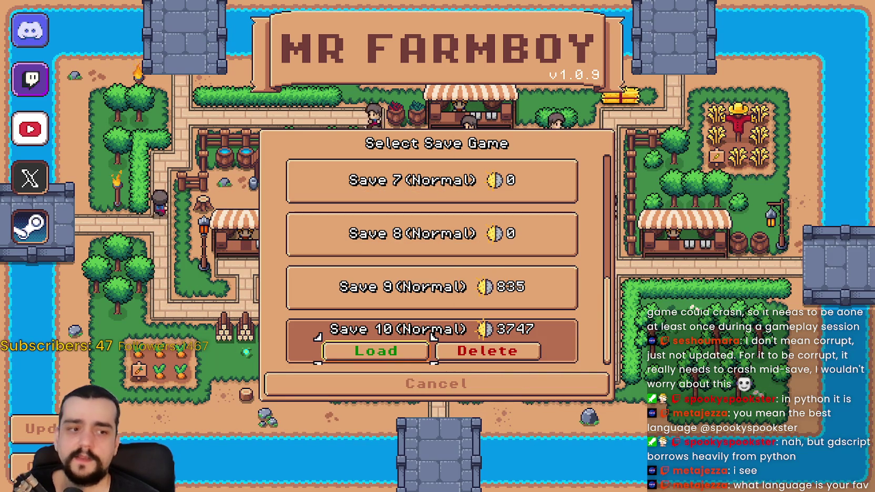
click(398, 358)
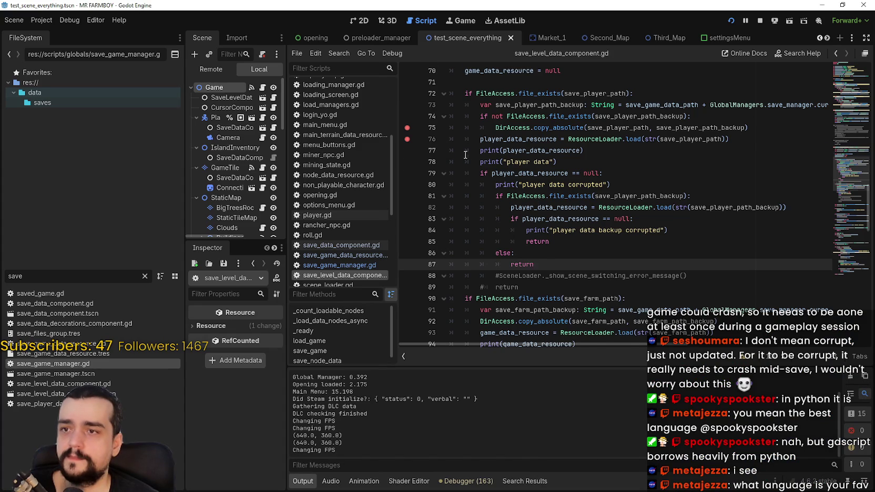
Load Save 10 so Godot halts at the line 76 breakpoint, then end the debug session
scroll(465, 155, up, 1)
click(528, 174)
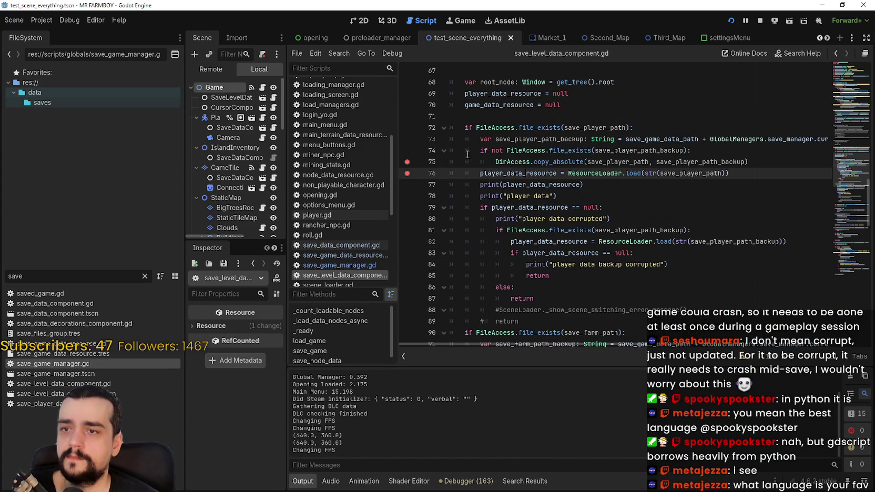
key(alt+Tab)
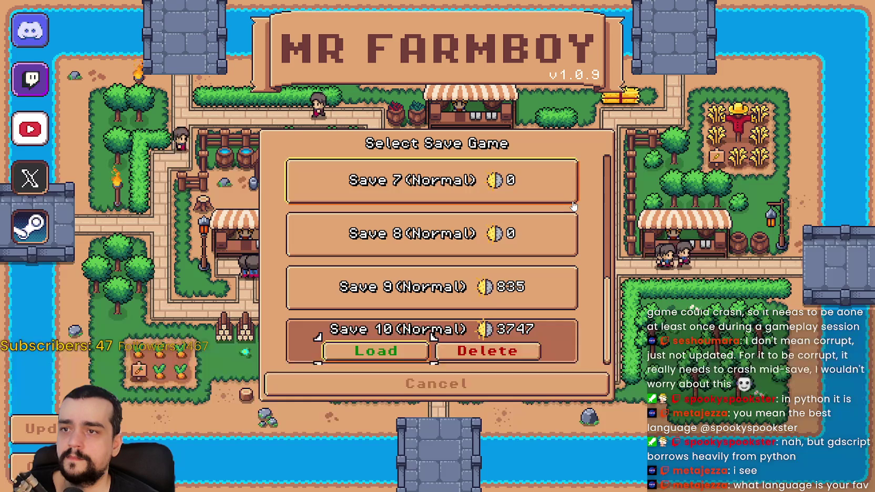
click(372, 352)
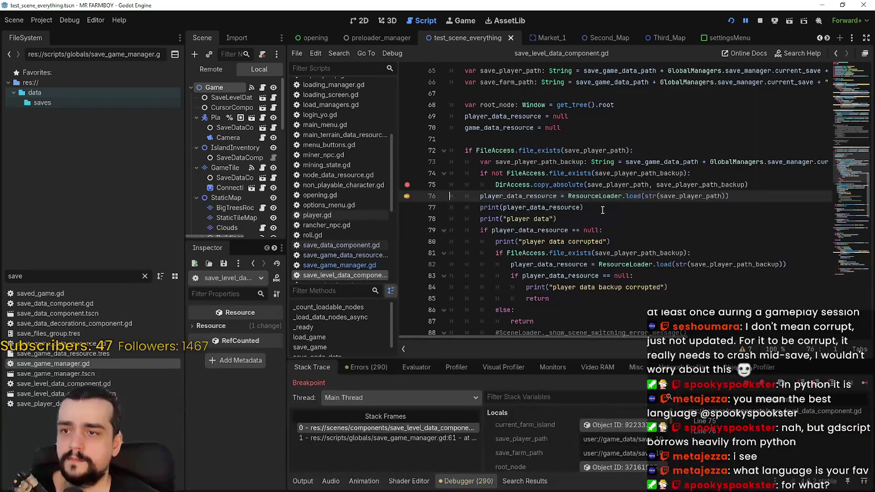
mouse_move(480, 173)
mouse_down()
mouse_move(547, 185)
mouse_move(779, 185)
mouse_up()
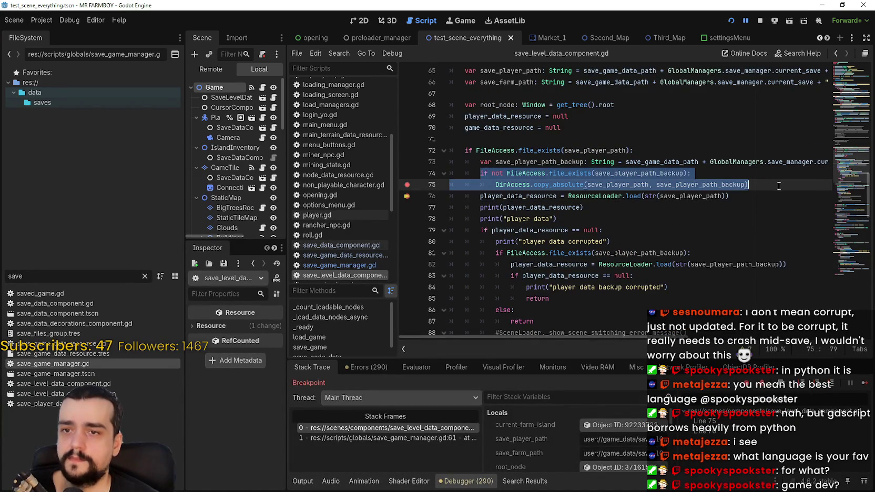
click(779, 185)
click(759, 20)
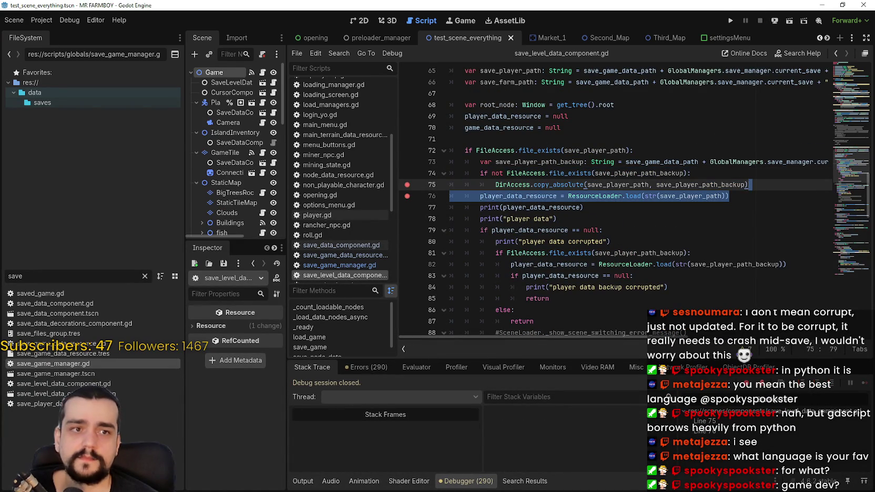
key(alt+Tab)
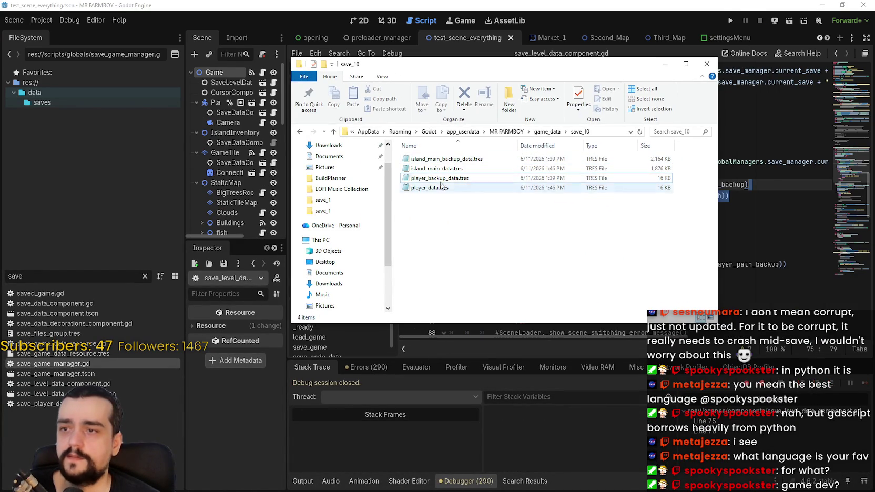
Delete player_backup_data.tres from save_10 and run the project again with F5
right_click(441, 178)
click(457, 363)
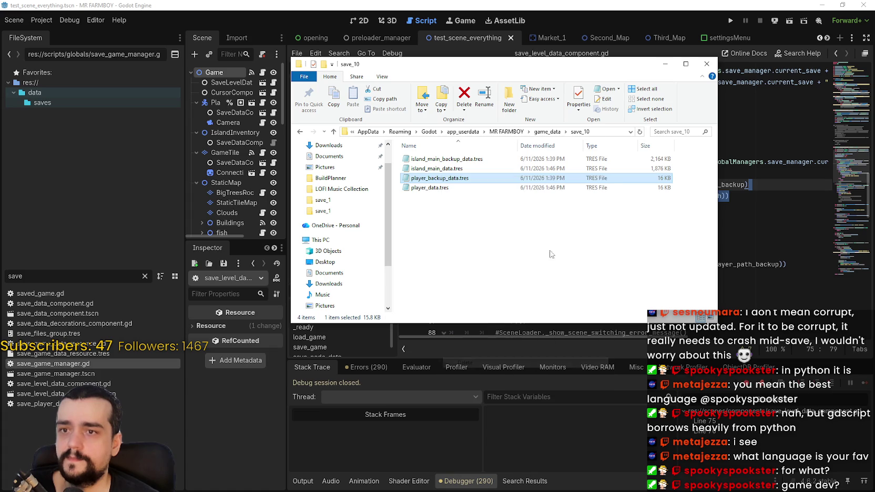
key(alt+Tab)
key(F5)
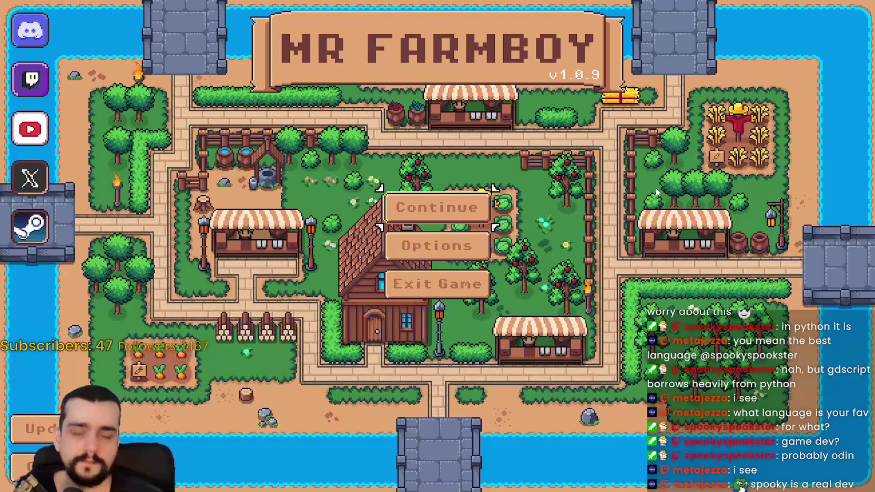
Open the Continue save list, scroll down, and load Save 10
click(476, 216)
scroll(468, 262, down, 3)
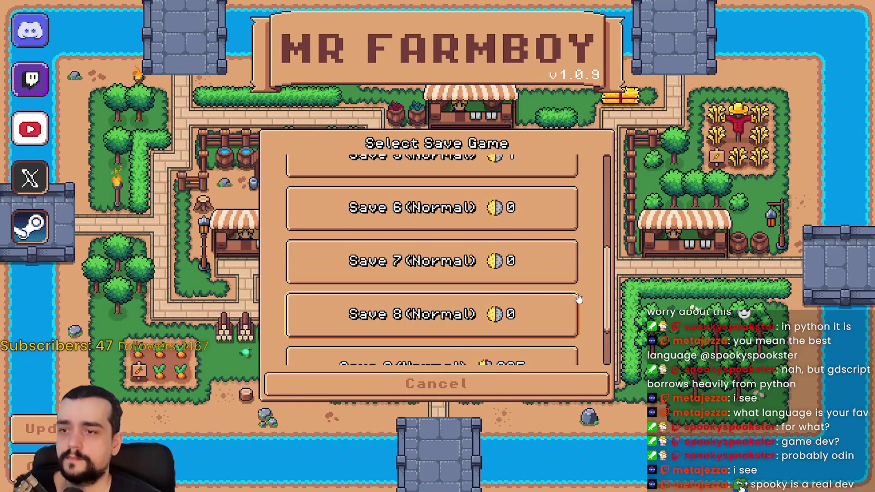
click(389, 347)
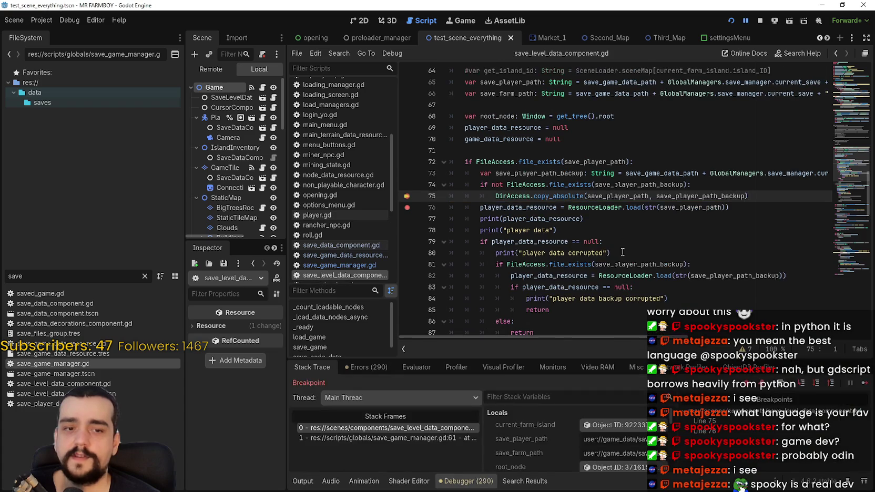
Resume past line 75, check the game and save_10 folder, then close the game
click(864, 384)
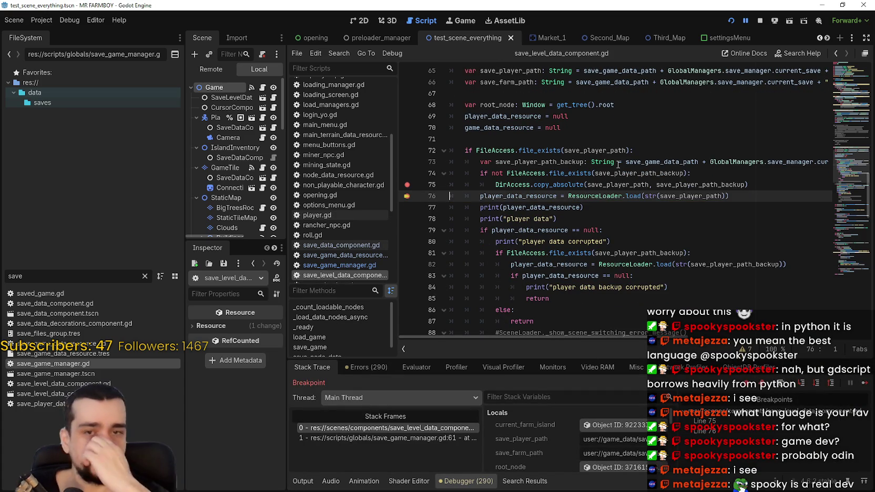
key(F12)
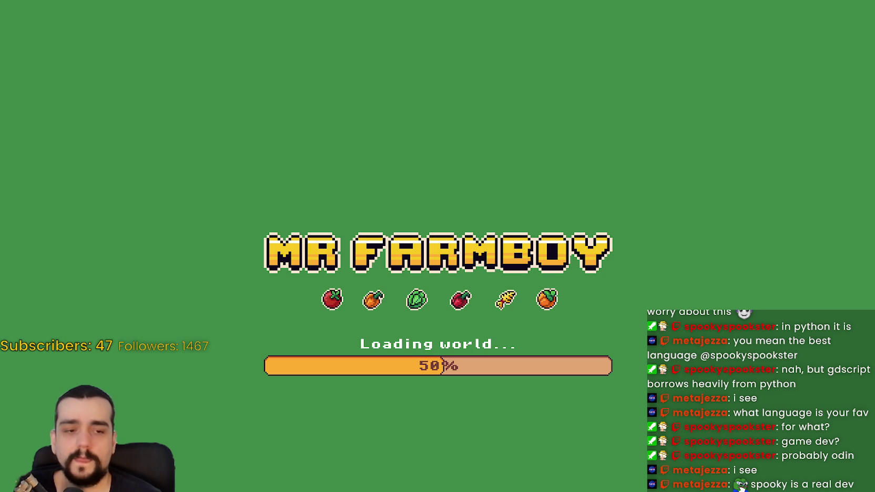
key(alt+Tab)
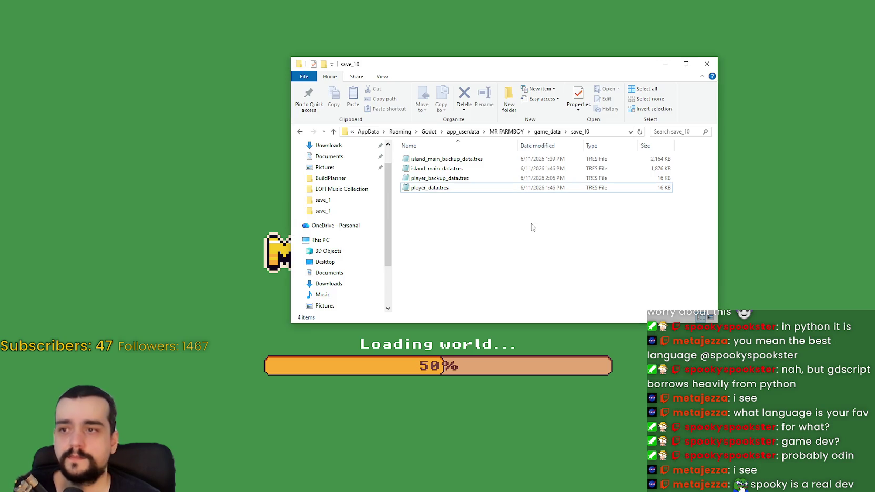
key(alt+Tab)
key(alt+F4)
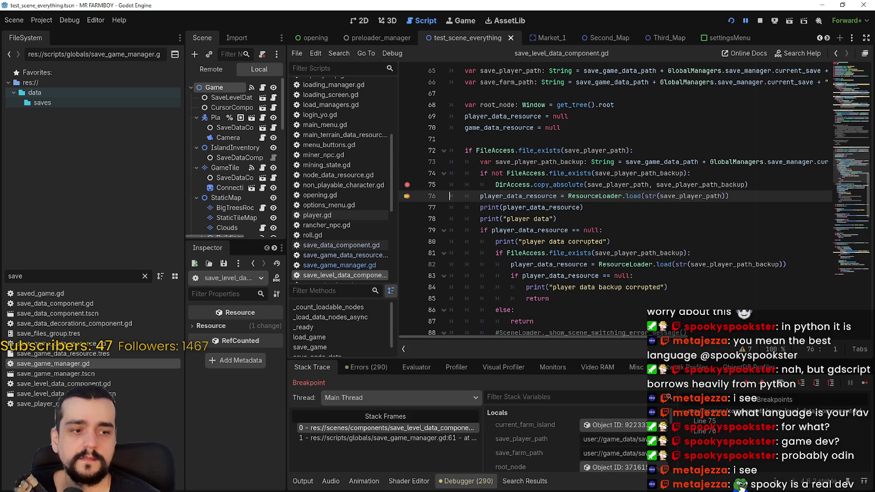
Save, then review the player loading block and its backup existence check
key(ctrl+s)
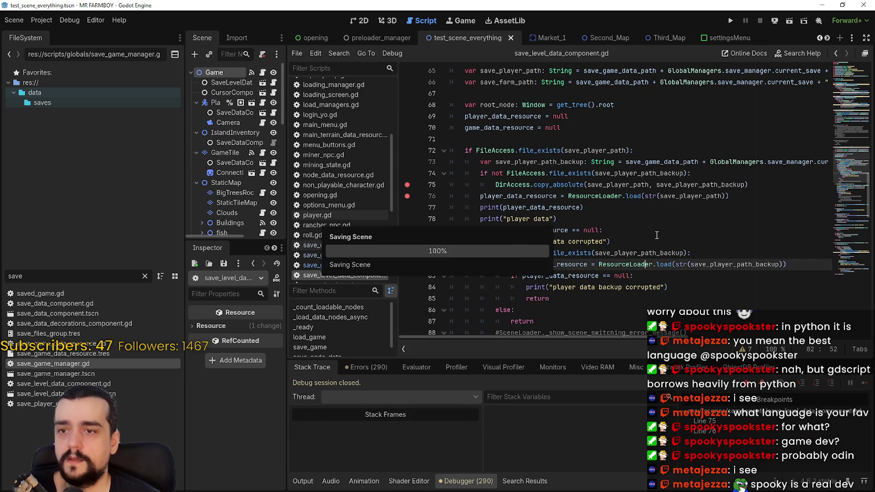
scroll(647, 237, down, 2)
key(Down)
key(Down)
key(Down)
scroll(632, 217, up, 1)
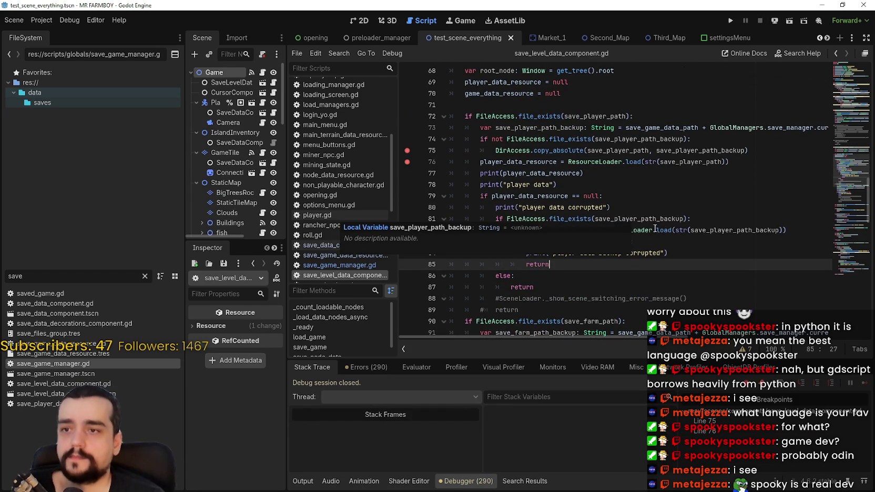
click(659, 199)
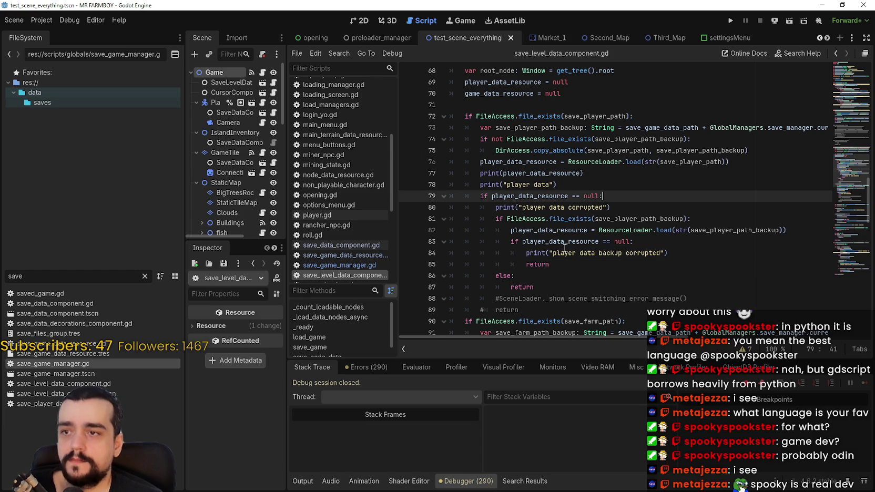
scroll(605, 237, down, 2)
click(626, 252)
click(627, 245)
scroll(631, 221, up, 3)
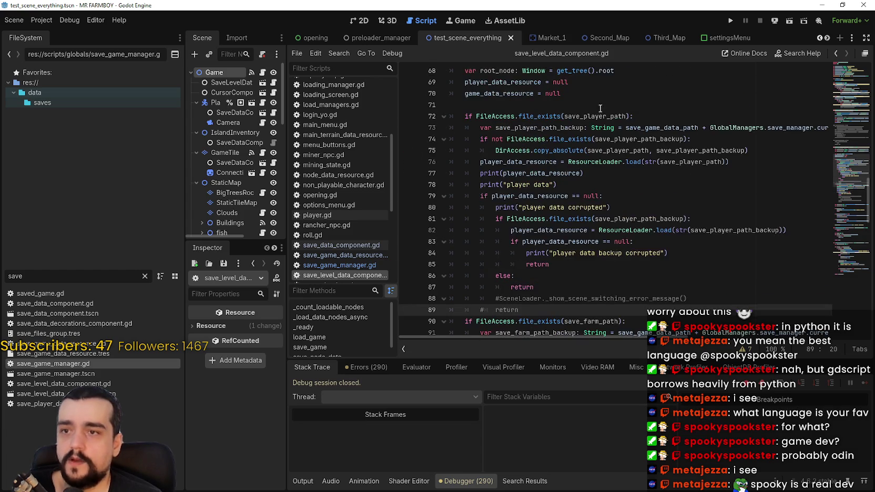
scroll(647, 179, down, 3)
scroll(674, 131, up, 1)
drag(690, 103, 473, 108)
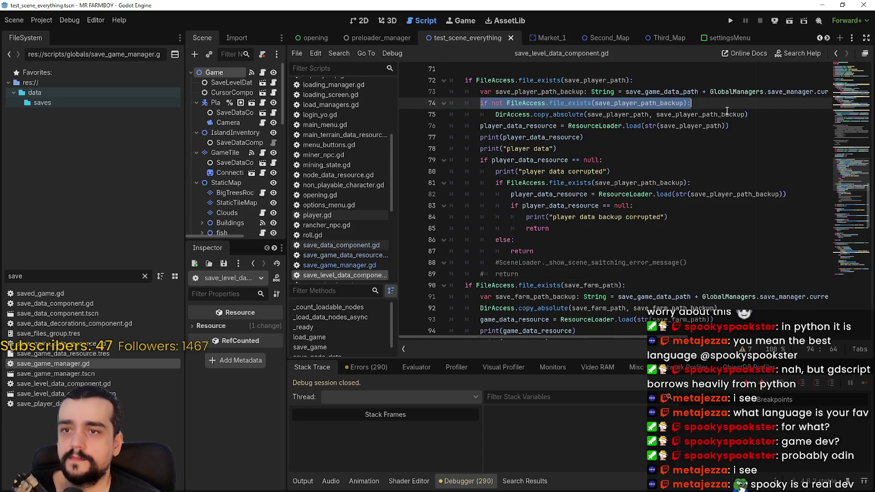
scroll(731, 111, down, 4)
Add an 'if not FileAccess.file_exists(...)' check above the farm copy line and indent the copy under it
click(693, 190)
scroll(691, 185, down, 1)
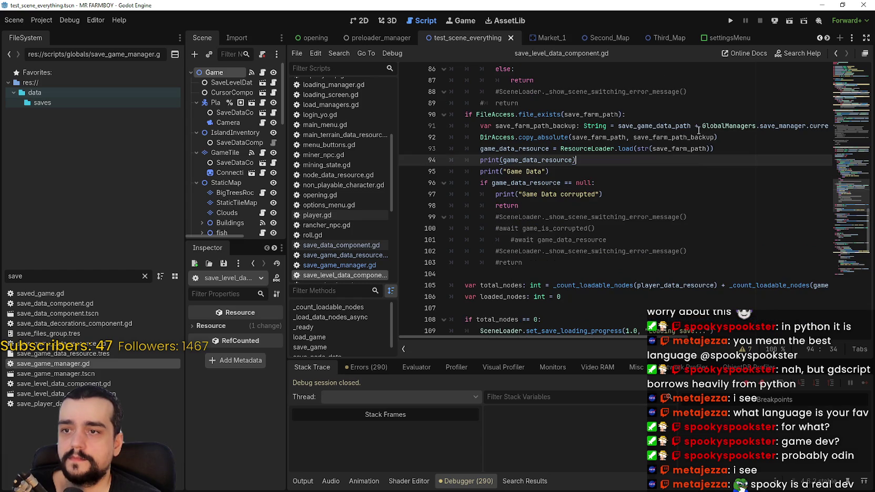
drag(759, 125, 830, 125)
click(828, 125)
key(Return)
text(if not FileAccess.file_exists(save_player_path_backup):)
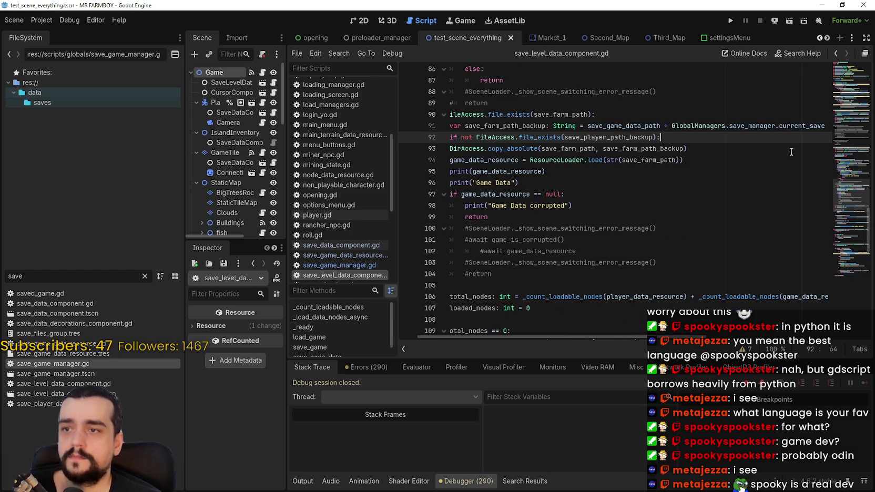
click(435, 149)
click(480, 148)
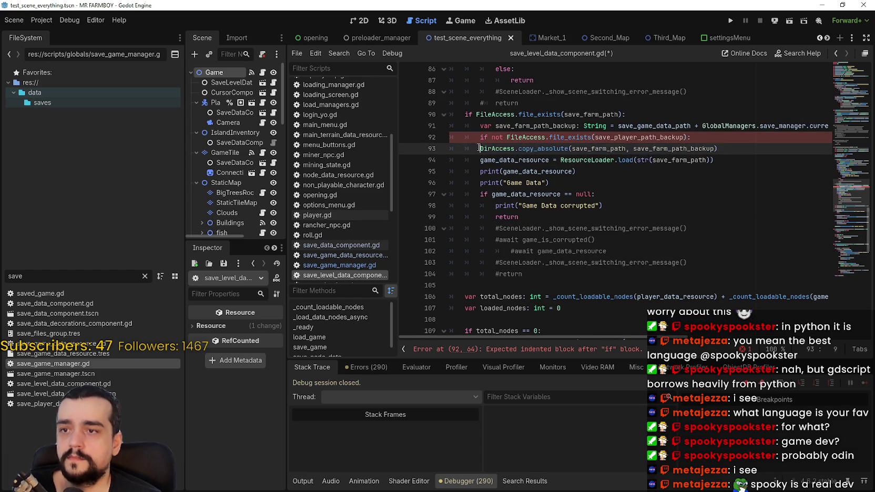
key(Tab)
Replace save_player_path_backup with save_farm_path_backup in the new check and save
click(610, 140)
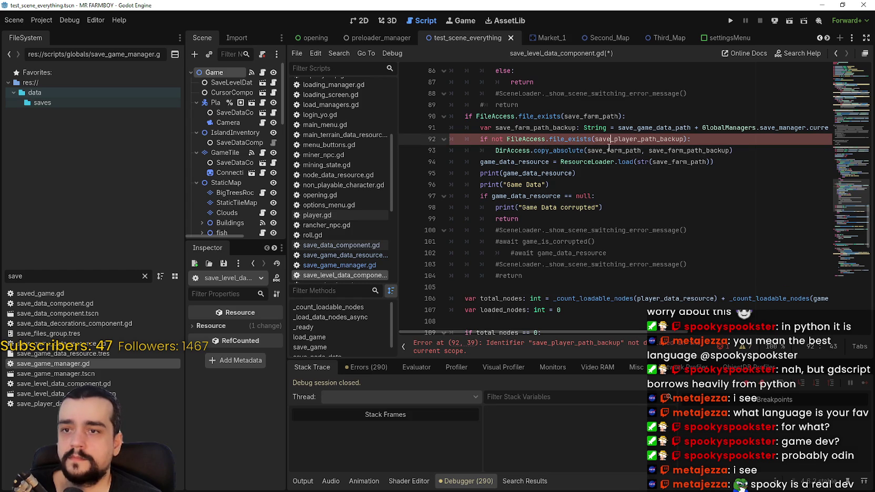
click(607, 151)
double_click(684, 151)
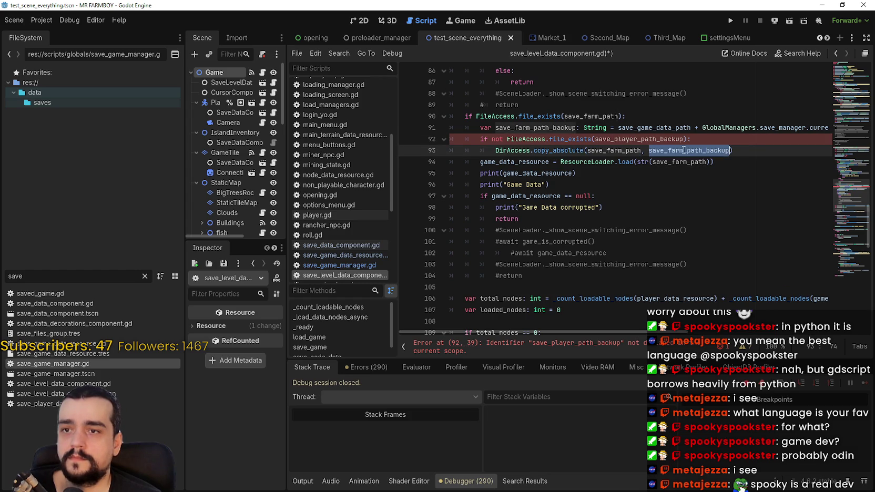
key(ctrl+c)
double_click(640, 139)
key(ctrl+v)
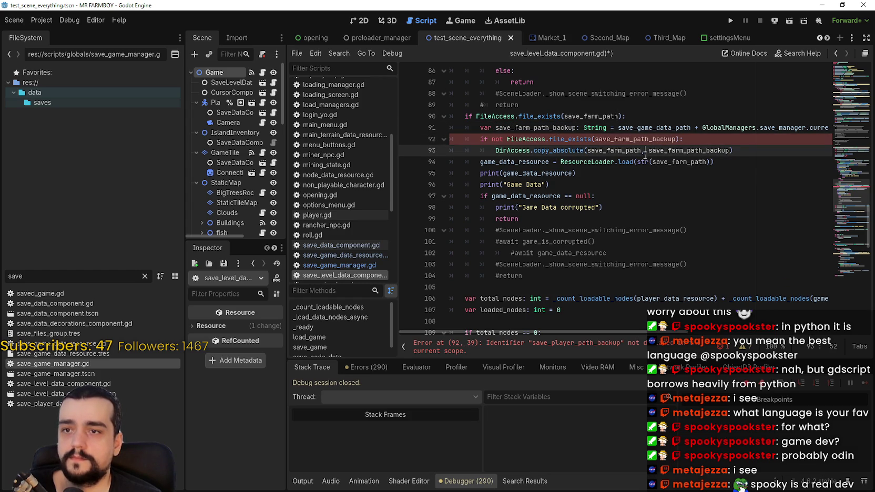
click(759, 158)
key(ctrl+s)
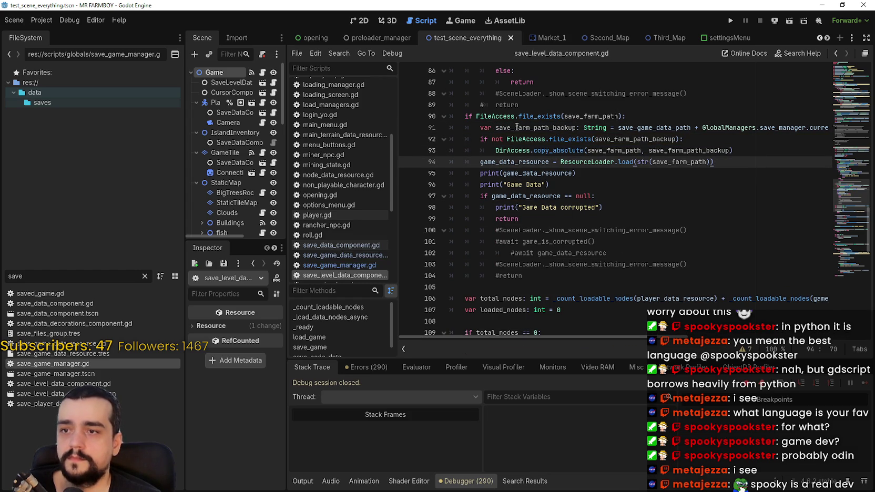
scroll(558, 206, up, 4)
scroll(558, 206, up, 2)
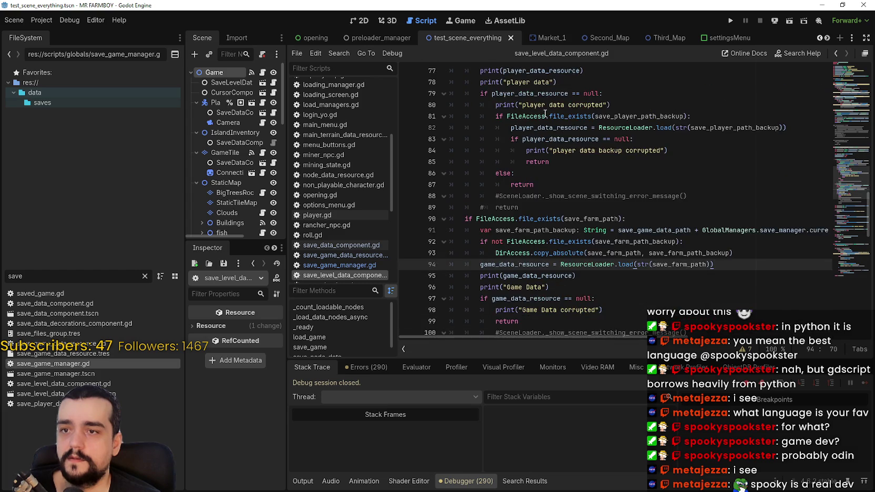
Paste the backup existence check after the 'Game Data corrupted' message line
scroll(597, 164, down, 1)
drag(691, 151, 634, 151)
key(shift+Home)
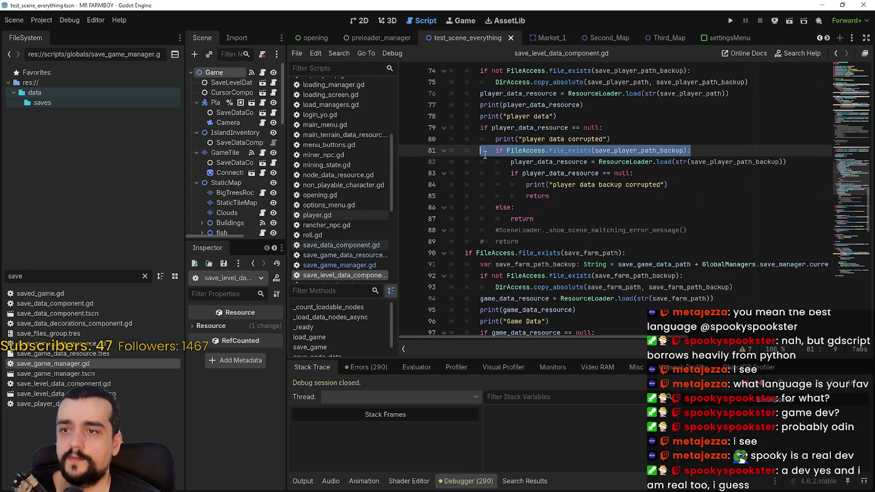
scroll(601, 218, down, 4)
click(622, 200)
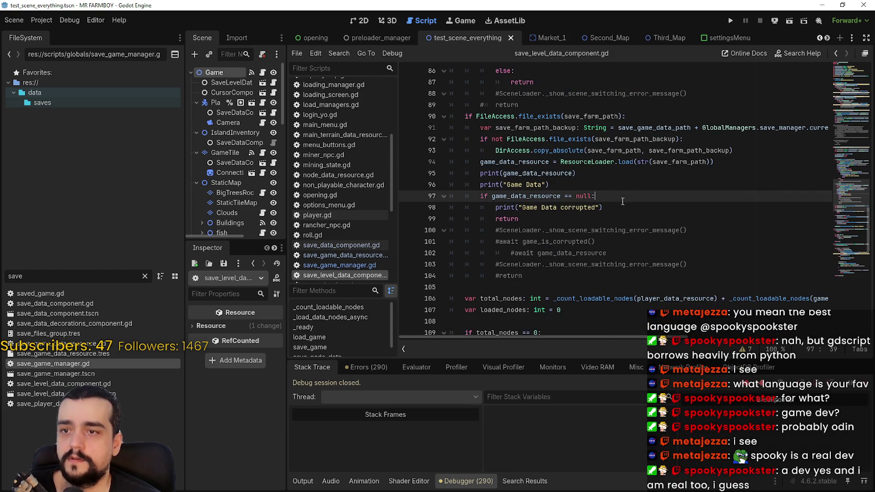
key(Down)
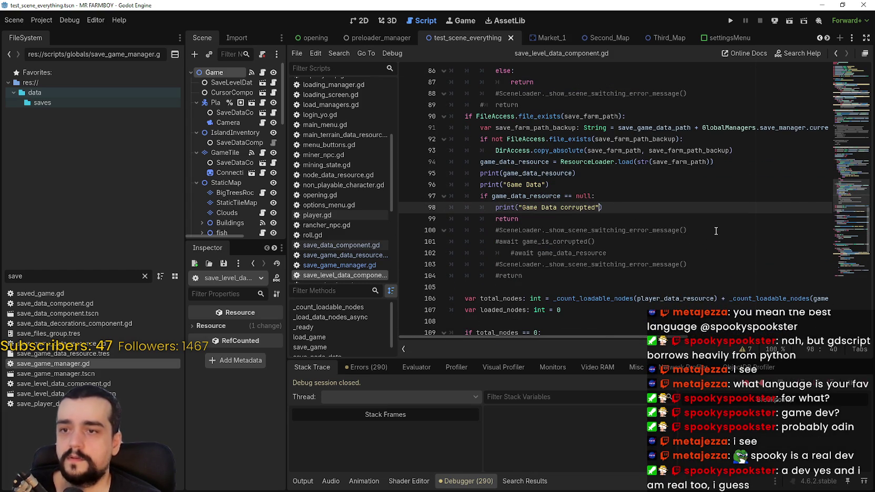
key(Return)
key(ctrl+v)
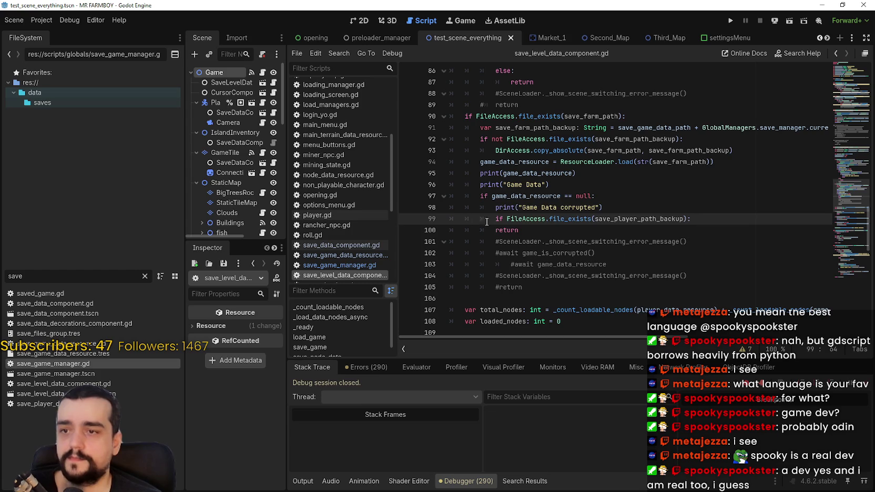
Paste the backup loading block indented under the new check and remove the extra return line
scroll(487, 221, up, 3)
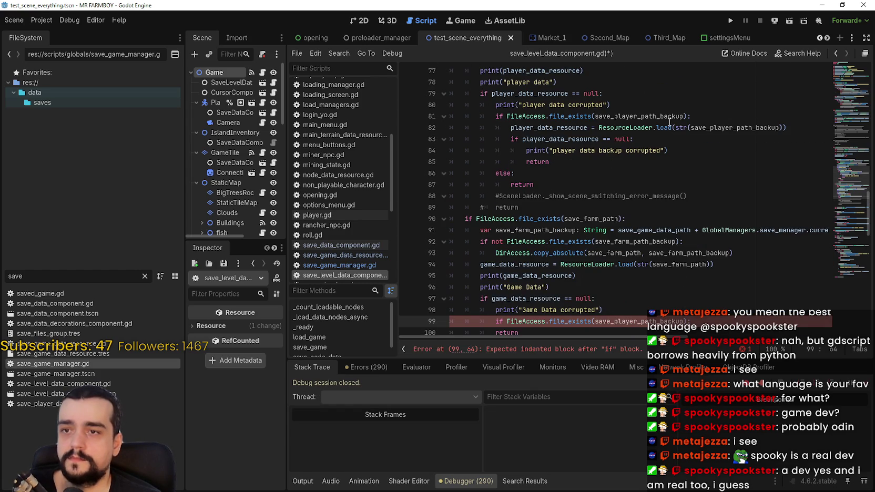
drag(557, 162, 452, 127)
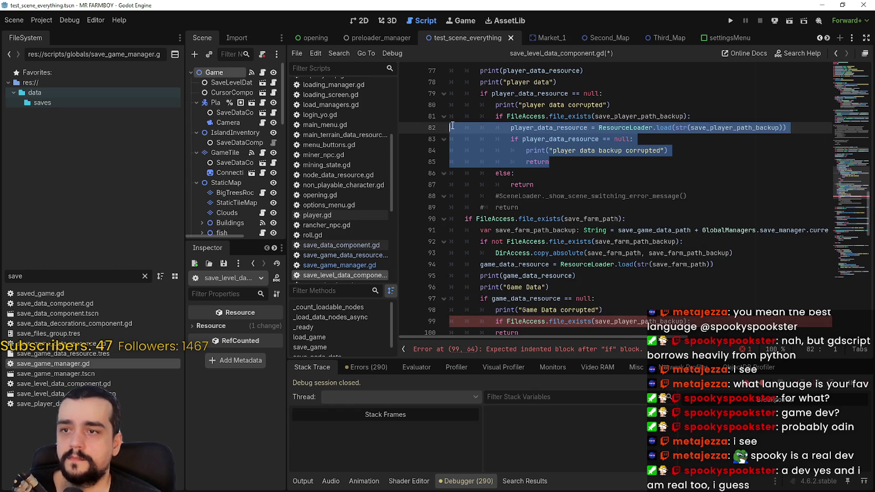
mouse_move(540, 184)
mouse_down()
mouse_move(457, 174)
mouse_move(451, 128)
mouse_up()
scroll(603, 230, down, 3)
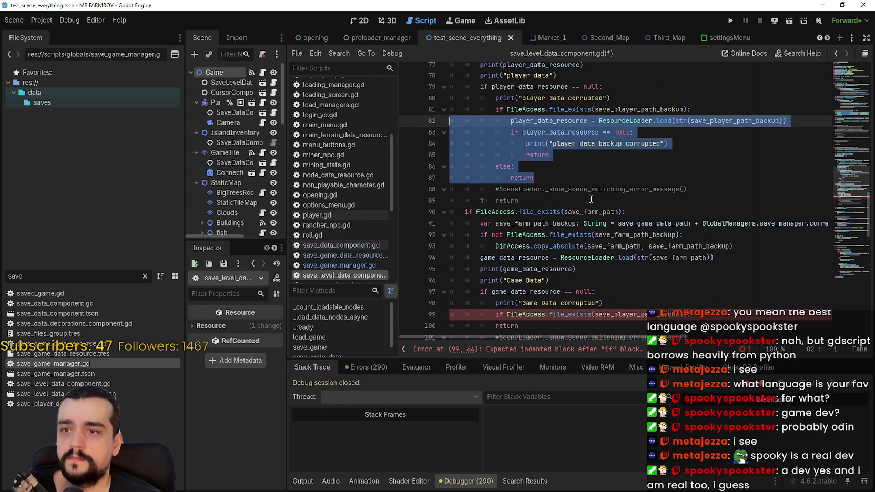
drag(707, 223, 401, 216)
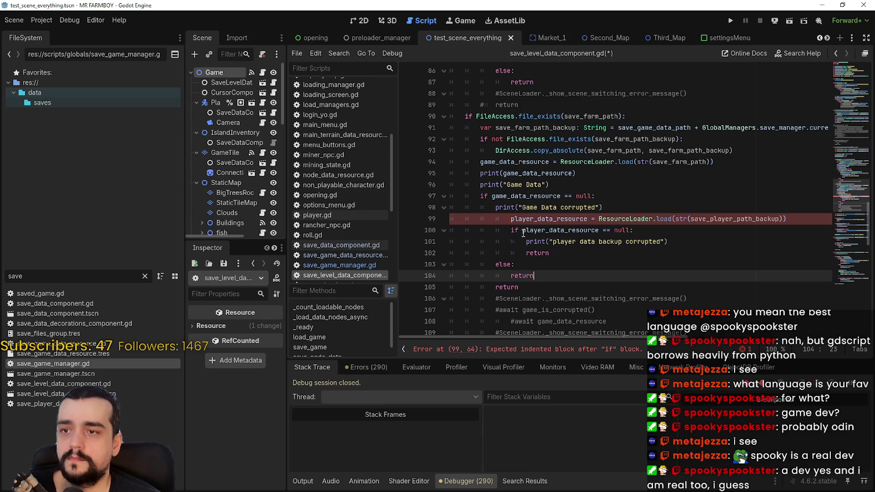
click(697, 219)
key(Return)
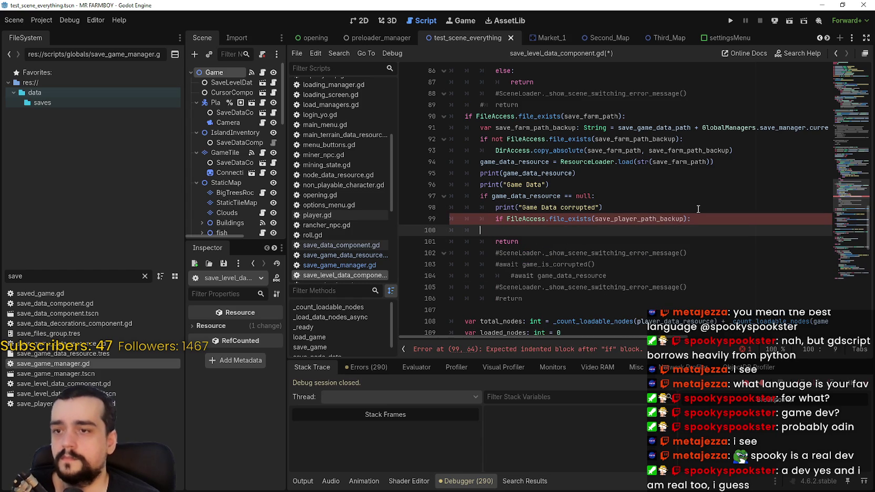
key(Tab)
key(Tab)
key(ctrl+v)
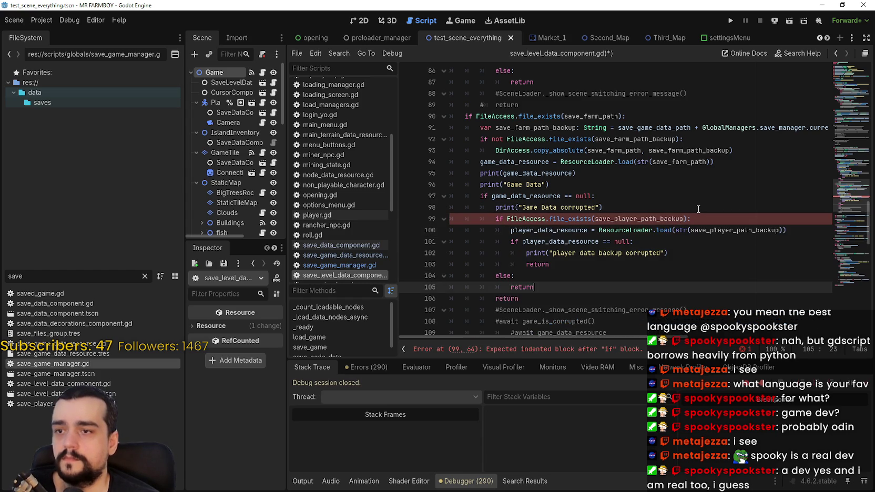
drag(543, 298, 473, 301)
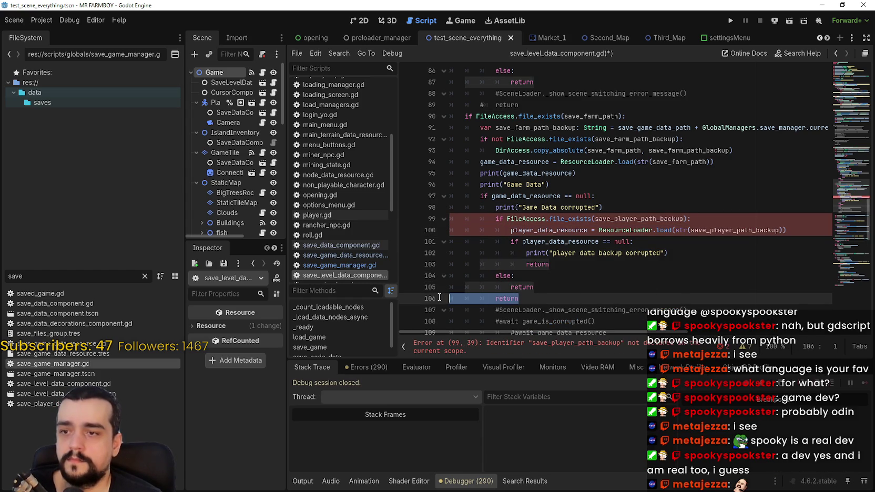
key(BackSpace)
key(BackSpace)
key(BackSpace)
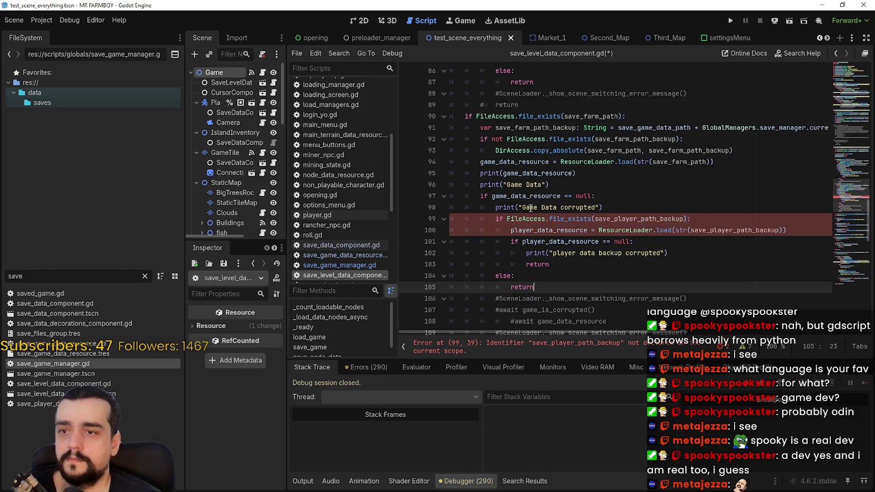
Change the fallback message to read 'Game Data backup corrupted'
click(547, 207)
double_click(587, 253)
drag(585, 254, 565, 254)
key(ctrl+v)
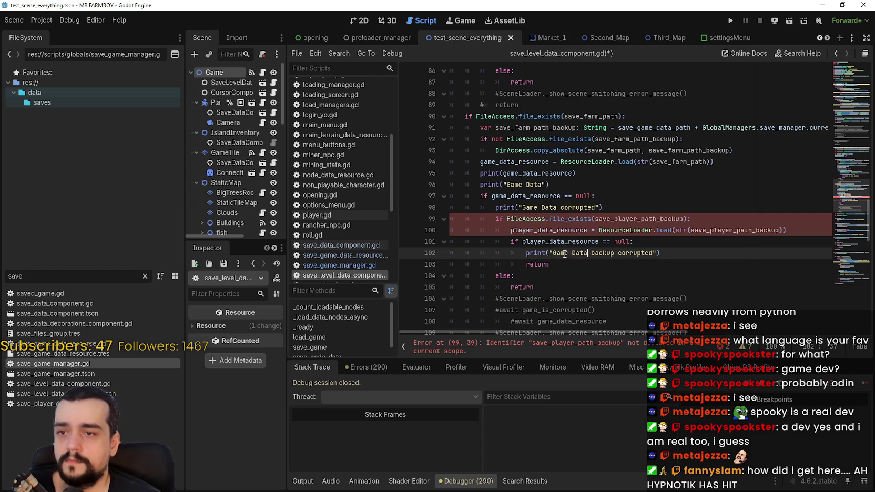
Switch the fallback check and load lines to save_farm_path_backup and save the script
double_click(673, 151)
key(ctrl+c)
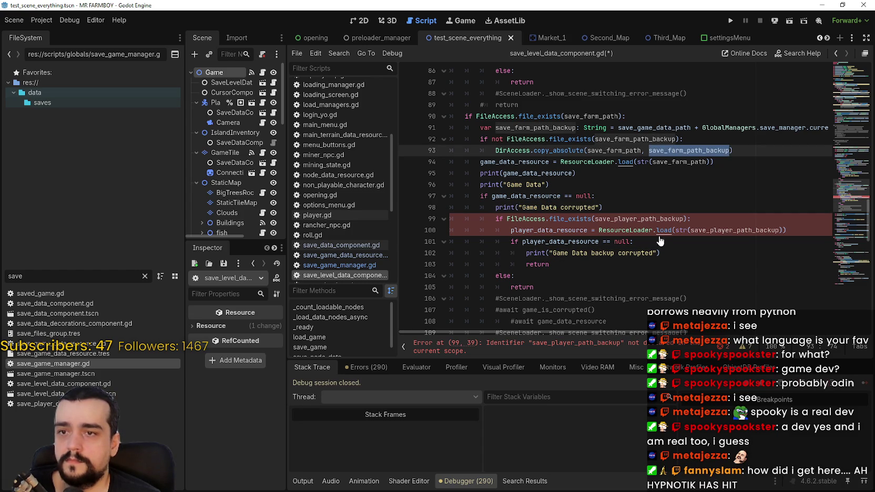
double_click(642, 219)
key(ctrl+v)
double_click(742, 232)
key(ctrl+v)
click(716, 254)
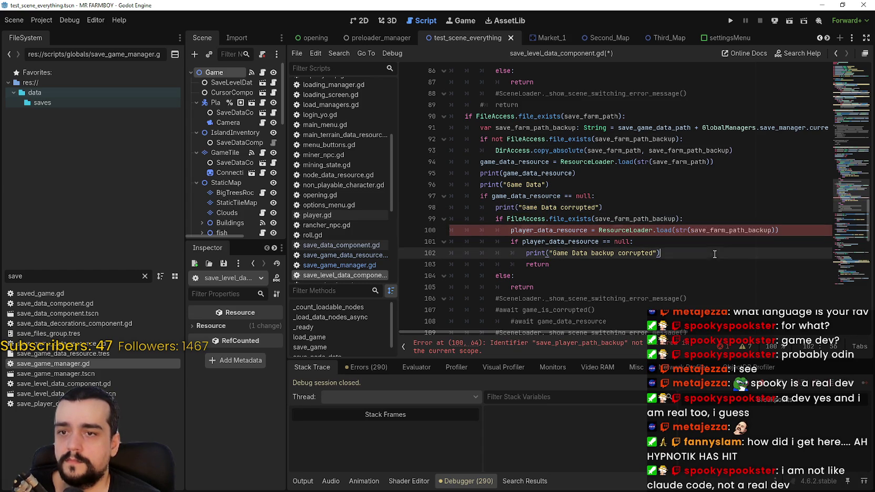
click(606, 278)
key(ctrl+s)
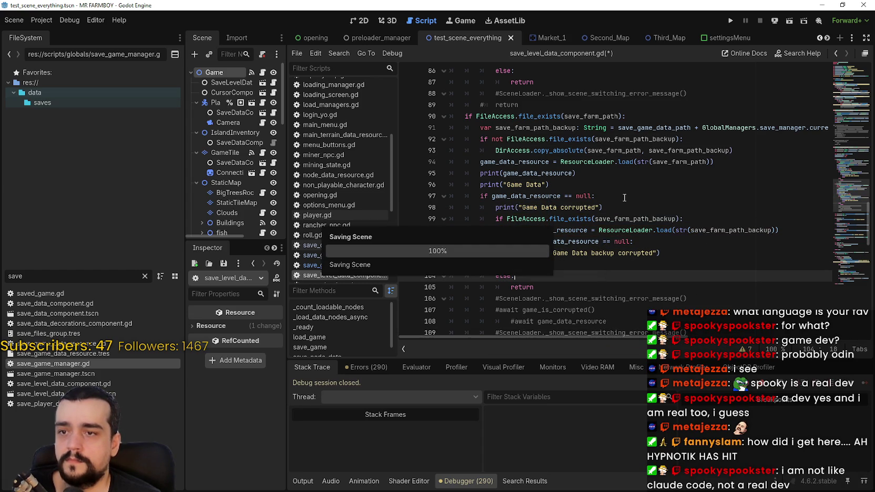
click(624, 207)
Review the farm-data else branch and commented-out block, reading the ResourceLoader documentation
scroll(528, 122, up, 4)
scroll(488, 128, down, 5)
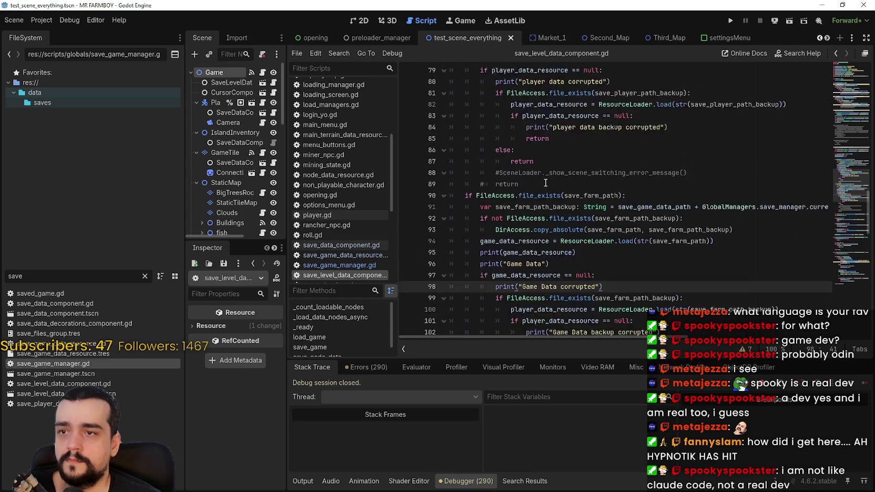
click(590, 275)
key(Up)
key(Up)
key(Up)
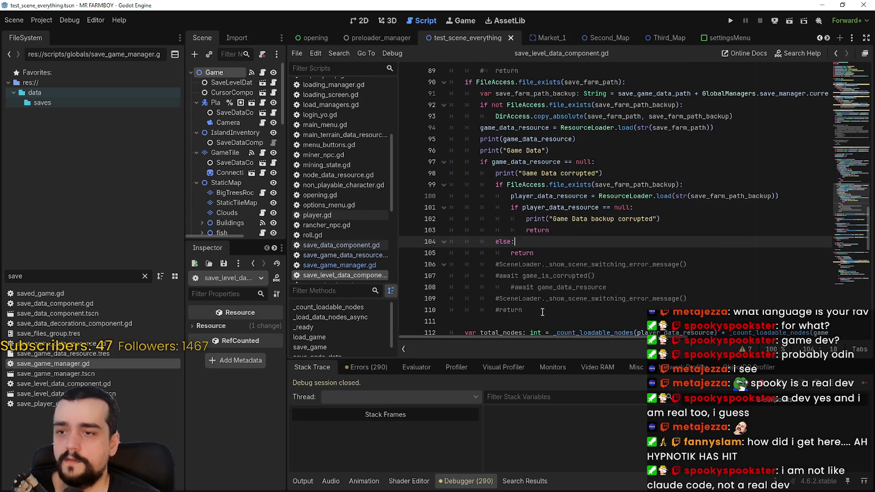
drag(545, 314, 430, 264)
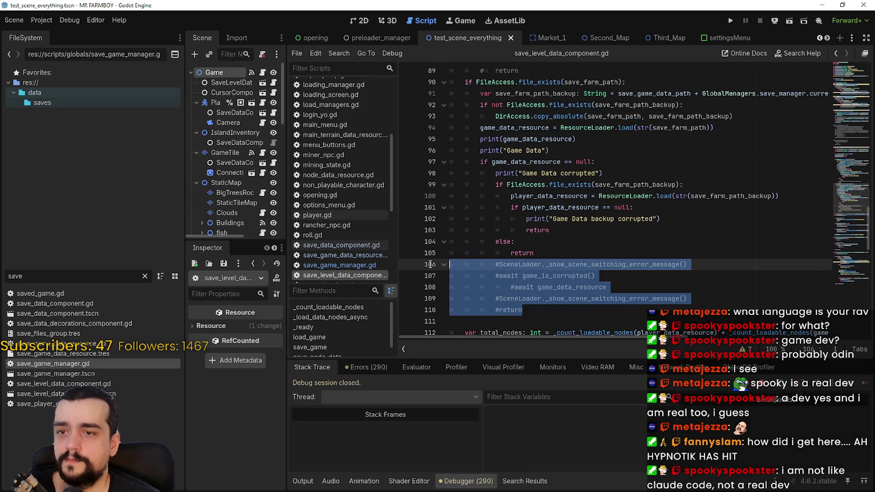
click(619, 240)
scroll(605, 252, up, 1)
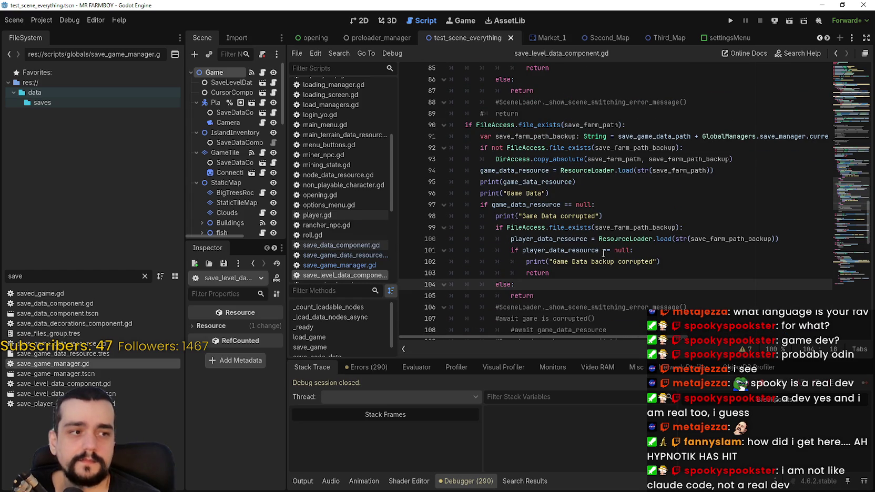
mouse_move(616, 244)
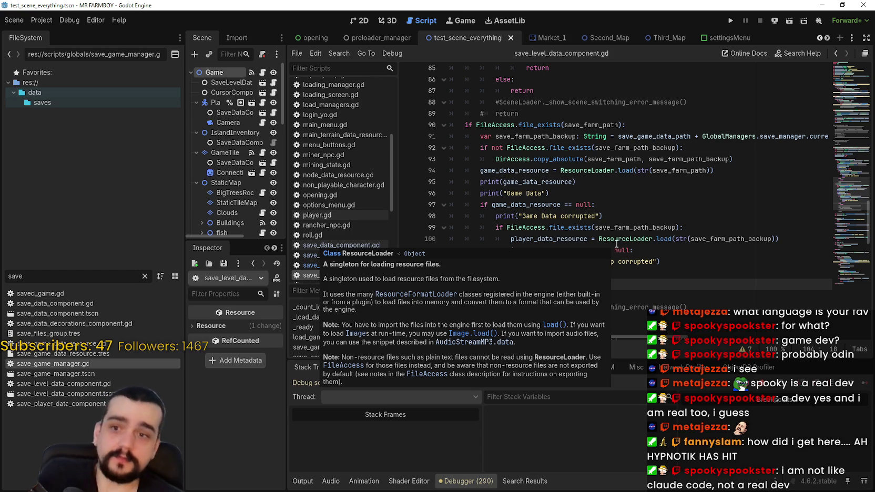
click(515, 193)
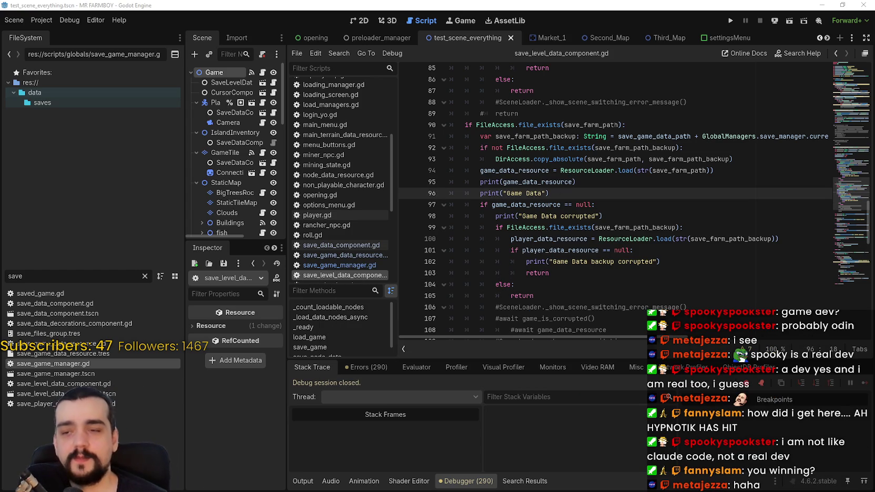
Check the return on line 103 and the else line, then switch to the Bobble Shop Simulator store page
click(558, 287)
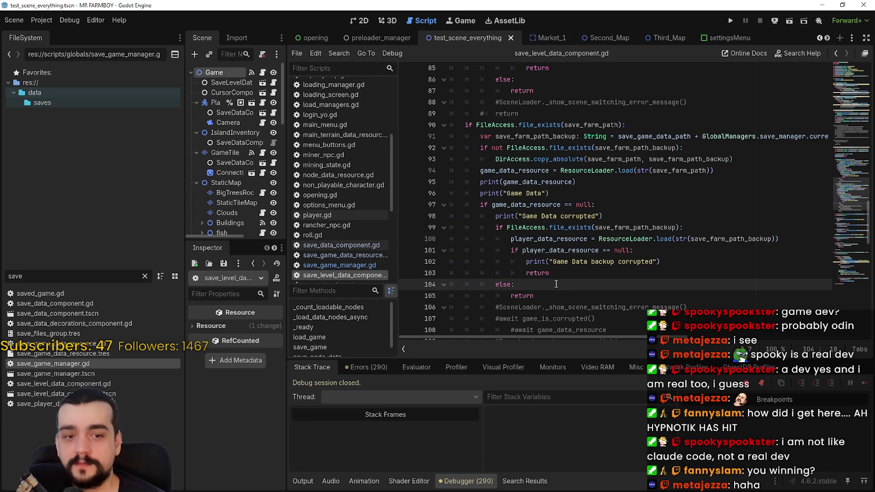
click(559, 276)
scroll(582, 269, down, 1)
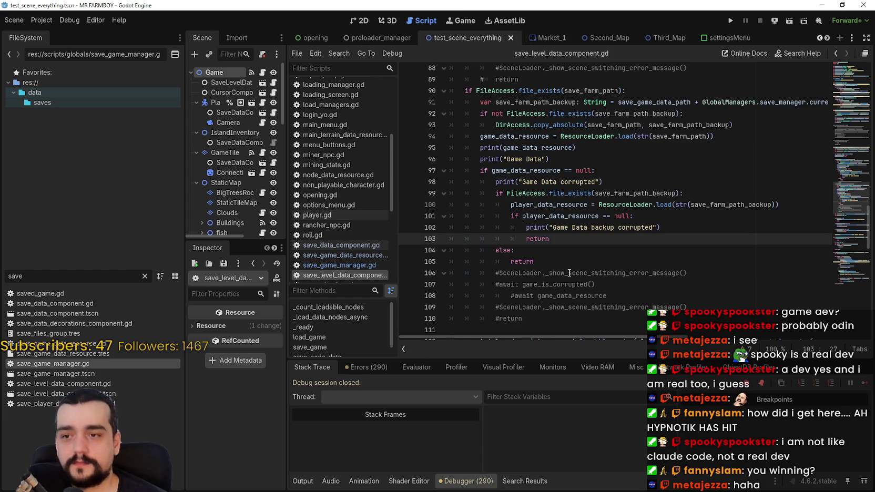
key(Down)
key(Down)
key(Down)
key(Up)
key(Up)
key(Up)
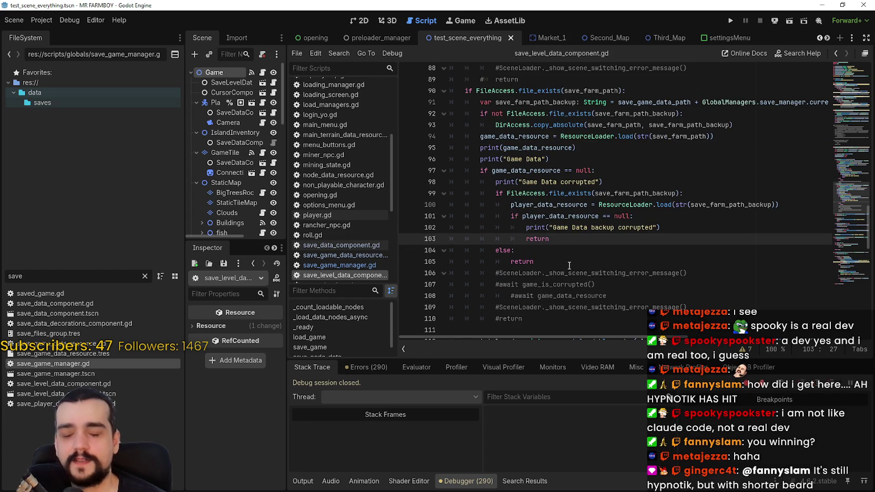
click(592, 252)
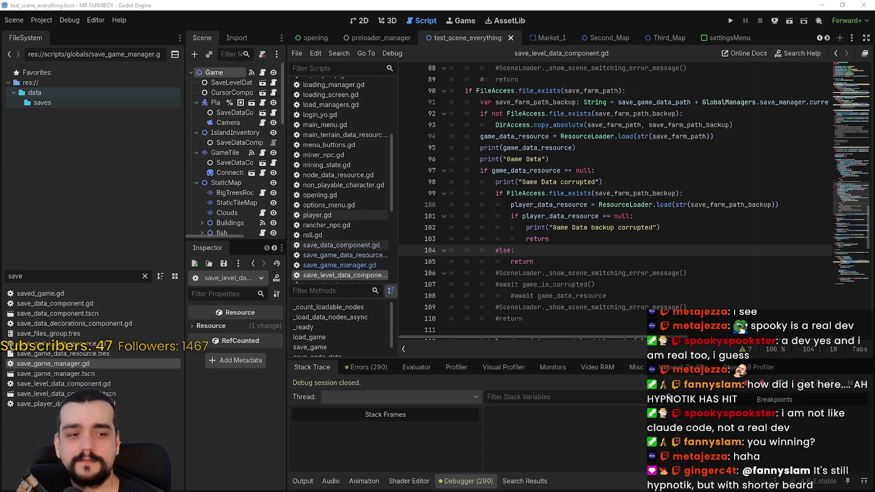
key(alt+Tab)
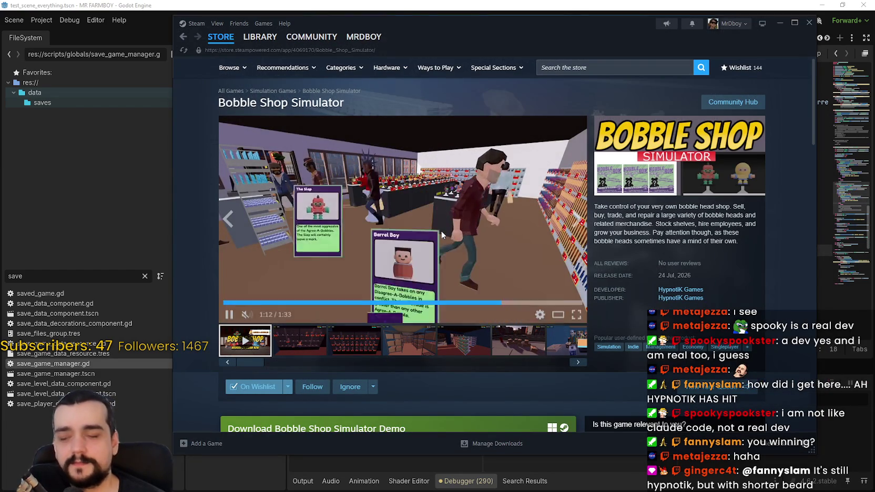
Browse the third, warehouse, street-with-boxes and shelves screenshots on the Bobble Shop Simulator page
click(358, 342)
scroll(424, 344, down, 2)
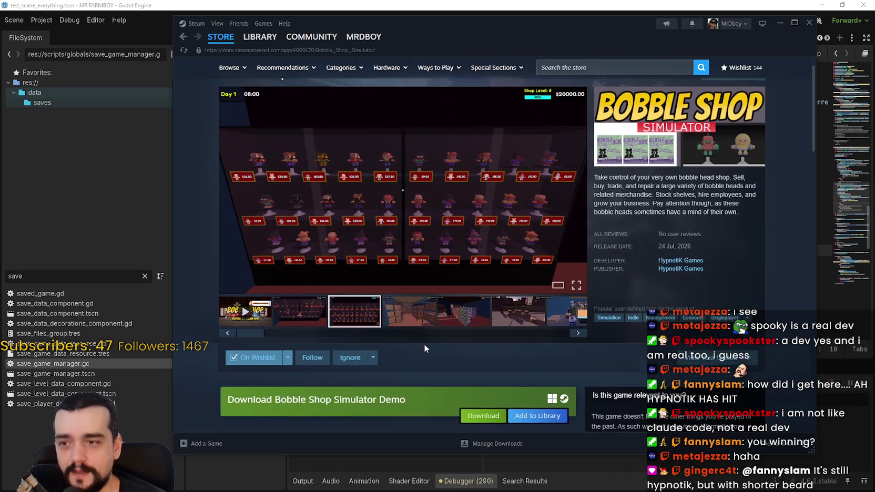
click(415, 301)
click(522, 304)
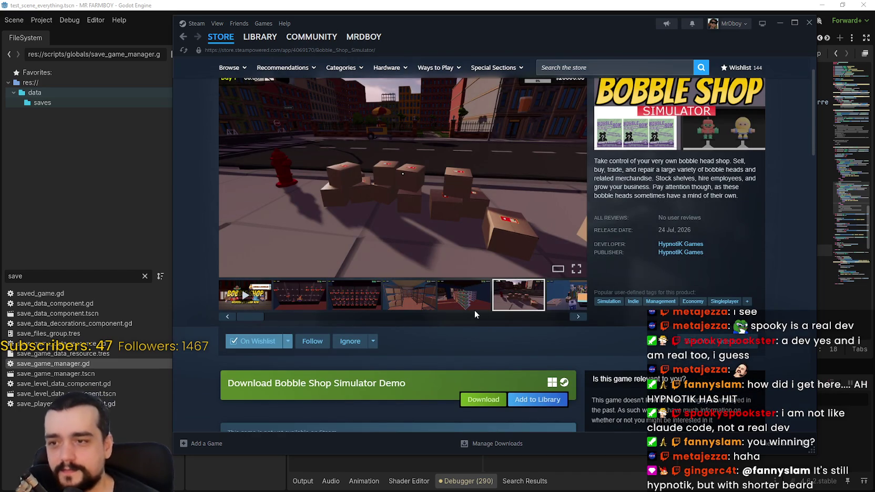
click(473, 295)
scroll(456, 260, down, 2)
scroll(458, 258, up, 3)
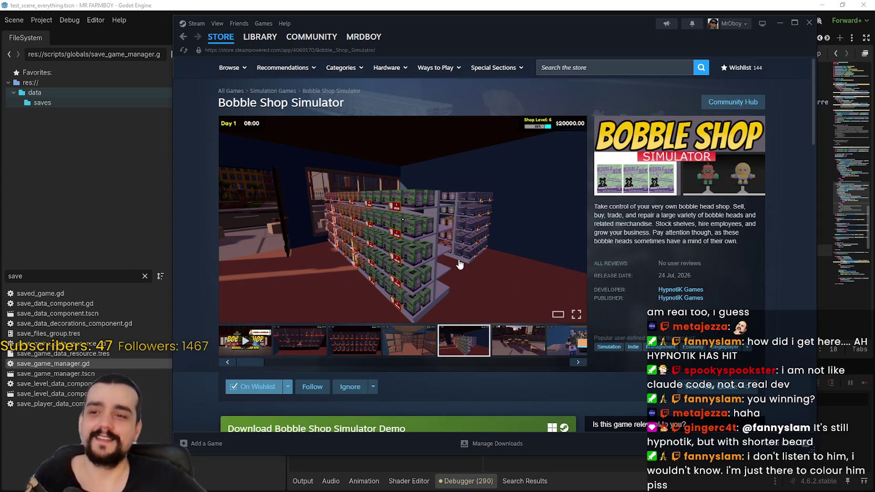
click(542, 4)
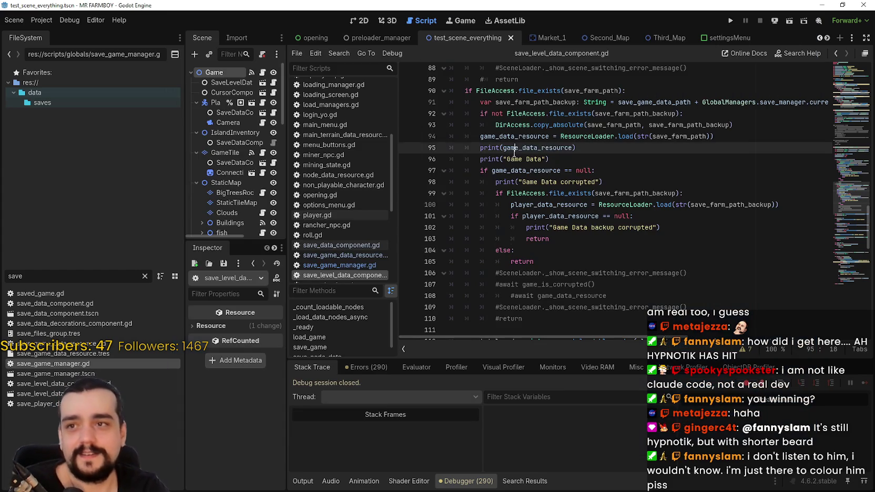
scroll(543, 221, down, 1)
click(543, 221)
click(550, 227)
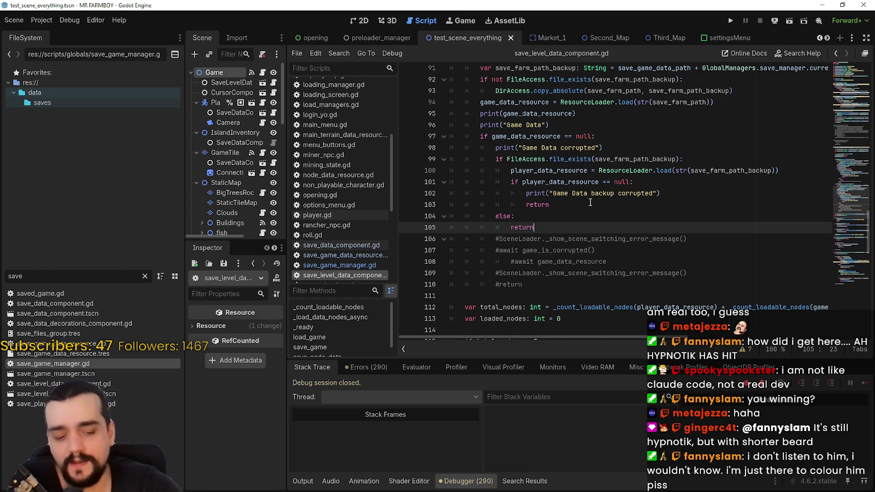
key(Return)
key(BackSpace)
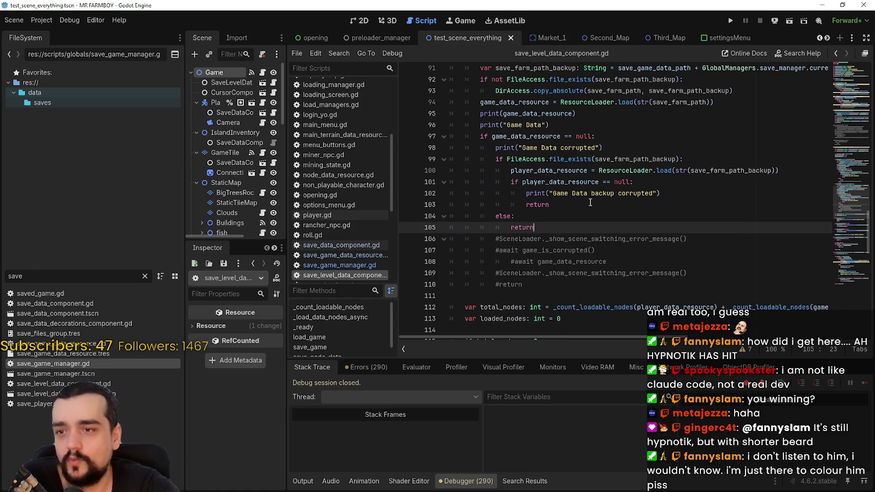
key(ctrl+s)
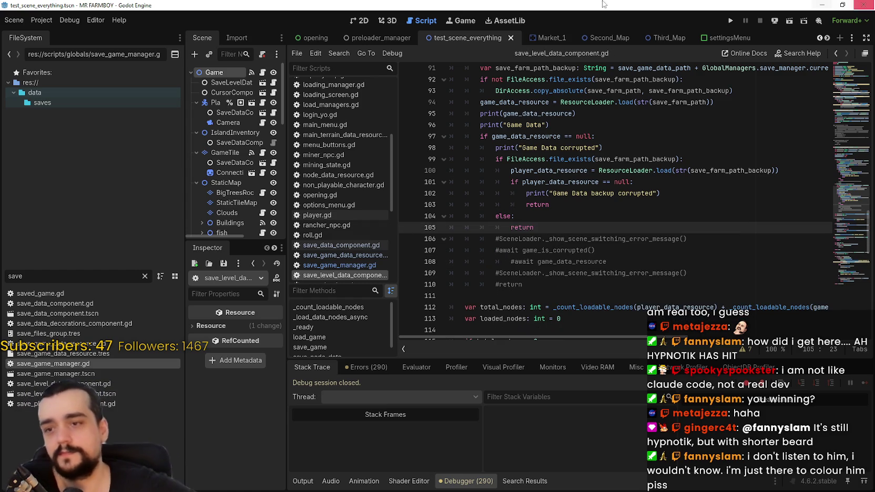
click(518, 295)
scroll(520, 284, down, 1)
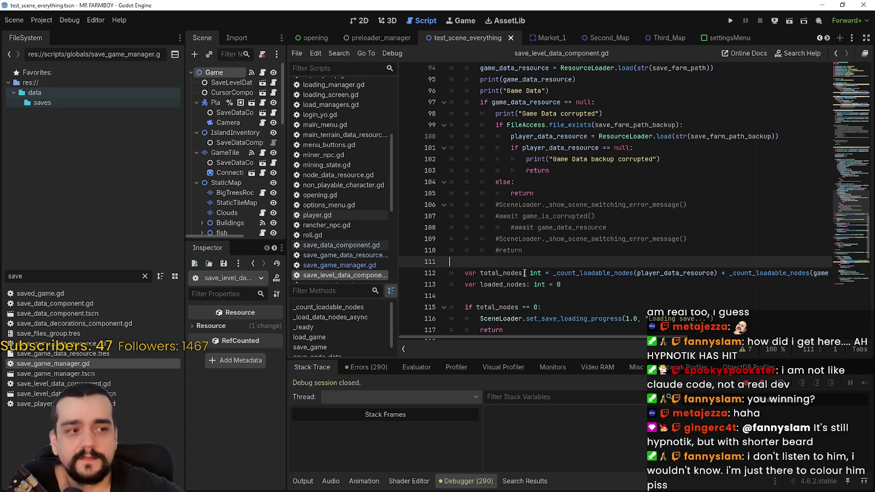
key(Down)
key(Down)
key(Down)
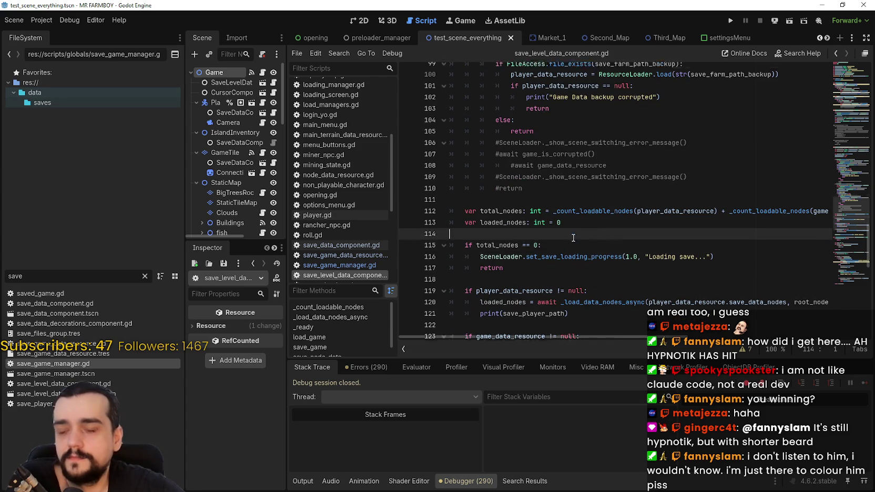
scroll(542, 282, up, 1)
click(542, 282)
scroll(336, 248, down, 2)
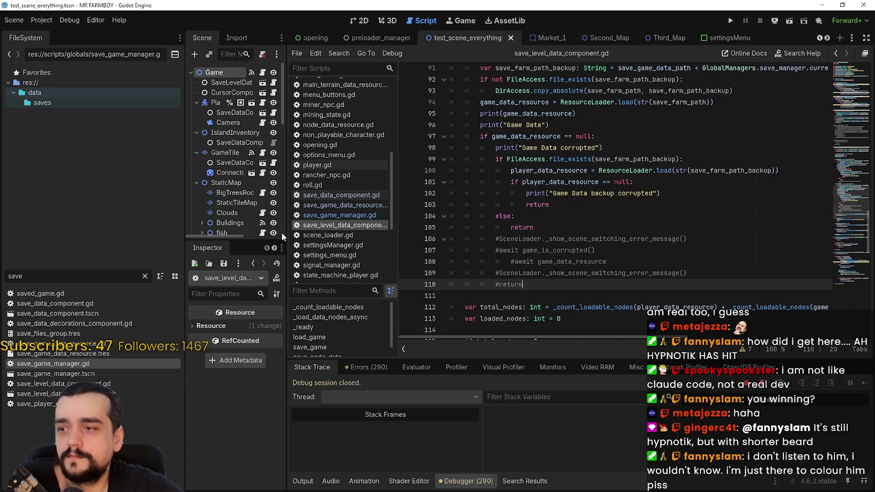
drag(284, 235, 322, 235)
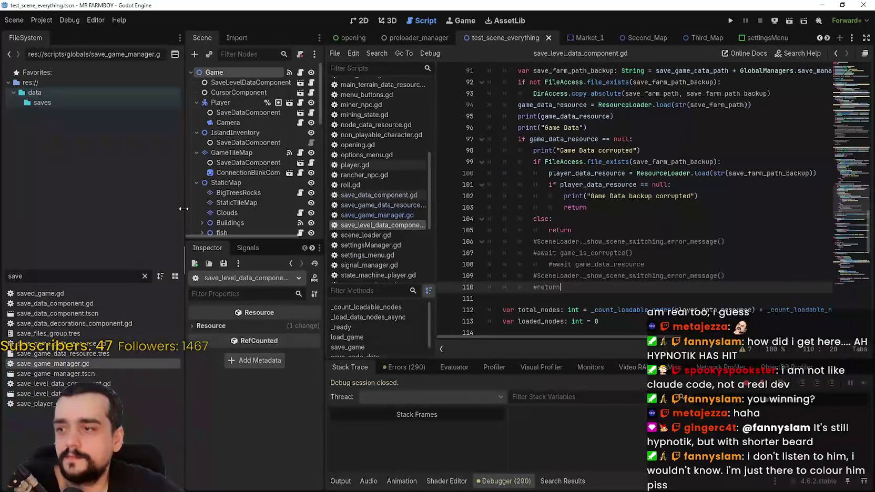
drag(183, 209, 152, 216)
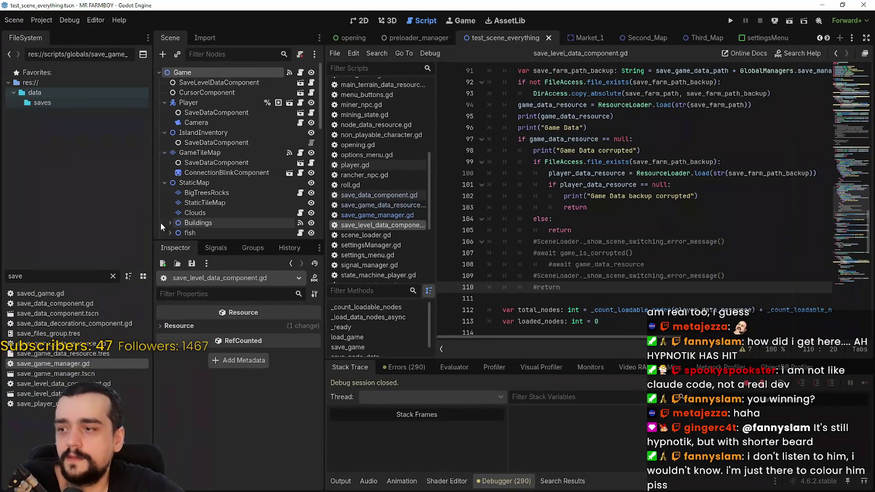
click(576, 230)
scroll(615, 225, down, 2)
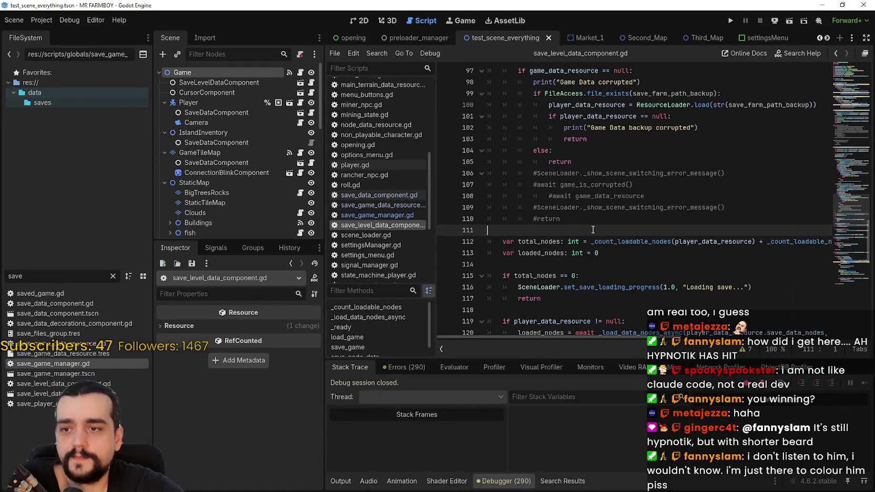
scroll(610, 228, up, 2)
key(Return)
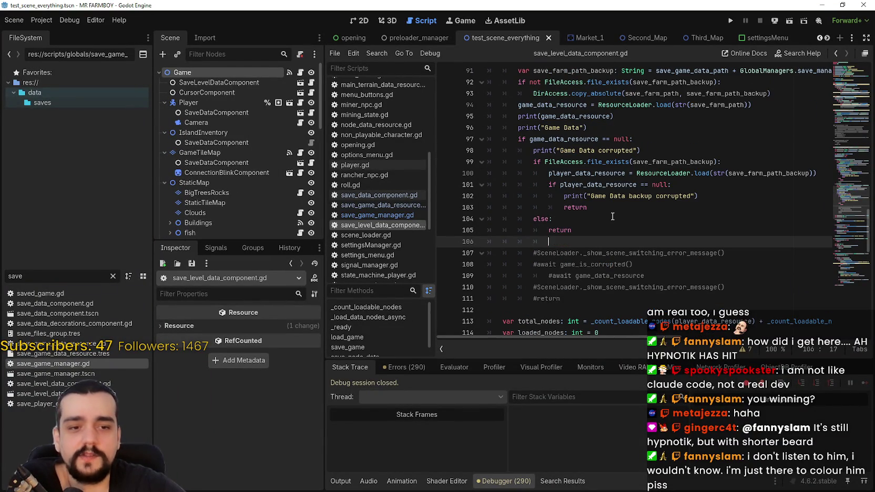
key(ctrl+s)
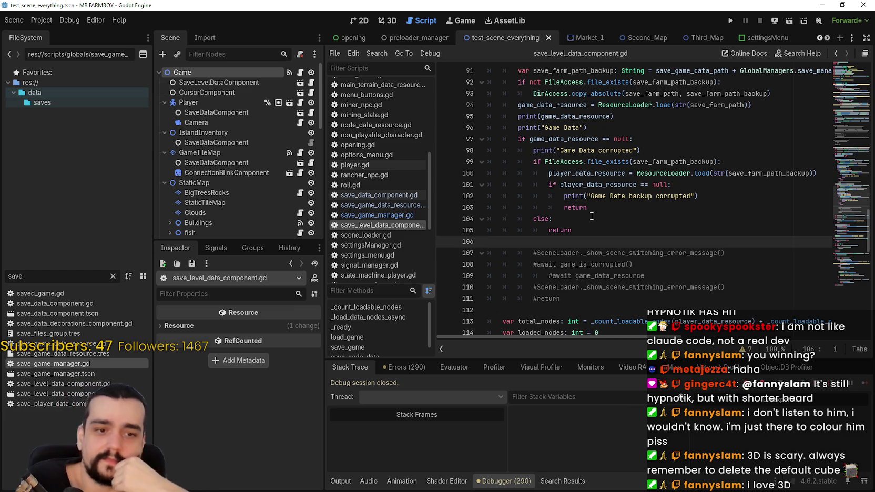
scroll(650, 209, up, 3)
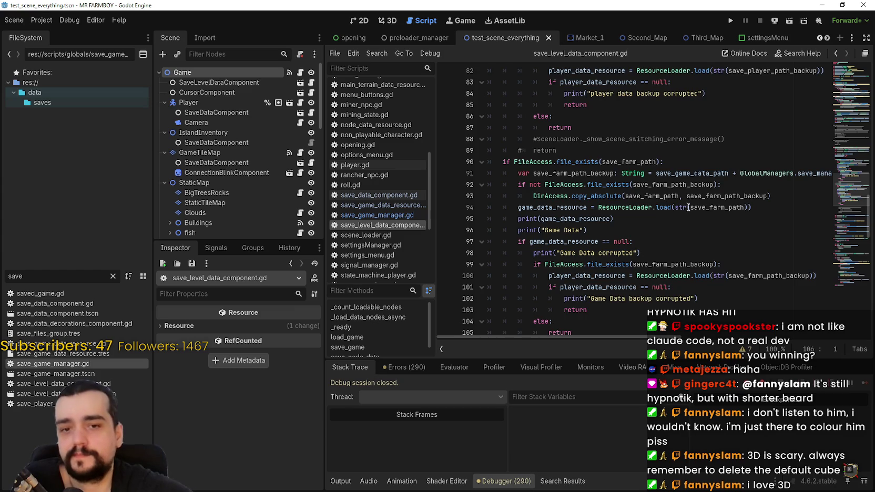
scroll(585, 240, up, 3)
click(584, 241)
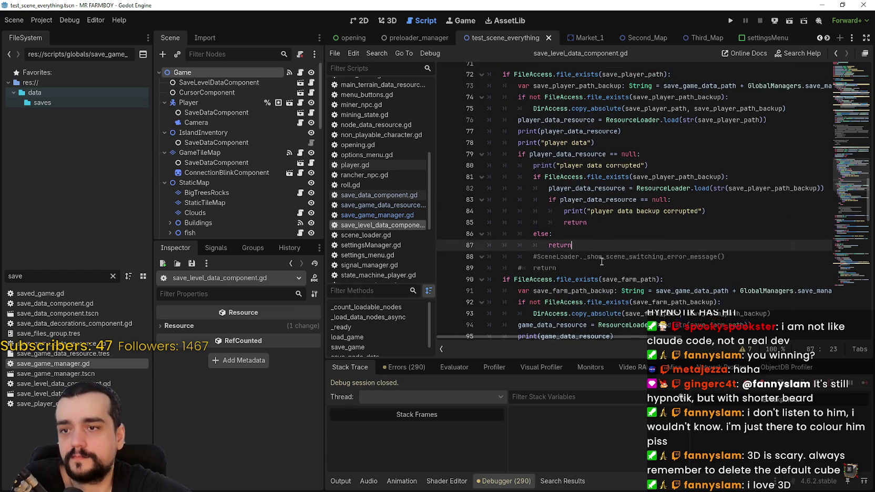
scroll(592, 247, up, 3)
scroll(555, 273, down, 9)
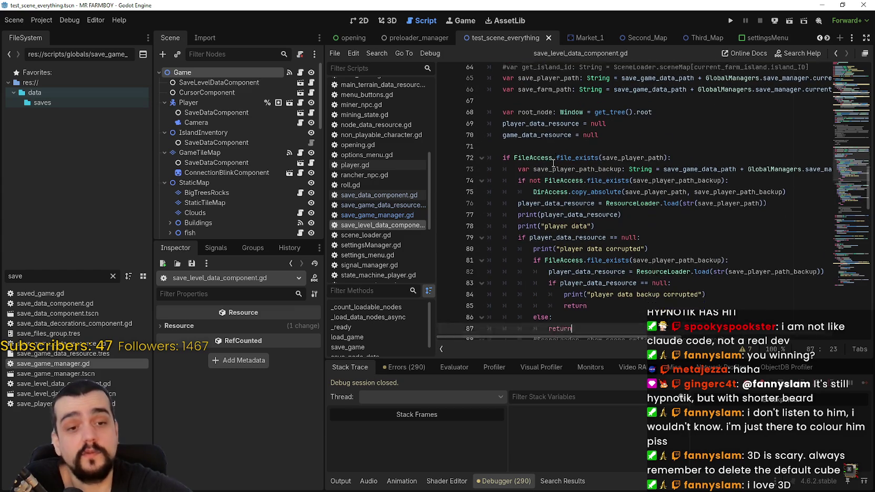
click(583, 260)
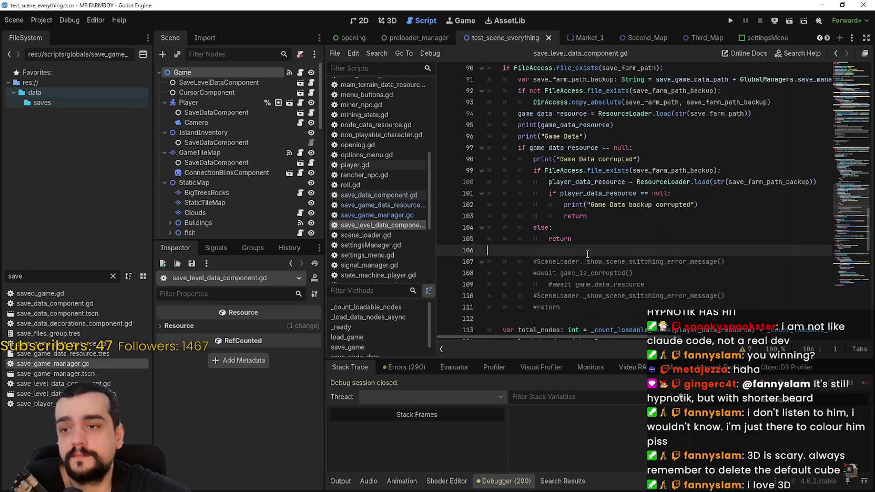
scroll(582, 252, down, 3)
click(576, 239)
click(580, 219)
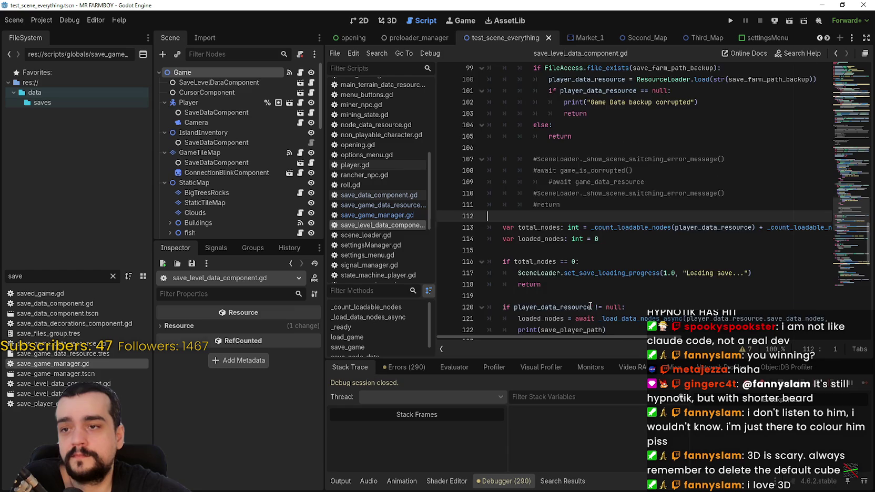
scroll(589, 300, down, 4)
scroll(589, 296, down, 1)
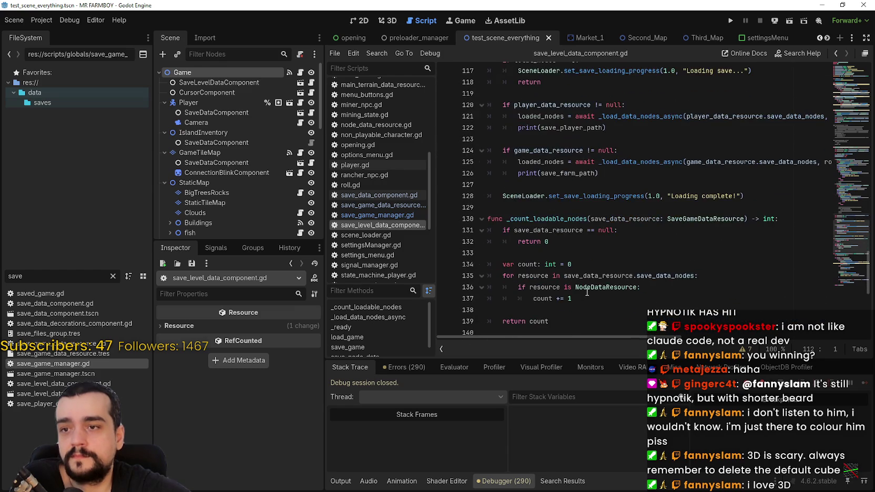
scroll(588, 295, up, 3)
scroll(587, 291, down, 3)
scroll(564, 267, up, 3)
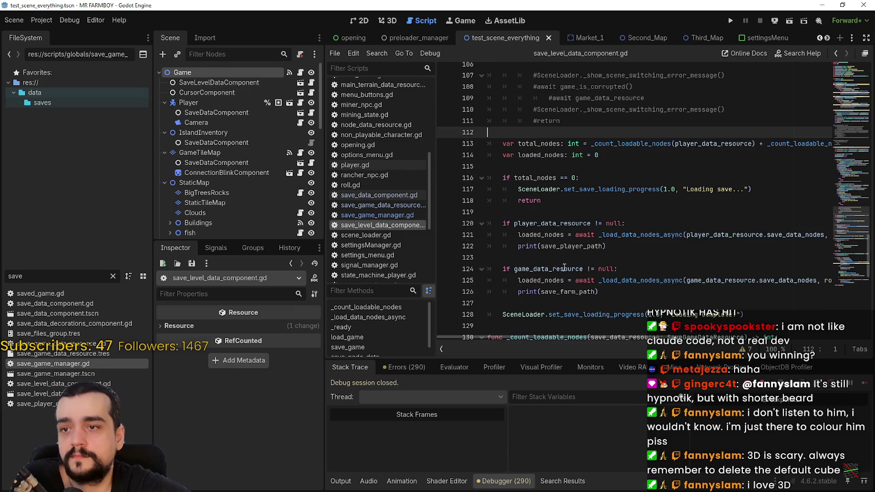
scroll(553, 270, up, 2)
click(554, 284)
scroll(554, 284, up, 4)
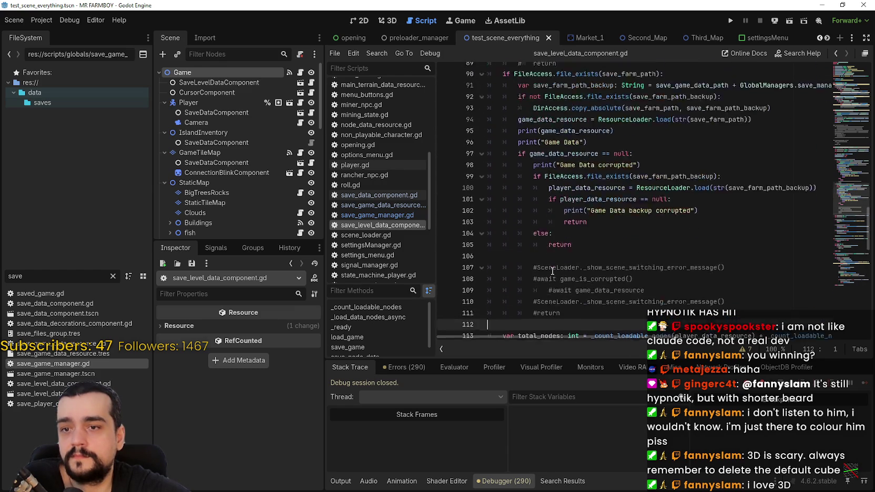
click(557, 284)
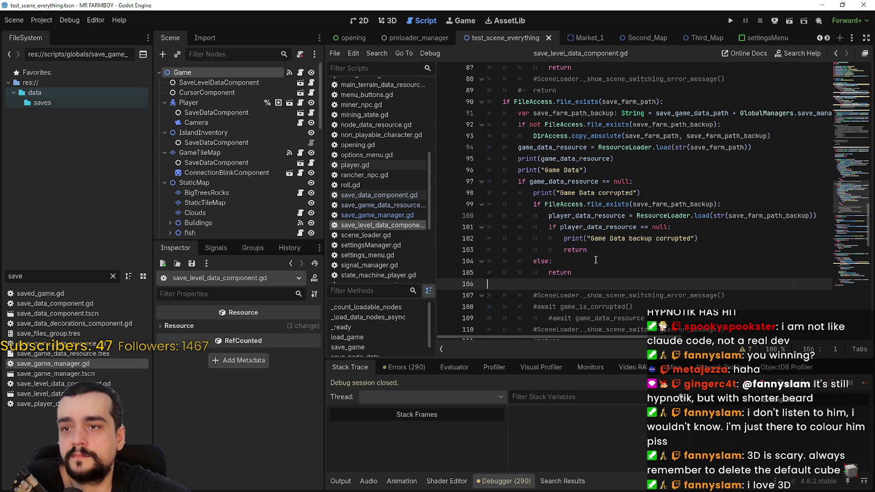
double_click(705, 216)
drag(699, 215, 673, 216)
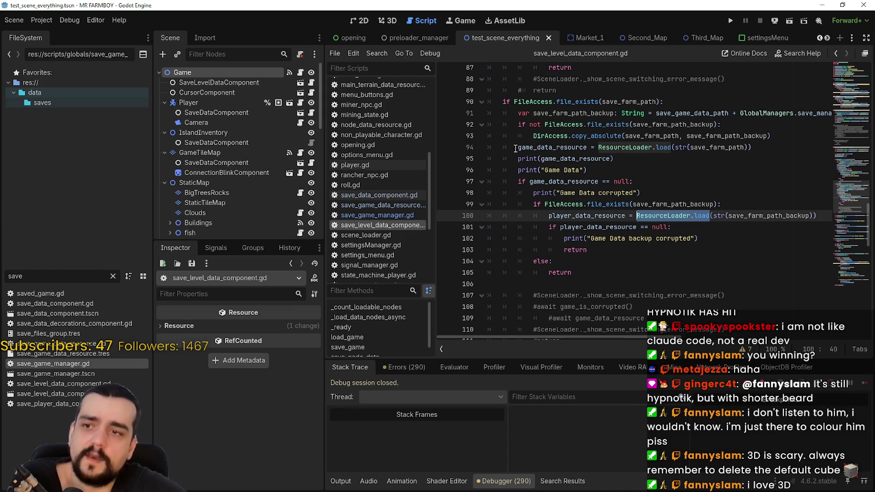
drag(517, 148, 626, 193)
drag(683, 217, 697, 240)
scroll(683, 221, down, 3)
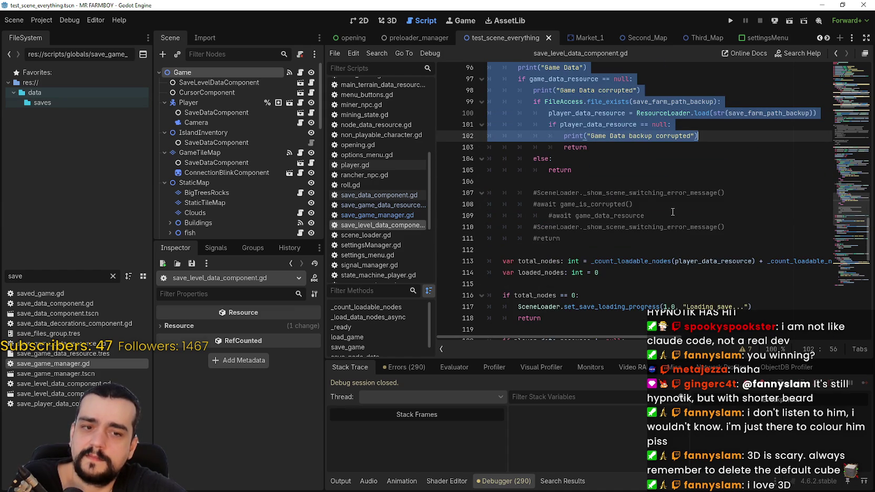
scroll(673, 211, down, 1)
scroll(673, 211, up, 4)
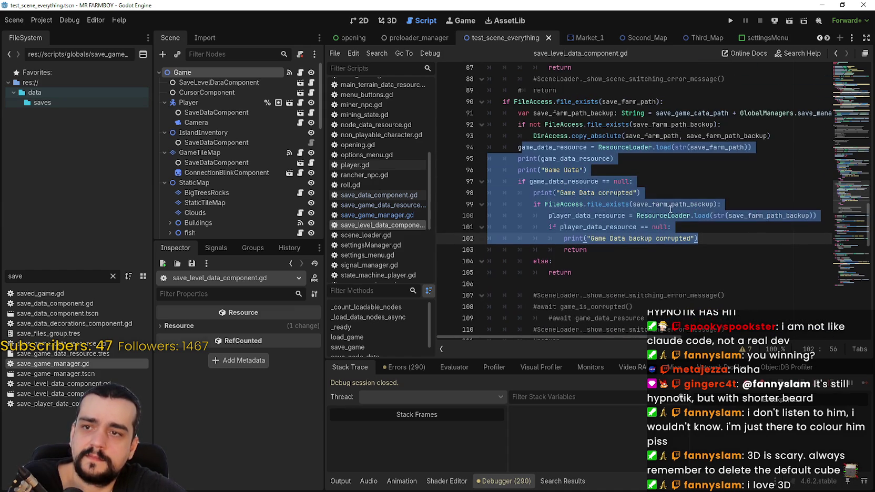
click(541, 147)
mouse_move(515, 147)
mouse_down()
mouse_move(744, 161)
mouse_move(684, 169)
mouse_move(647, 195)
mouse_move(821, 217)
mouse_up()
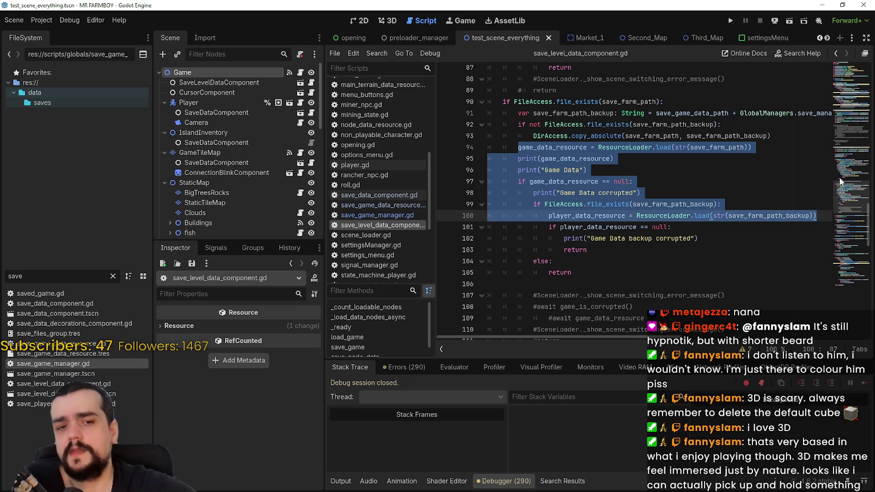
Step through the backup-corrupted print on line 102, the else branch on line 104, and both returns
click(697, 190)
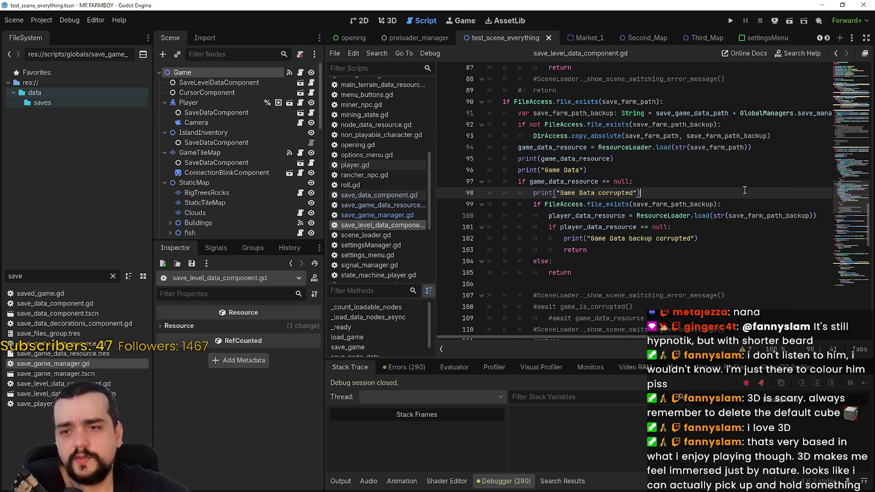
scroll(706, 188, up, 1)
scroll(707, 188, down, 1)
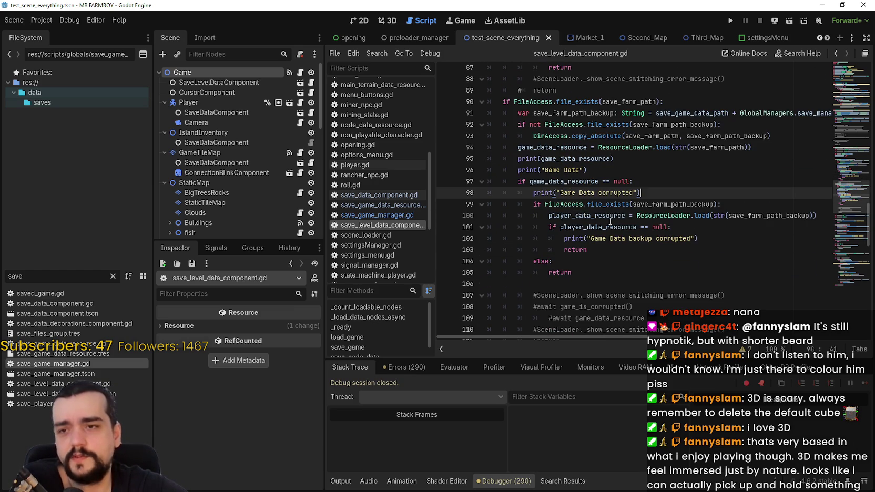
click(611, 238)
scroll(626, 205, down, 1)
click(610, 227)
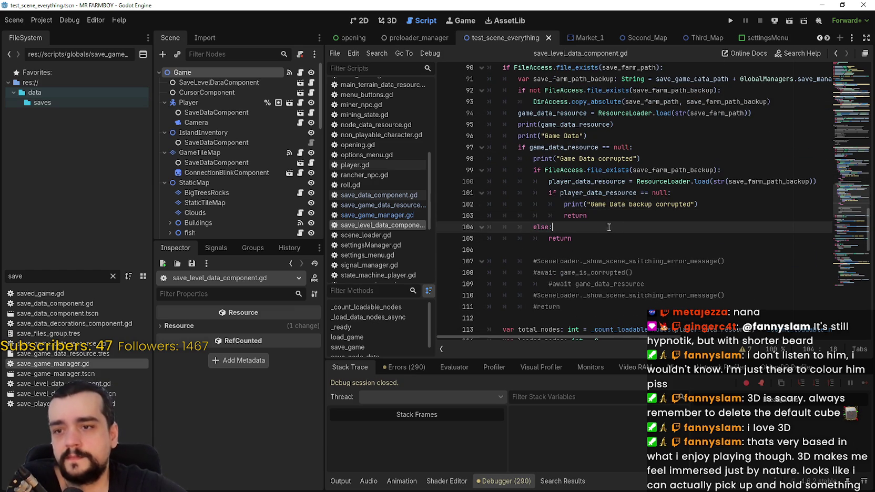
scroll(578, 243, down, 1)
click(550, 216)
scroll(541, 219, down, 1)
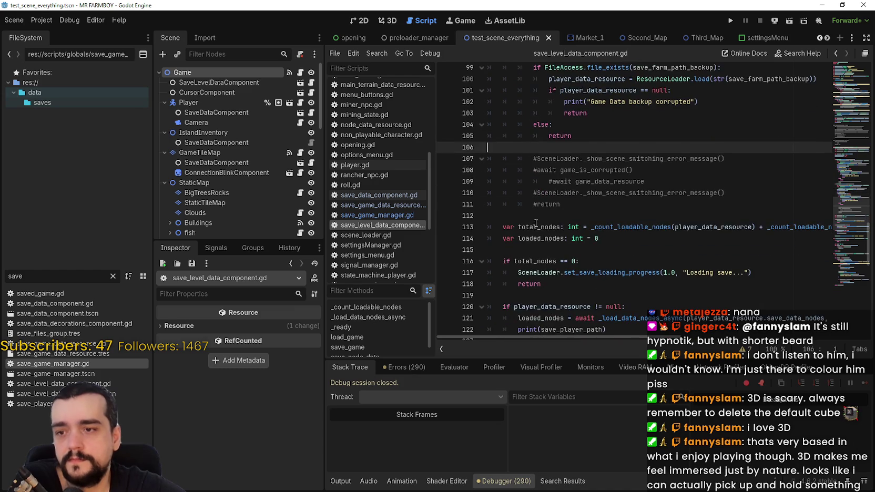
key(Down)
key(Down)
key(Down)
scroll(539, 220, up, 3)
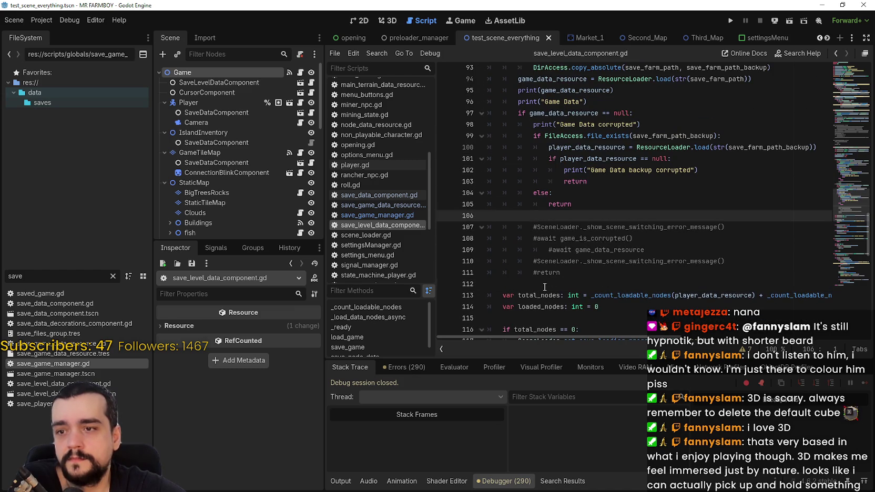
click(566, 253)
click(566, 274)
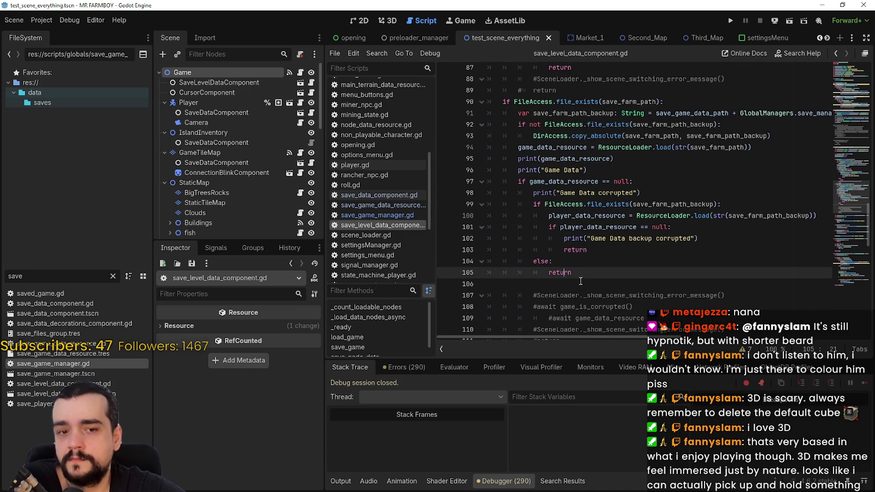
Recheck the Game Data print on line 96, print(game_data_resource), and the else-branch return
click(618, 173)
scroll(580, 210, down, 4)
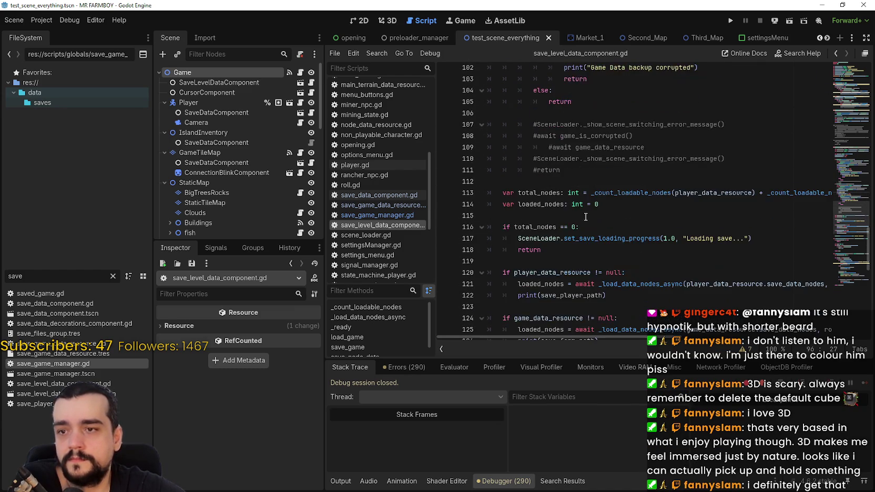
scroll(580, 210, up, 3)
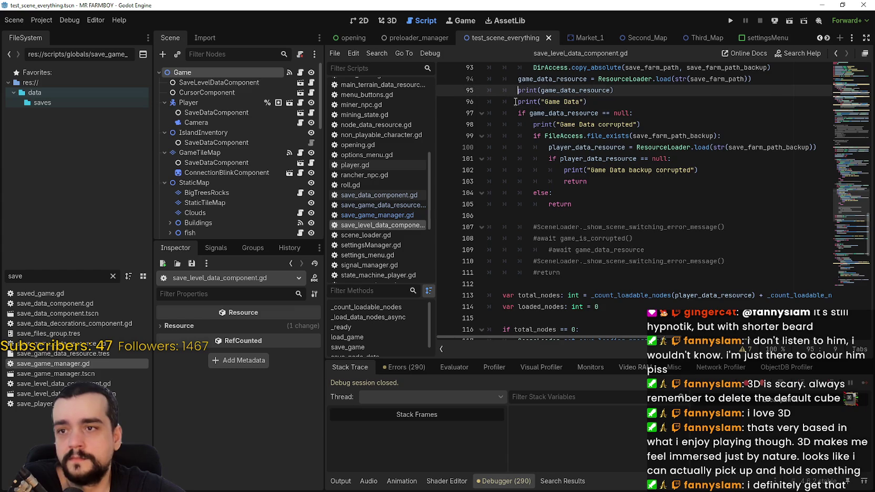
key(Up)
scroll(612, 221, down, 3)
scroll(579, 231, up, 1)
click(555, 248)
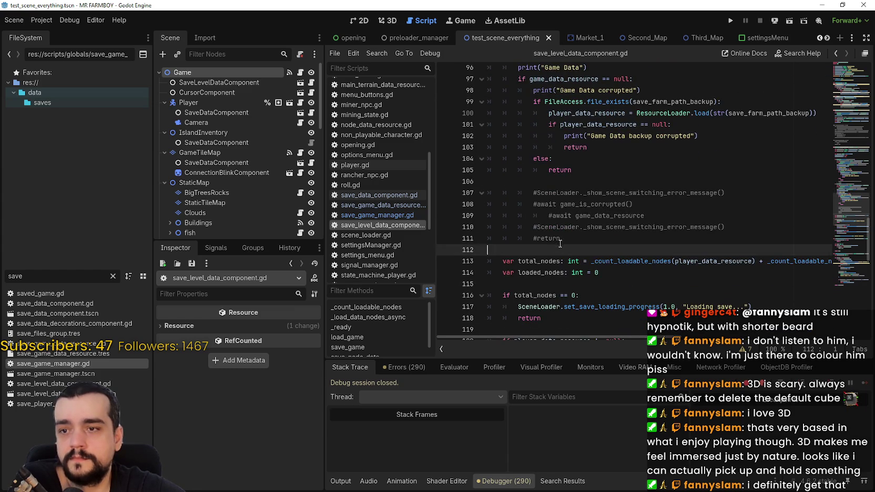
scroll(553, 240, down, 2)
scroll(551, 233, up, 4)
click(569, 251)
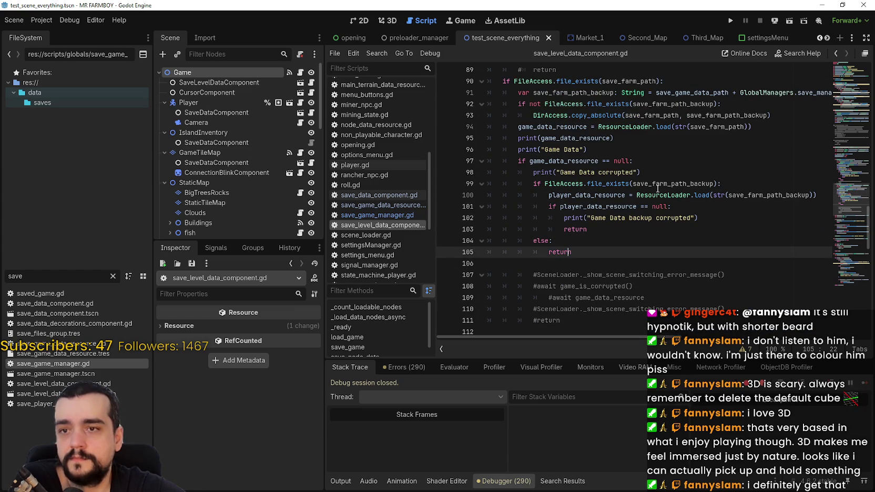
mouse_move(657, 188)
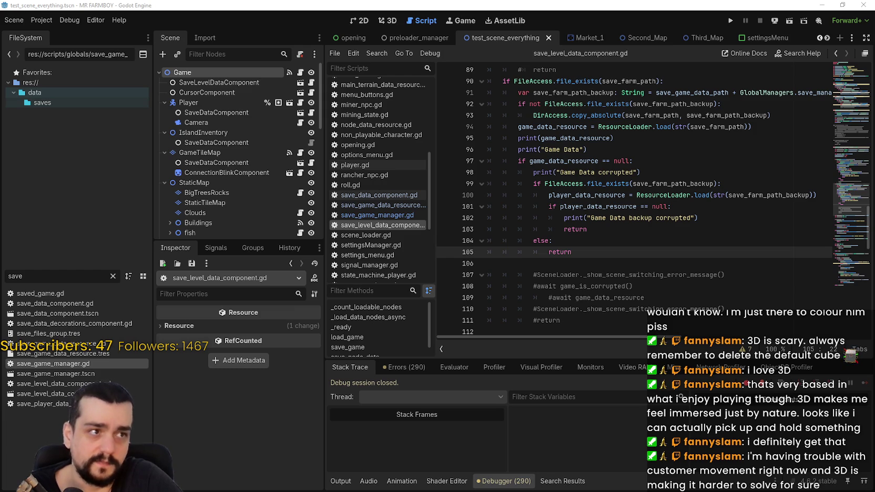
From the Google results, go to the ResourceLoader page in the Godot Docs
key(alt+Tab)
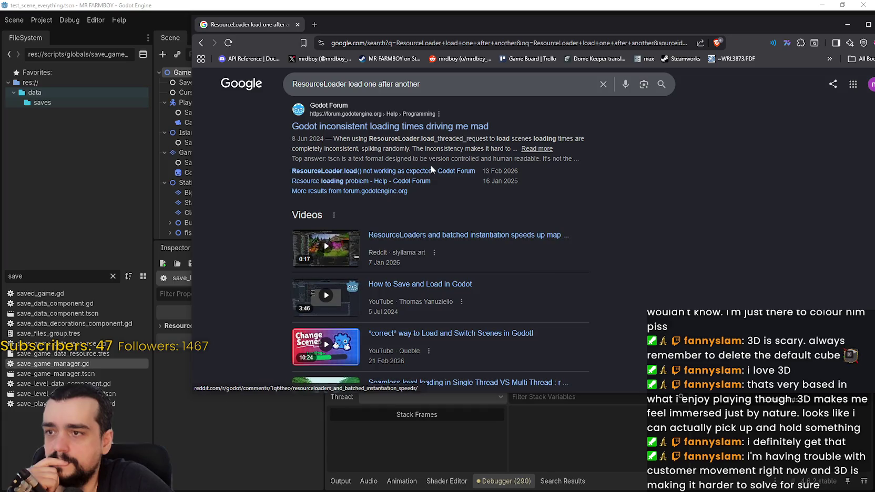
scroll(582, 209, down, 1)
scroll(582, 209, down, 4)
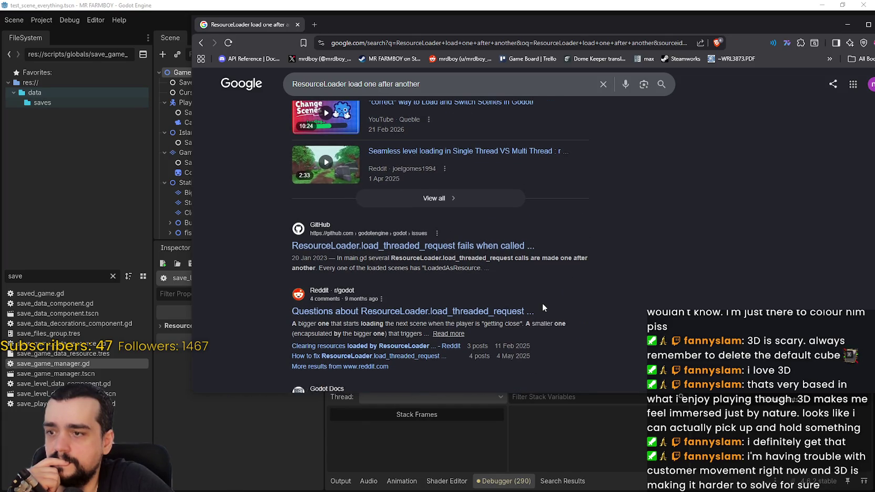
scroll(440, 315, down, 2)
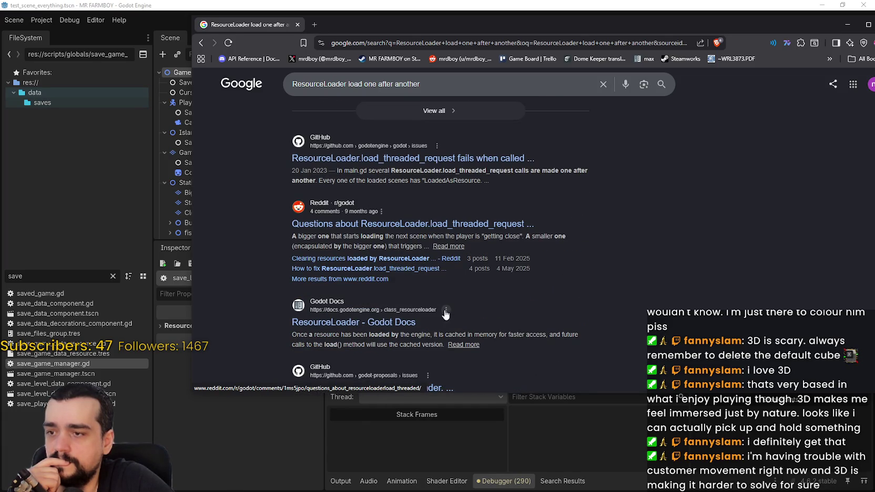
scroll(420, 284, down, 2)
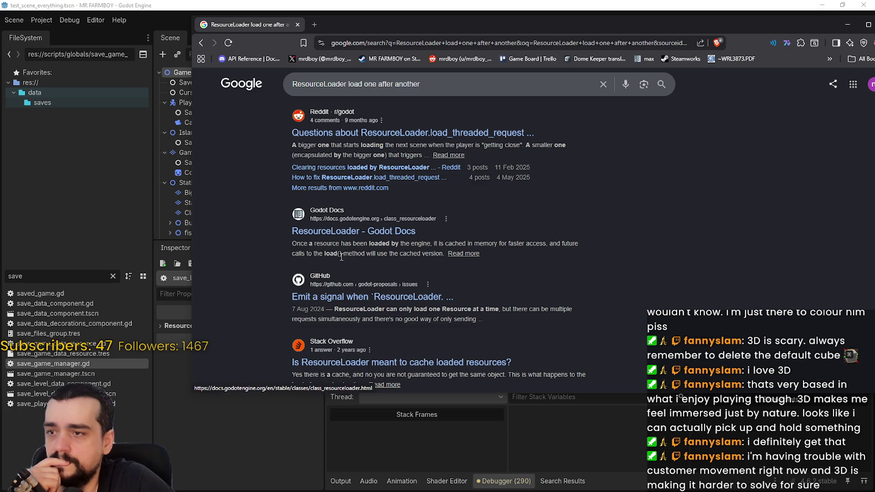
click(356, 232)
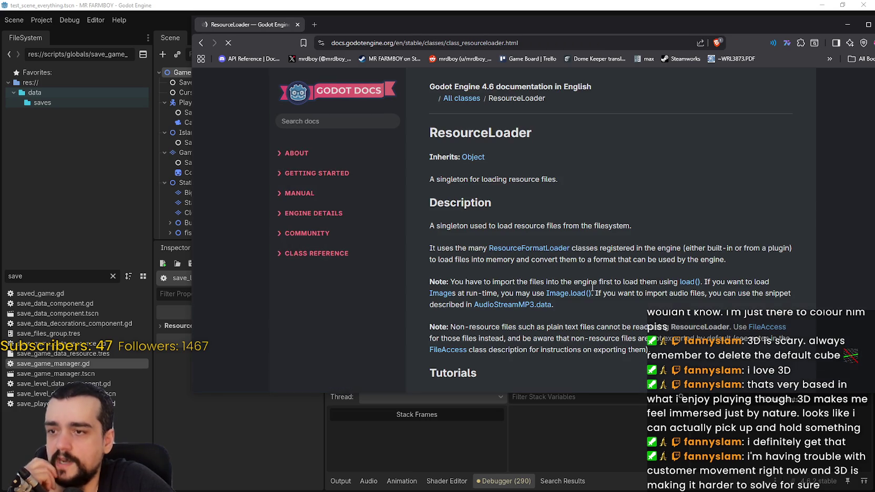
Scroll the ResourceLoader reference down to load_threaded_get and load_threaded_request
scroll(613, 289, down, 1)
scroll(616, 284, down, 2)
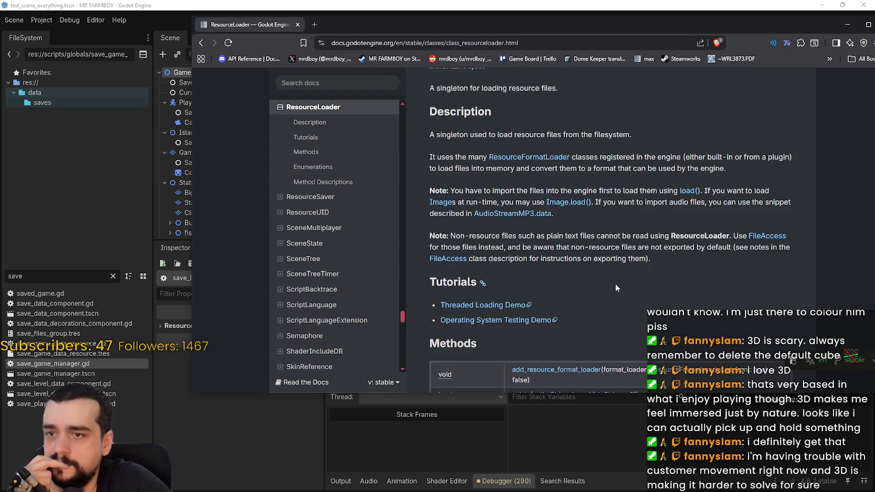
scroll(589, 156, down, 5)
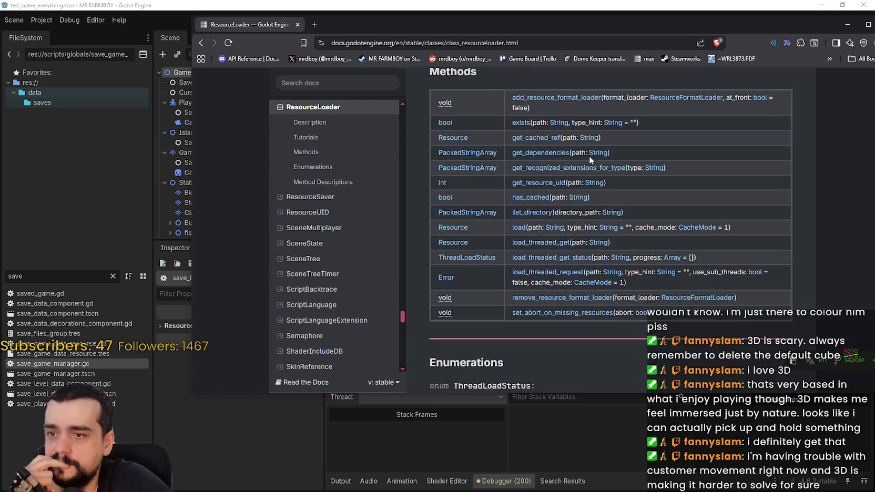
scroll(716, 301, down, 4)
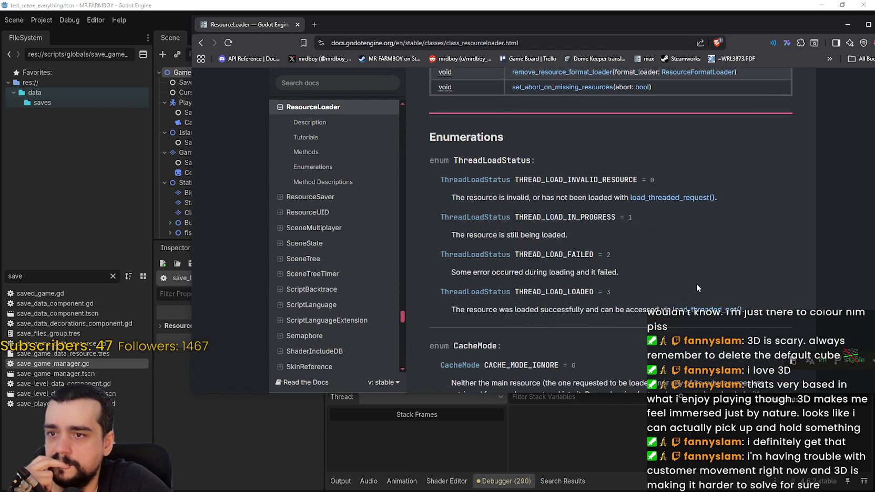
scroll(694, 279, down, 7)
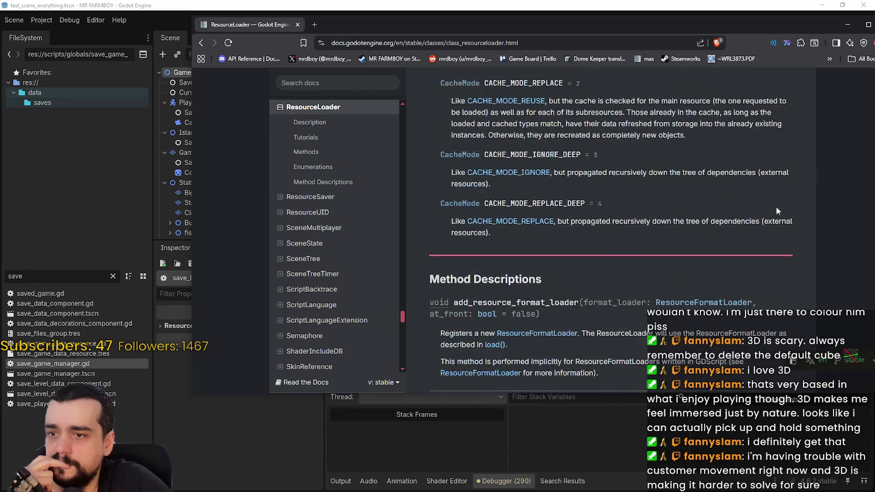
scroll(610, 236, down, 11)
scroll(610, 237, up, 4)
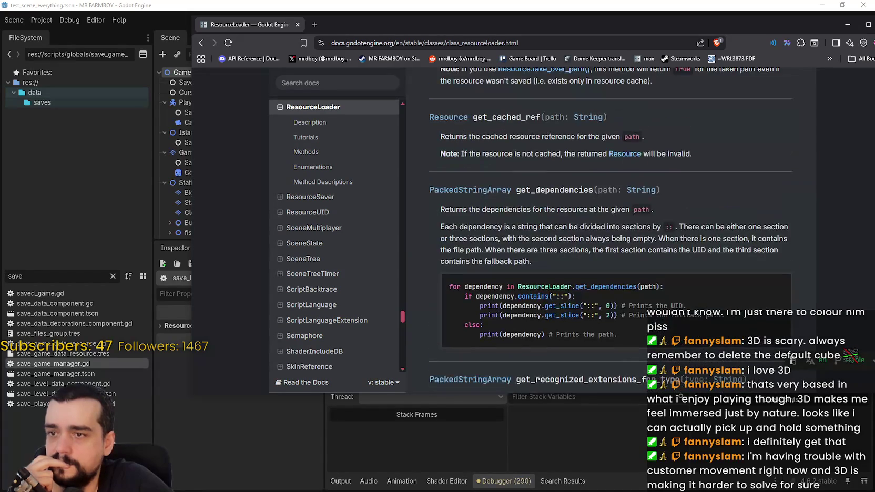
scroll(610, 231, down, 12)
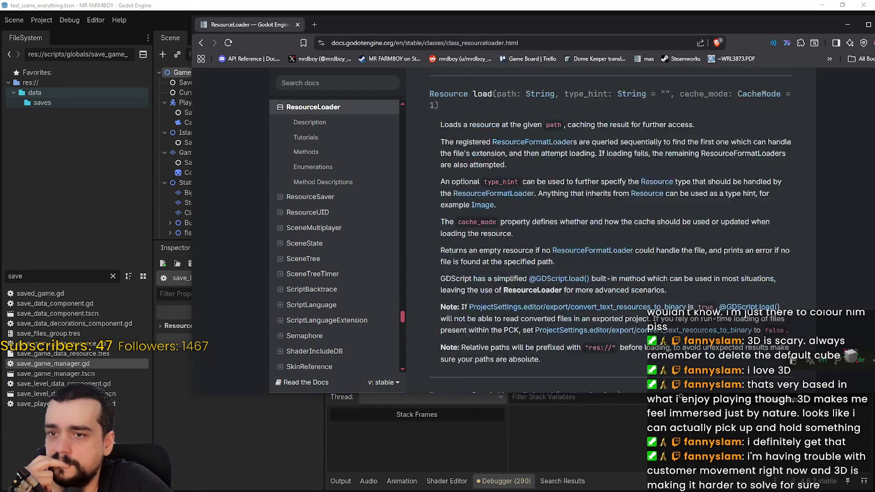
scroll(610, 231, down, 2)
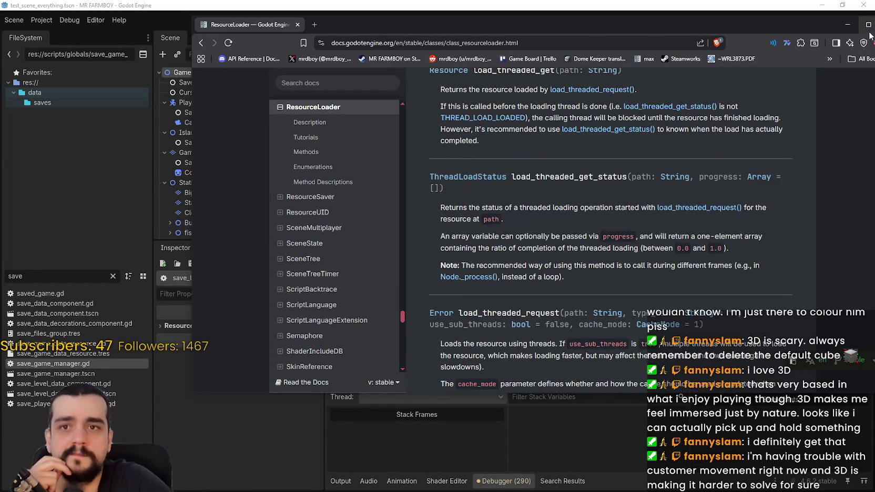
Return to save_level_data_component.gd in Godot and save with Ctrl+S
key(alt+Tab)
scroll(715, 260, up, 3)
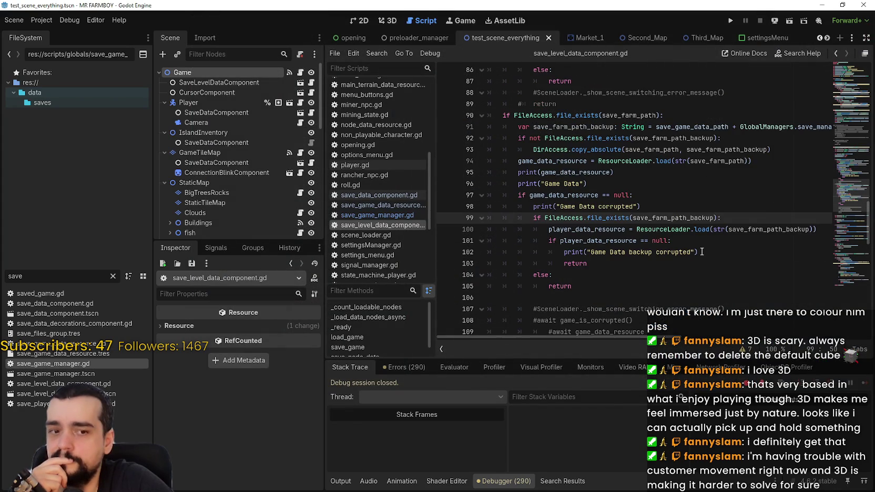
scroll(715, 259, up, 2)
click(588, 218)
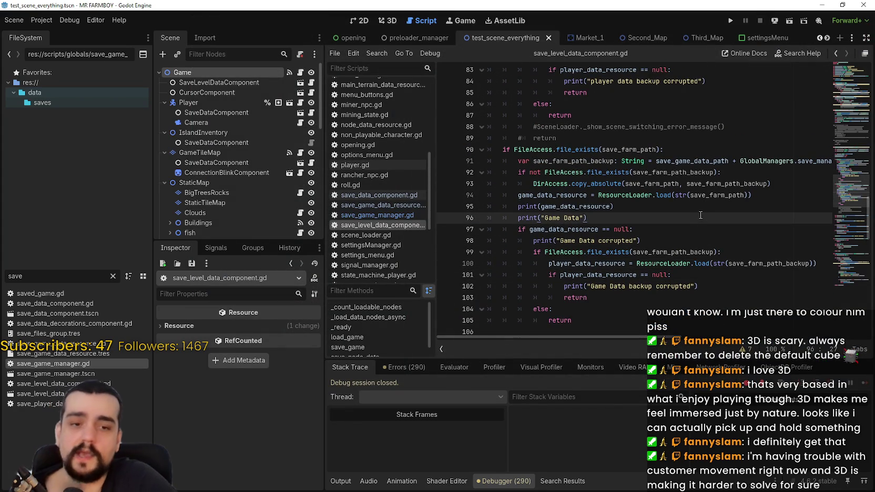
key(ctrl+s)
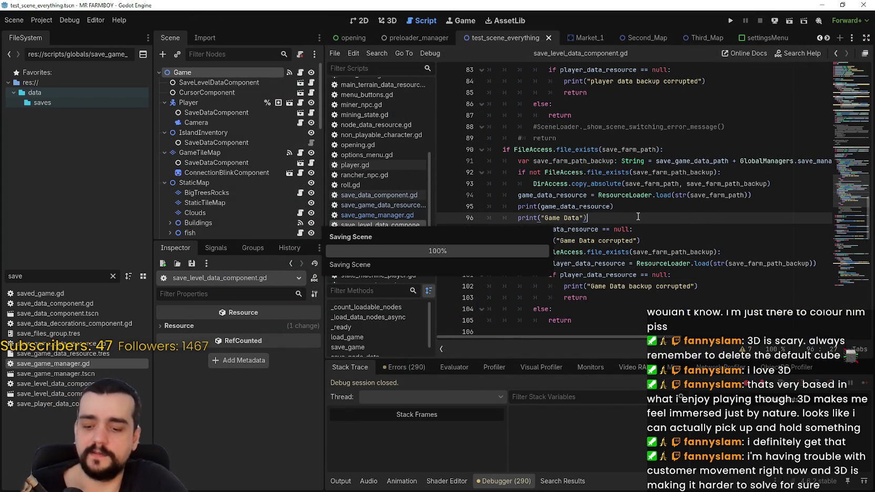
Select save_farm_path_backup on line 99 to highlight its uses
click(676, 252)
scroll(683, 251, down, 3)
key(Down)
key(Down)
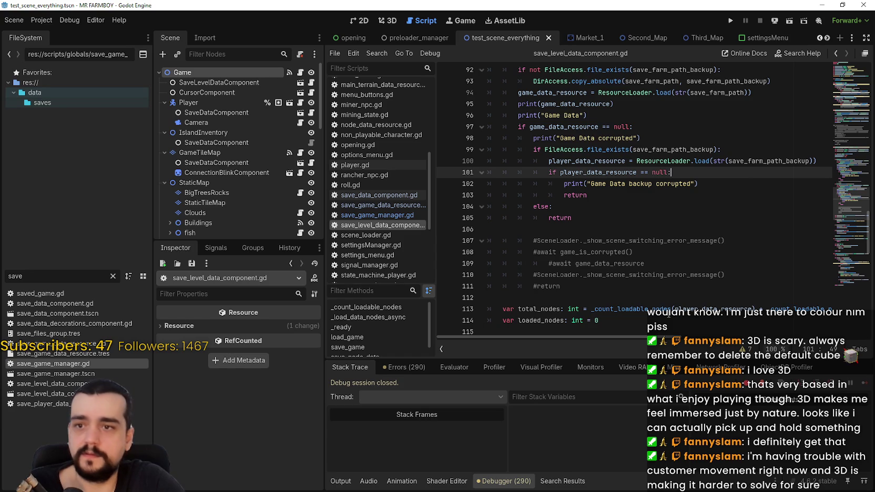
key(Down)
key(Down)
key(Down)
click(687, 149)
double_click(686, 150)
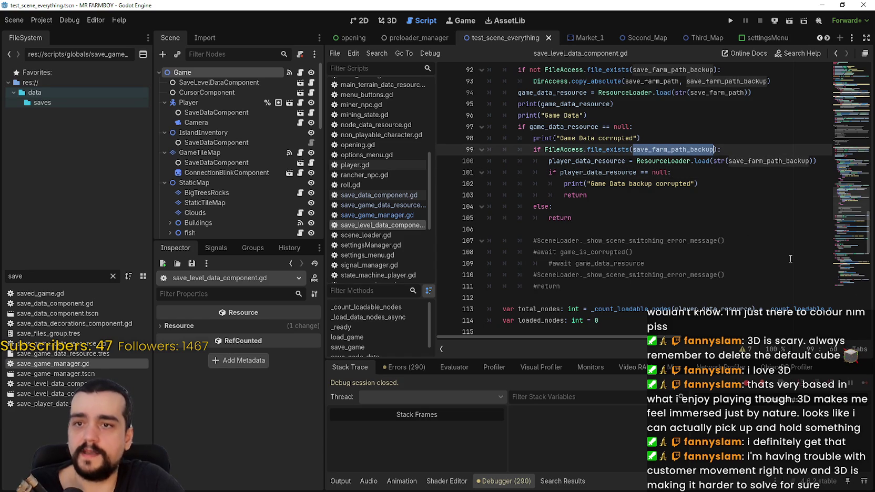
In the save_10 folder, open island_main_data.tres as text in Notepad
key(alt+Tab)
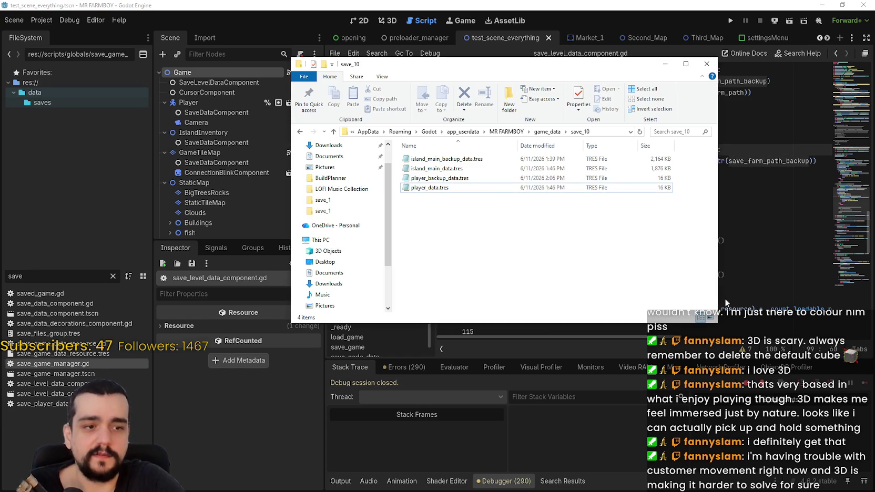
click(474, 177)
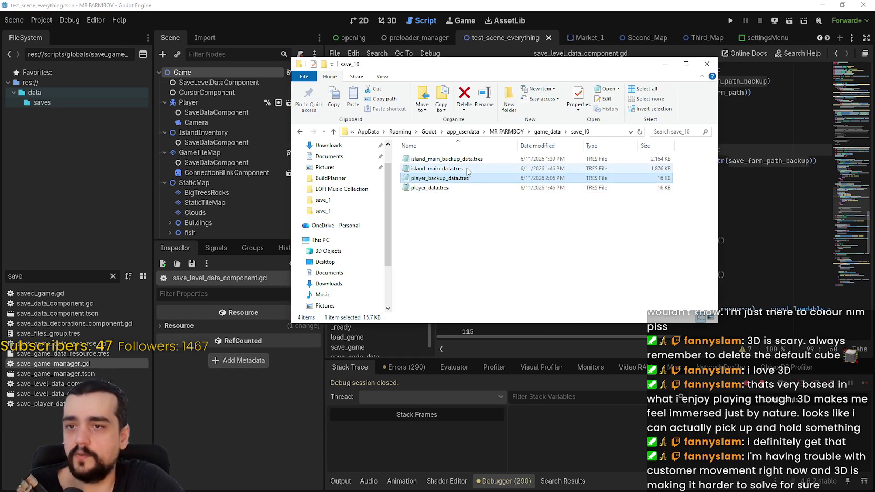
click(470, 169)
click(453, 169)
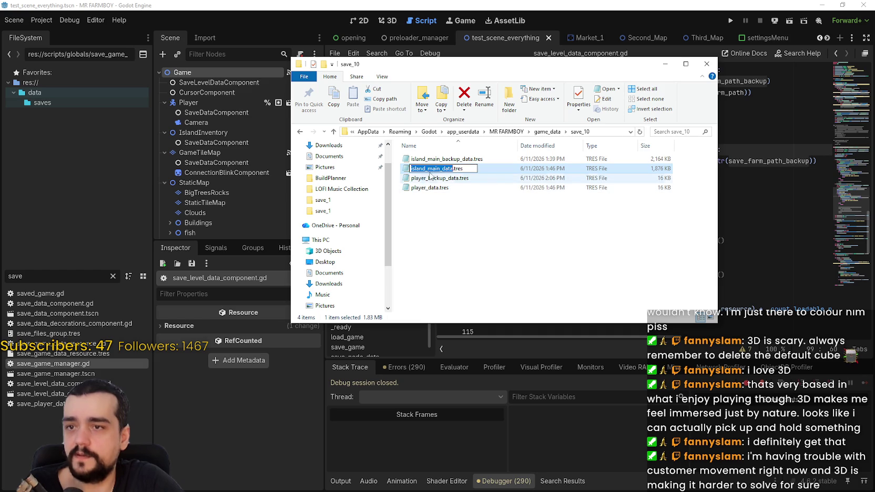
click(419, 160)
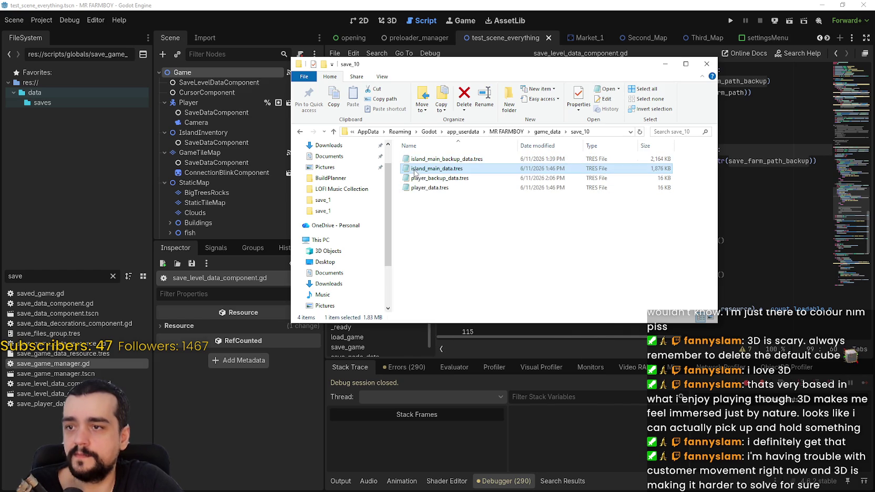
right_click(414, 168)
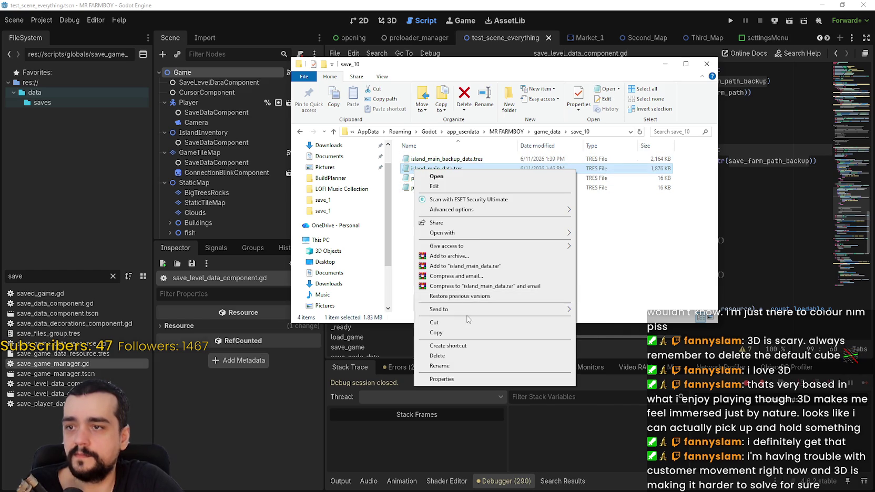
double_click(416, 168)
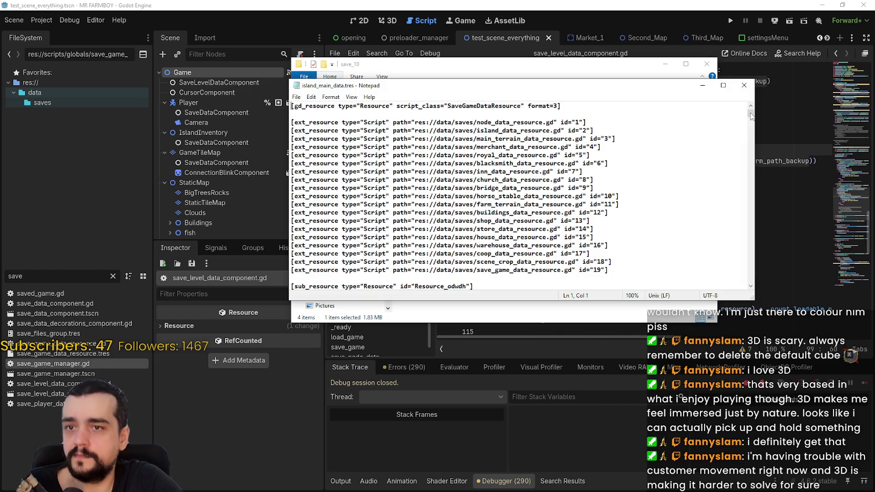
Corrupt island_main_data.tres by deleting a block of crop entry lines, then save and close Notepad
drag(751, 111, 750, 168)
drag(292, 179, 387, 230)
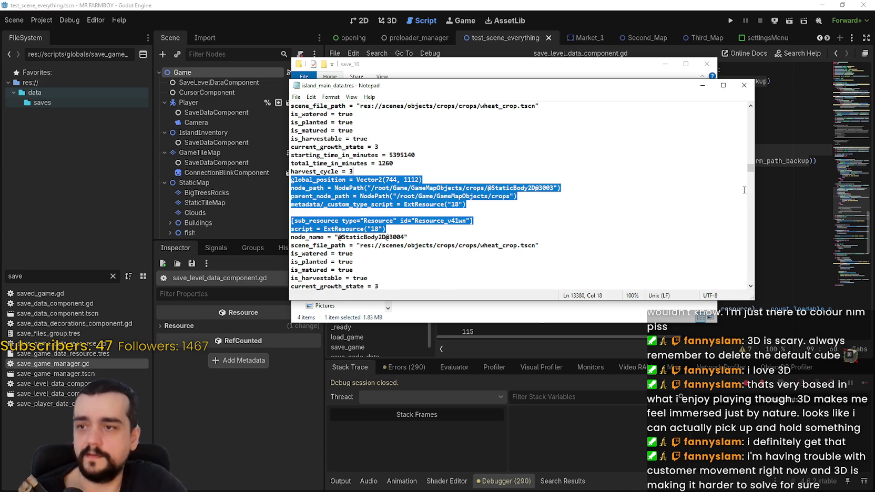
key(Delete)
drag(753, 217, 753, 277)
key(ctrl+End)
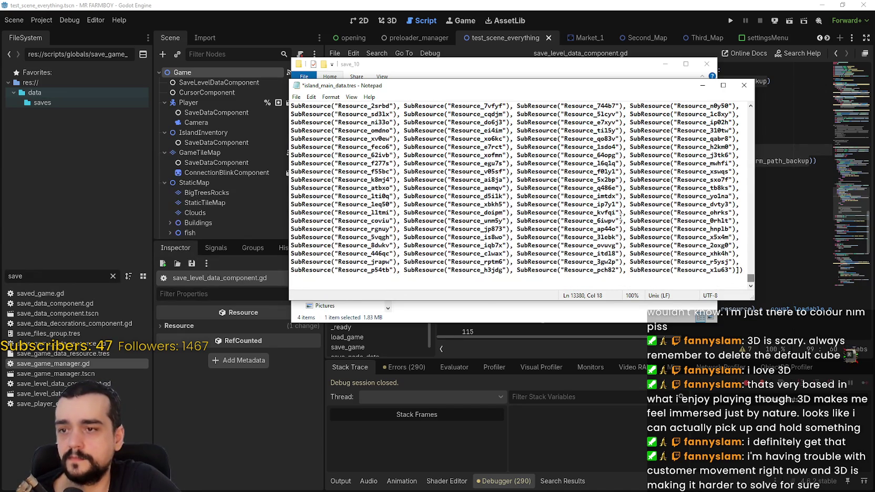
click(749, 87)
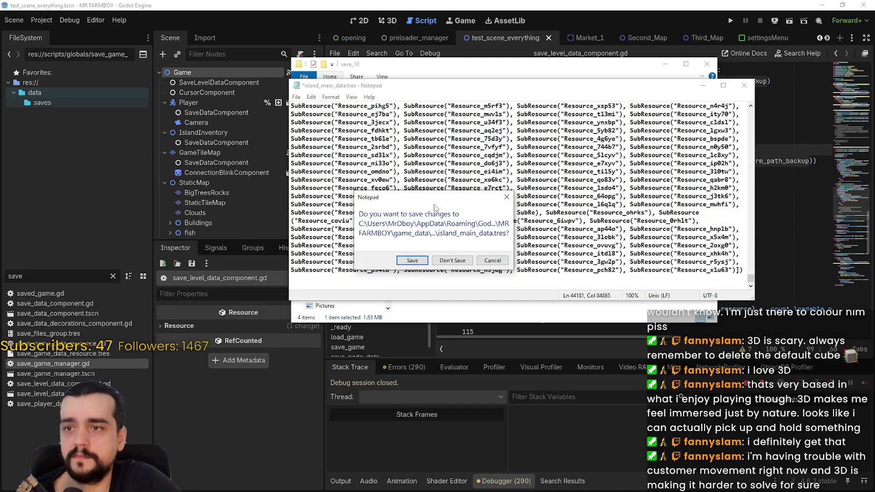
click(419, 253)
click(461, 4)
Glance at Project Settings, then run the MR FARMBOY project with Run Project
click(41, 20)
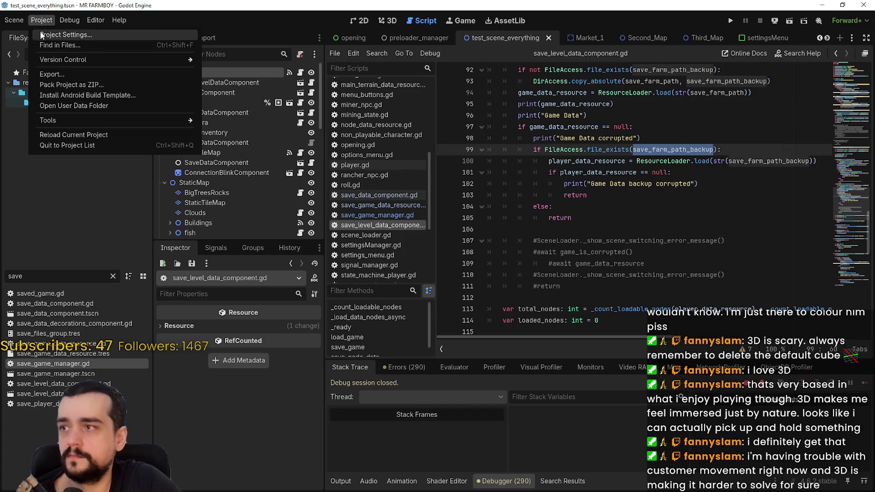
click(47, 34)
click(808, 39)
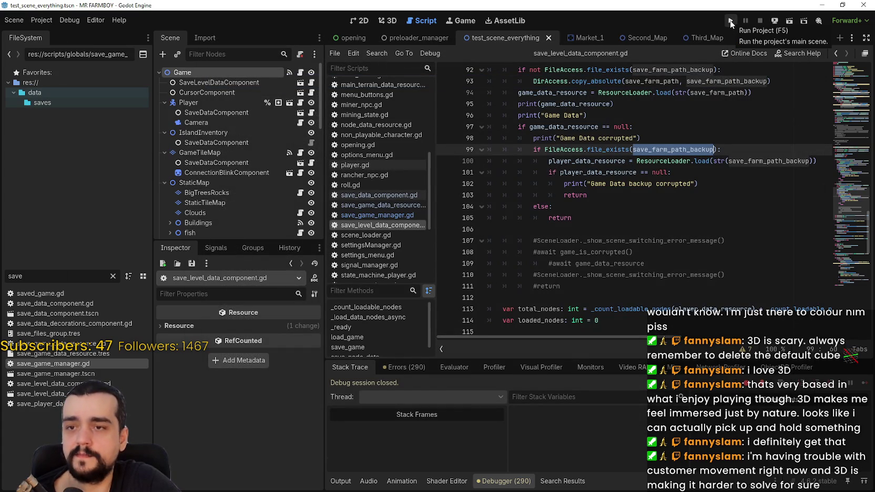
click(730, 20)
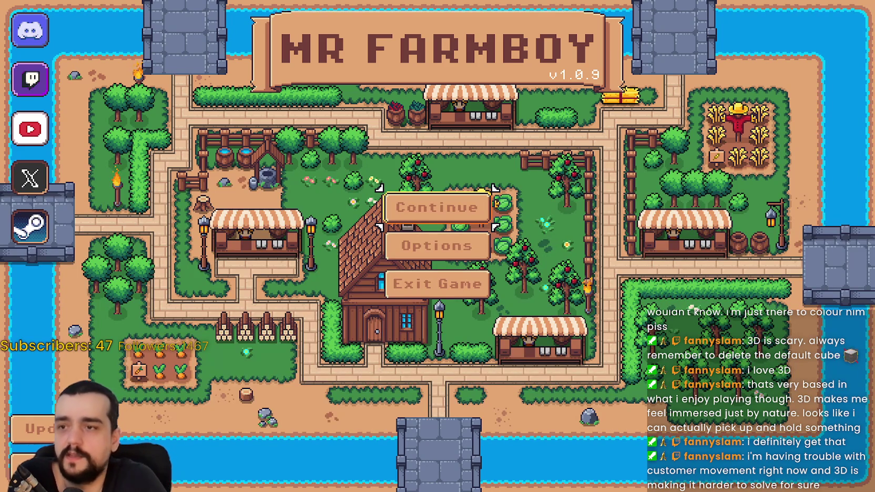
Via Continue, load Save 10 and acknowledge the 'Failed to load savefile' alert
click(405, 208)
scroll(487, 232, down, 1)
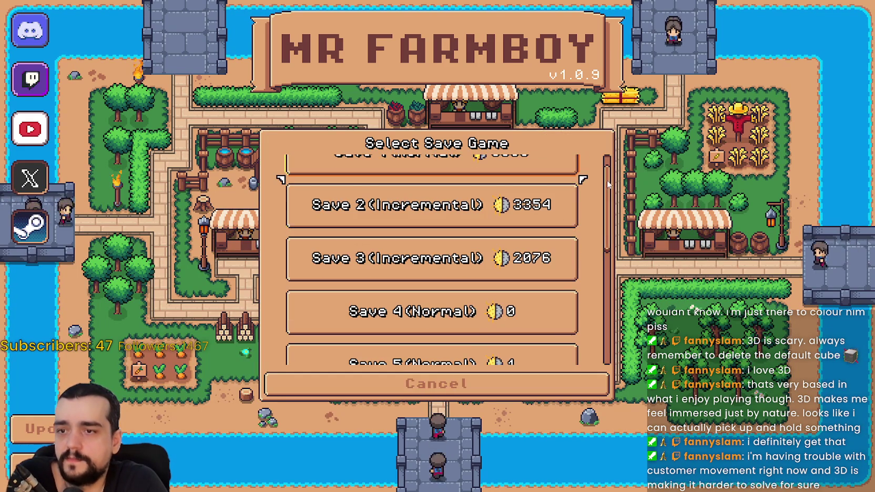
scroll(526, 238, up, 1)
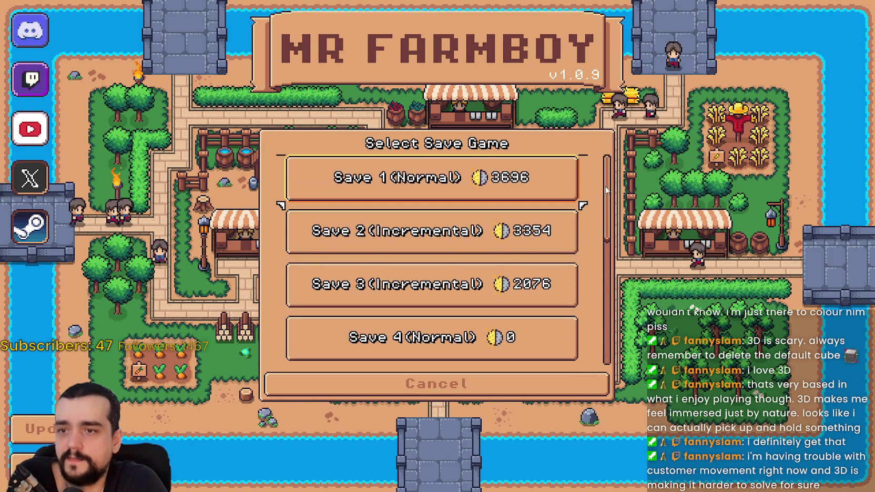
scroll(536, 241, down, 6)
click(557, 345)
click(374, 357)
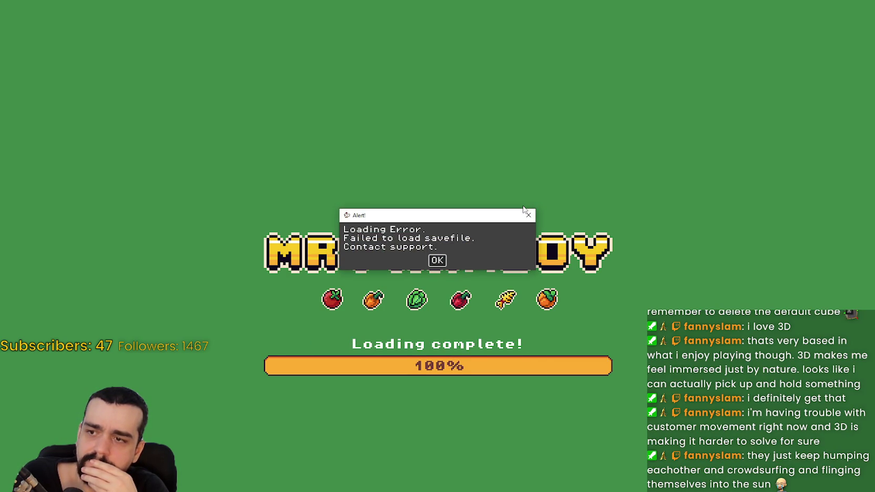
click(437, 261)
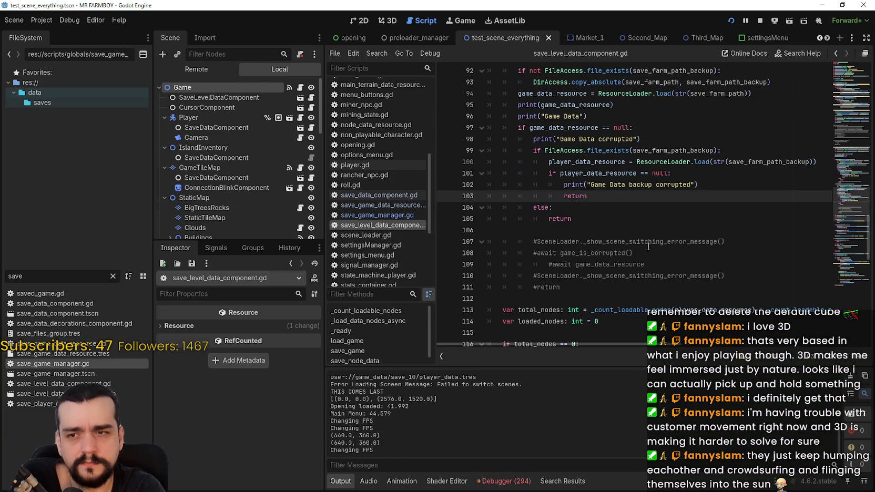
List the debugger errors and jump to the load_game error, selecting lines 92–94
key(Down)
key(Down)
click(518, 481)
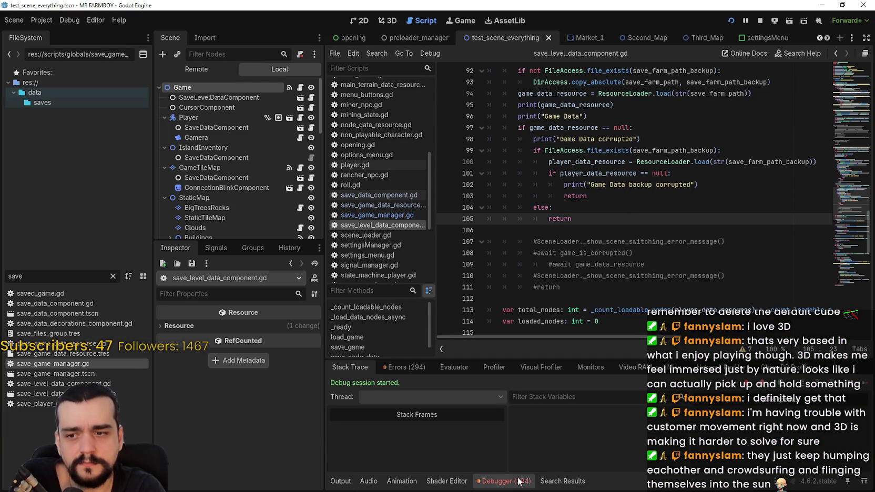
click(404, 367)
scroll(473, 432, down, 5)
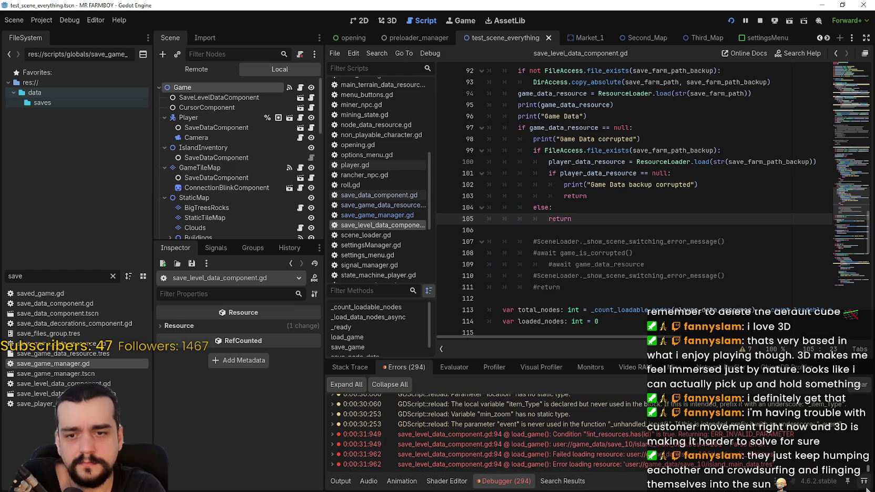
click(732, 444)
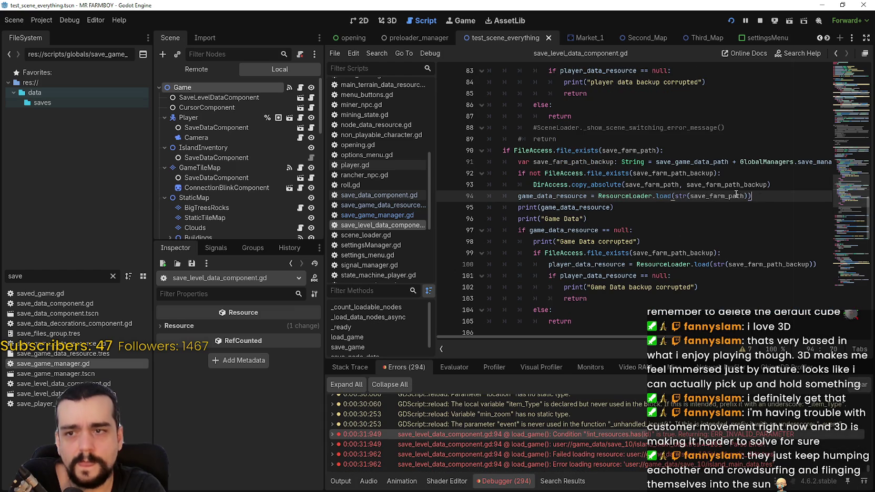
drag(751, 196, 475, 173)
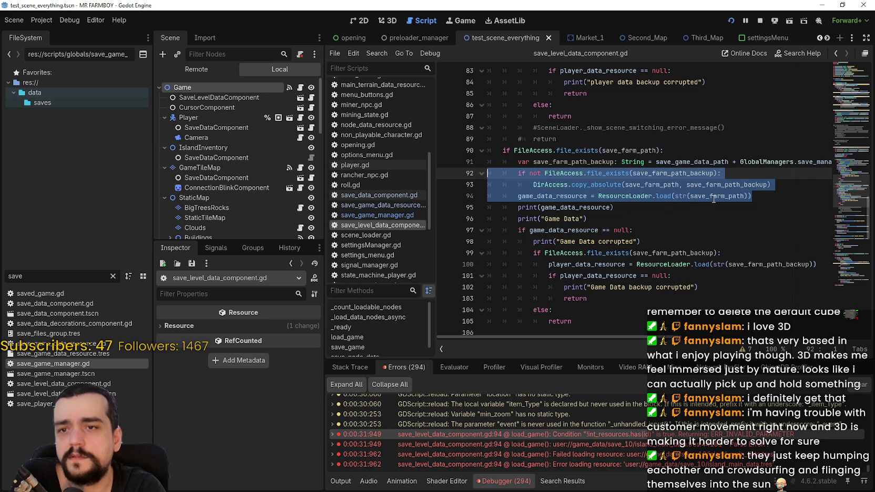
Inspect save_farm_path and save_farm_path_backup on line 93 via the Failed loading resource error
double_click(665, 185)
double_click(736, 185)
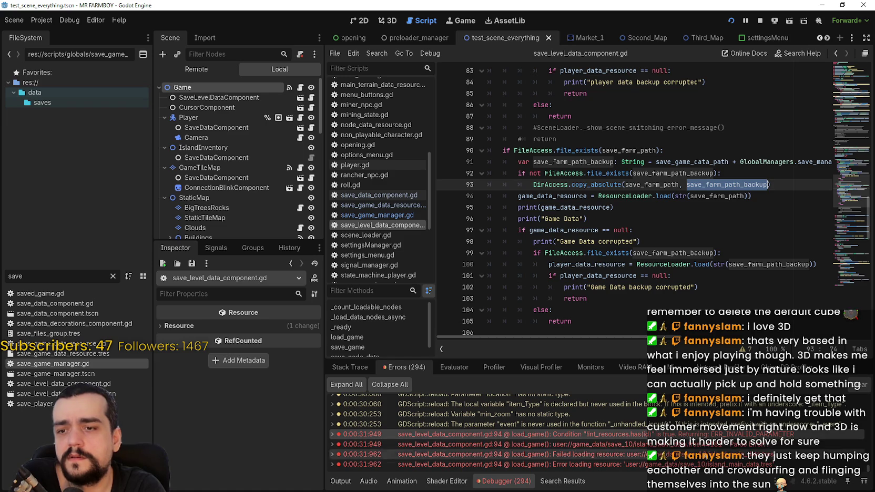
click(691, 456)
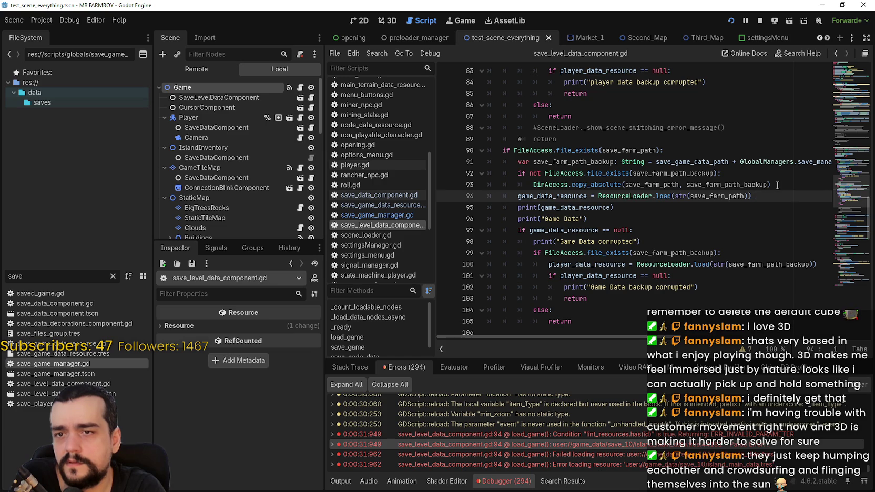
drag(778, 185, 479, 170)
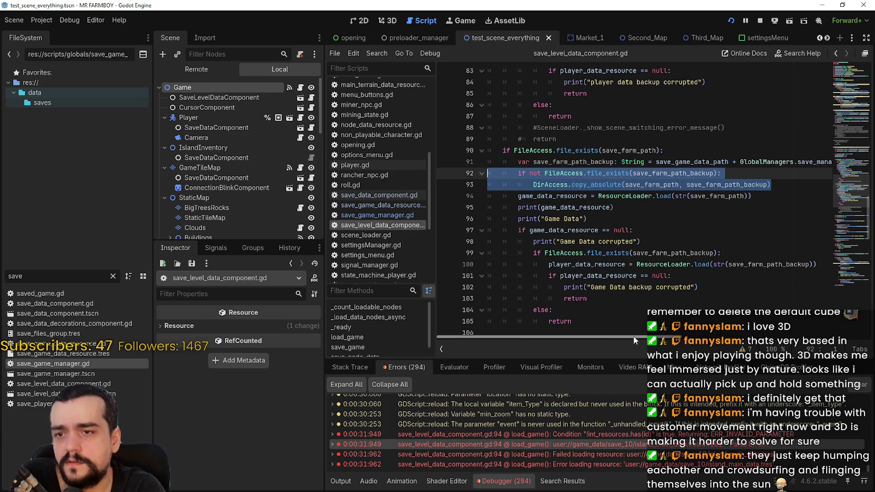
mouse_move(633, 336)
mouse_down()
mouse_move(825, 348)
mouse_move(521, 339)
mouse_up()
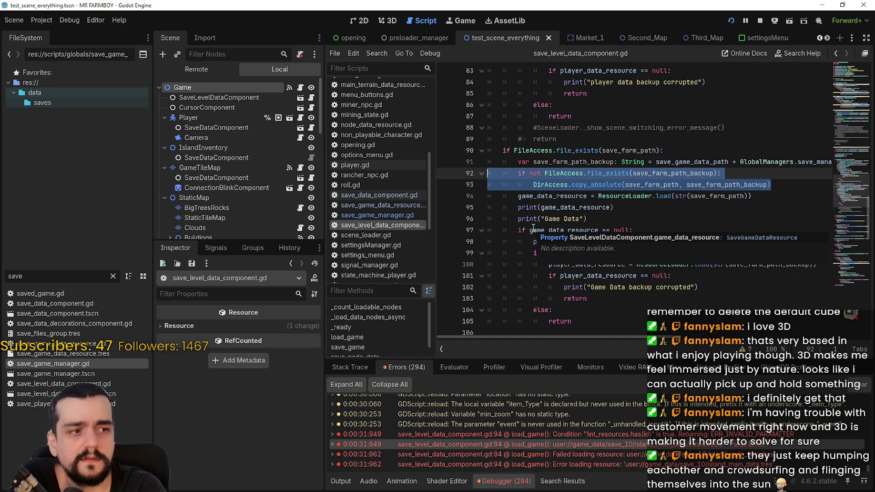
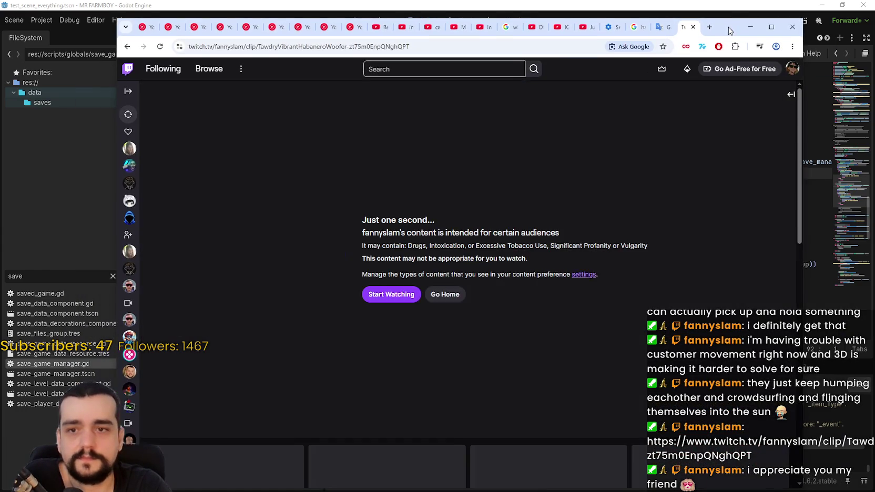
Start watching the age-restricted boba-shop clip and restart it from the beginning
click(390, 302)
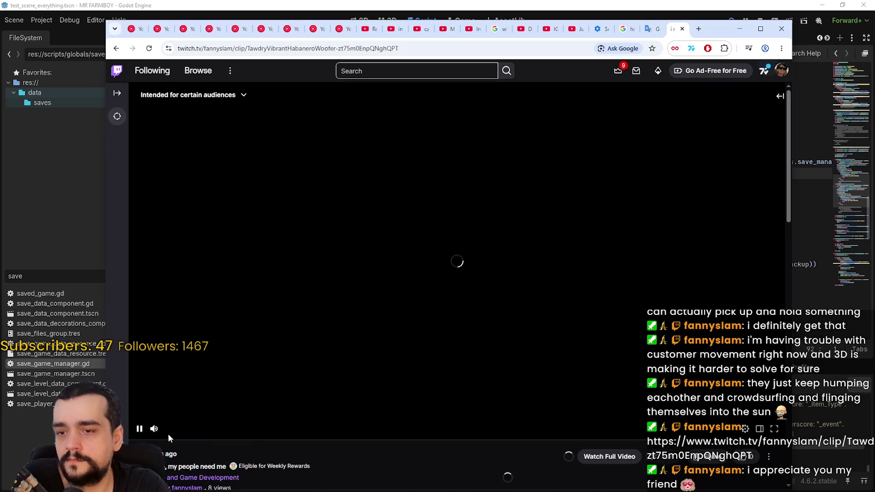
mouse_move(720, 36)
mouse_down()
mouse_move(722, 20)
mouse_move(732, 19)
mouse_up()
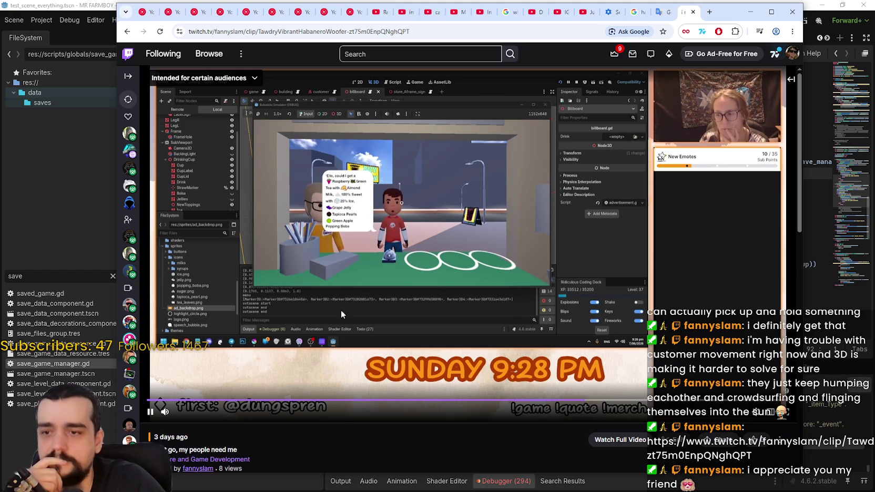
click(158, 402)
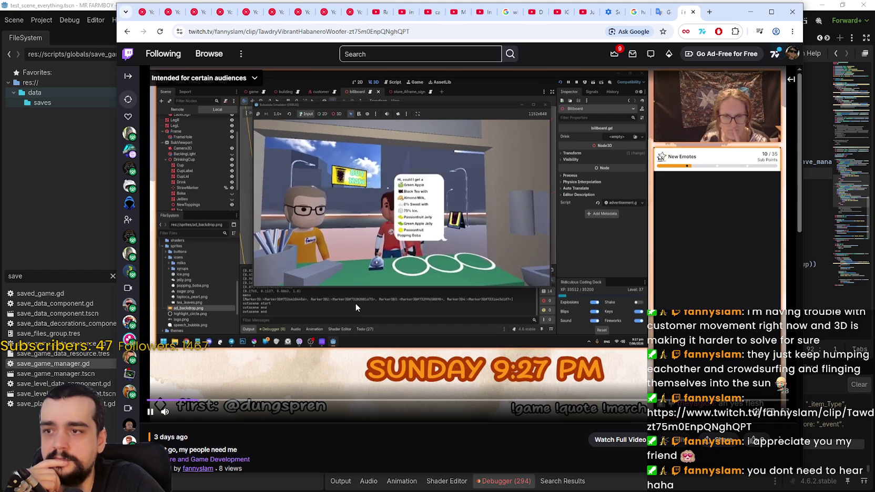
right_click(679, 15)
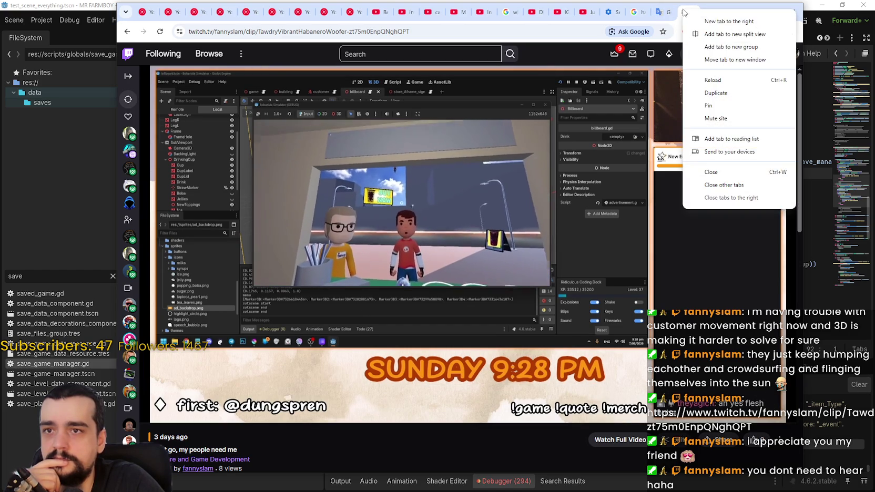
click(499, 228)
click(496, 227)
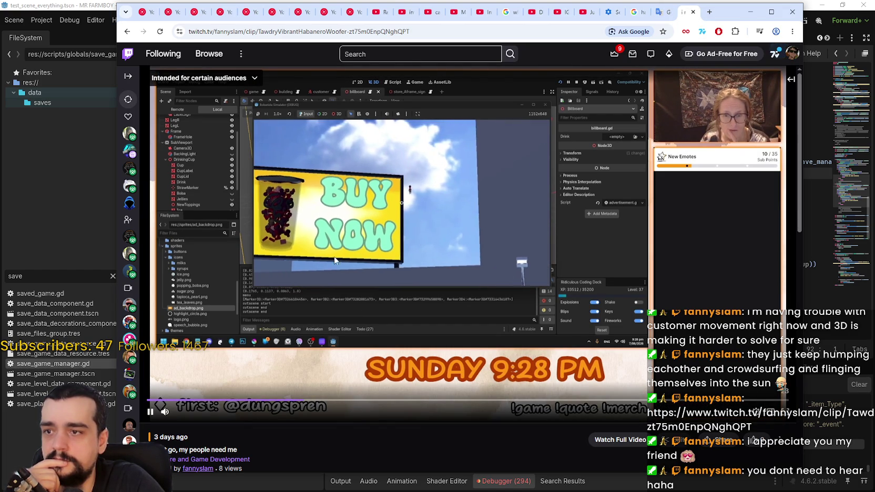
Scrub the clip between 7 and 16 seconds, pause at the shop counter, and move Chrome aside
click(152, 398)
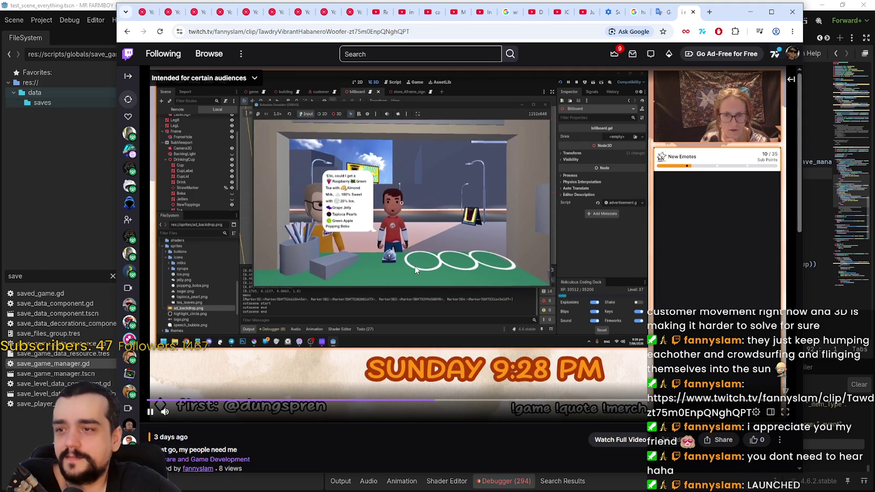
click(305, 402)
click(227, 401)
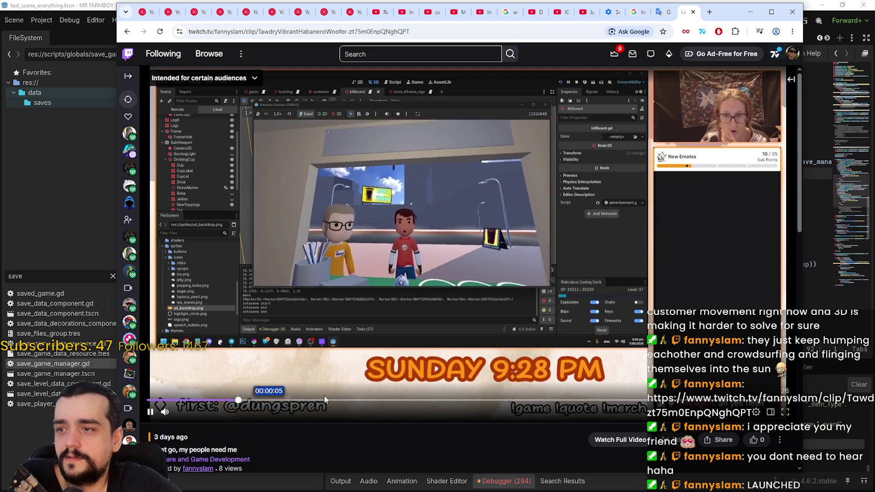
click(479, 400)
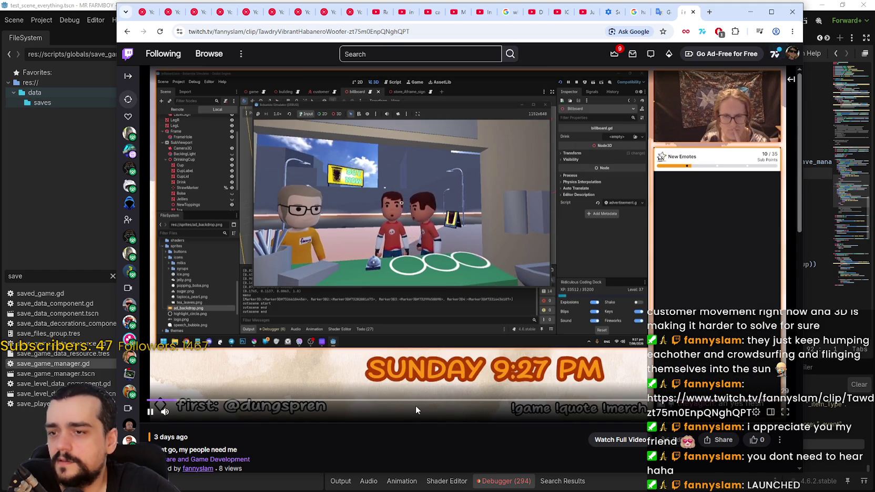
click(393, 225)
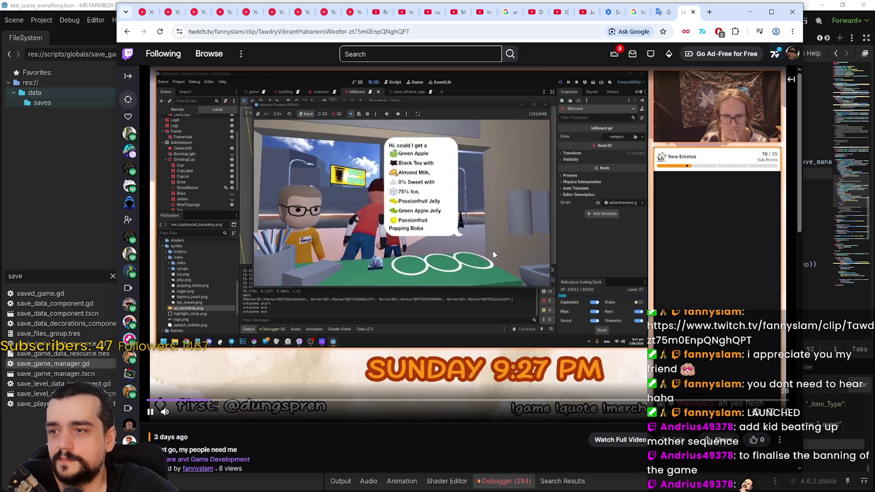
click(406, 181)
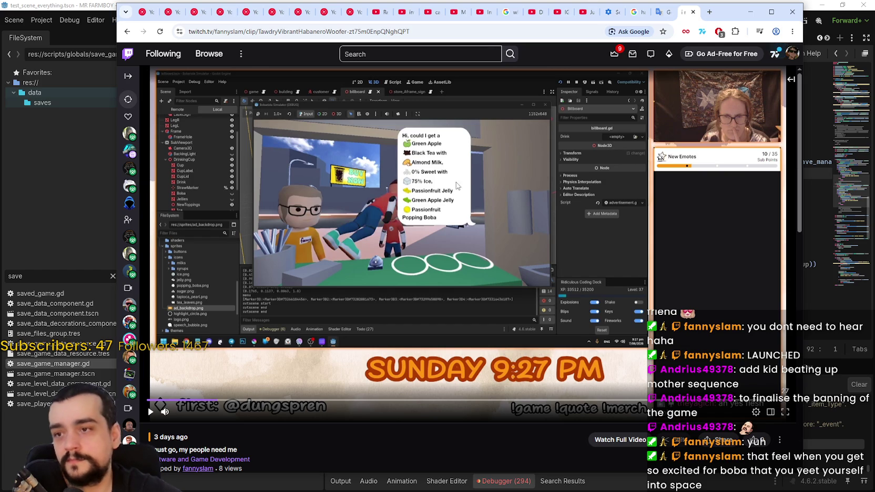
click(517, 181)
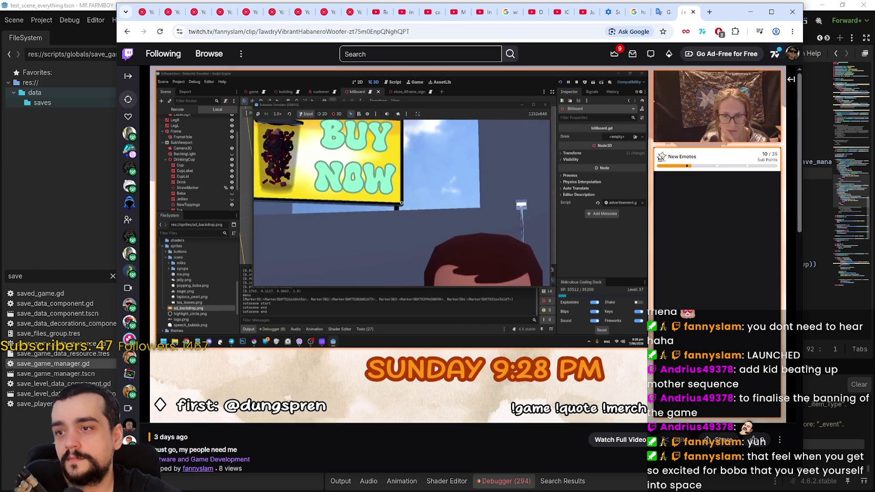
click(470, 187)
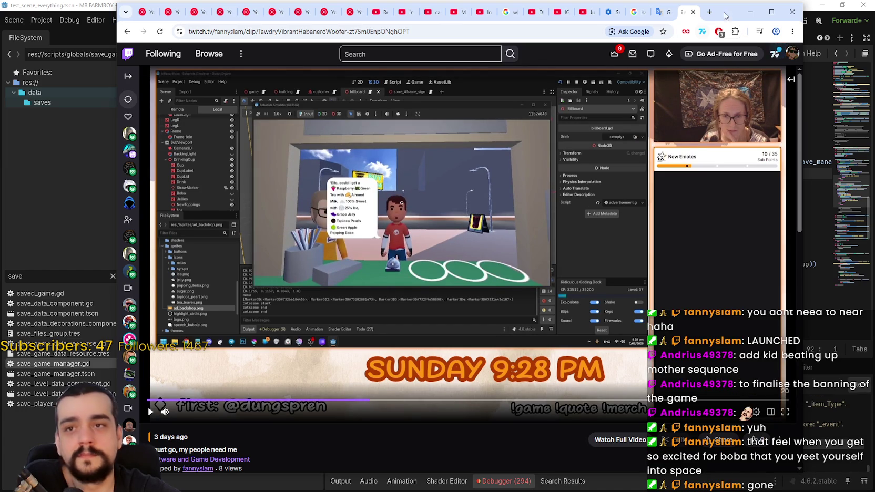
drag(727, 15, 874, 15)
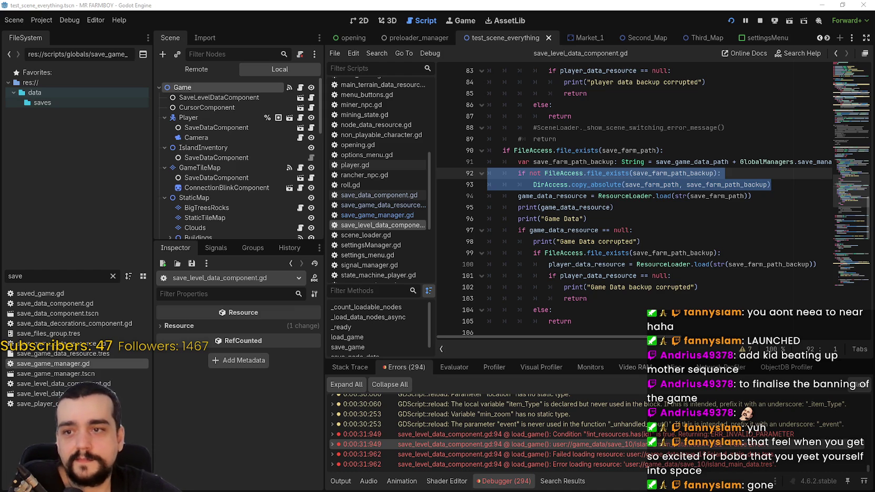
Review the backup-loading block, lines 90–105, in save_level_data_component.gd
click(618, 188)
scroll(620, 192, down, 2)
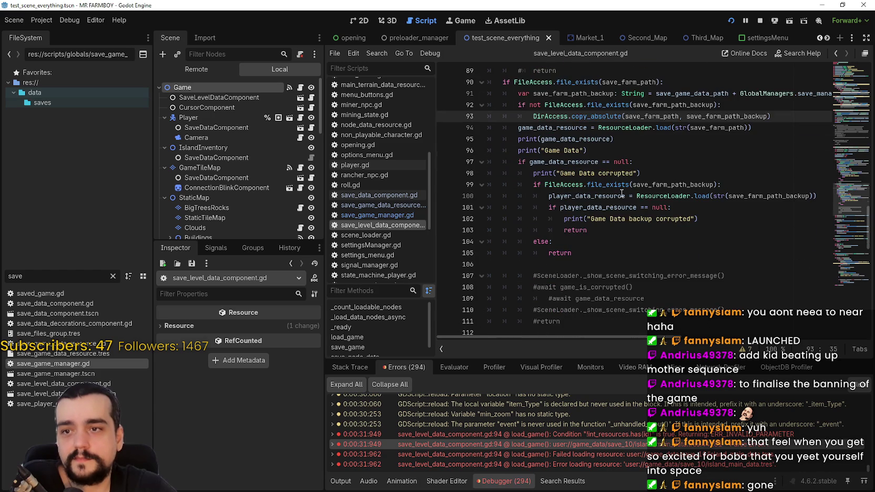
click(609, 245)
scroll(621, 284, down, 2)
click(617, 273)
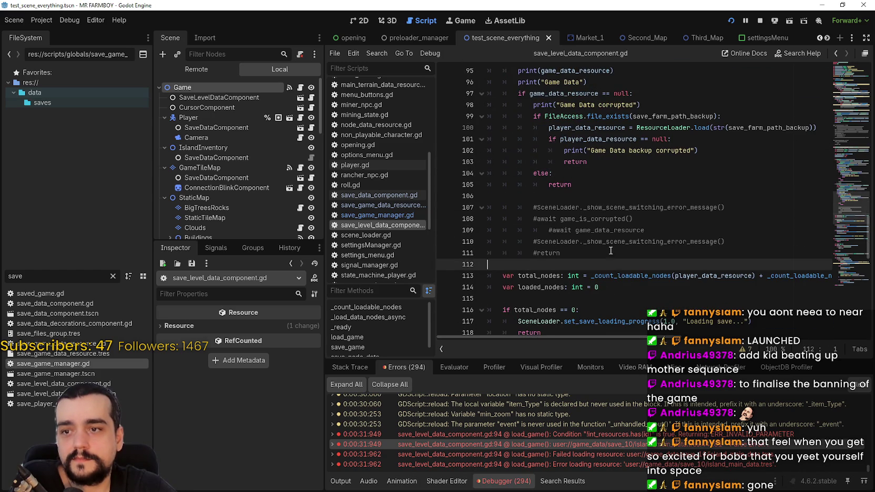
scroll(611, 252, up, 2)
click(606, 251)
scroll(610, 259, up, 2)
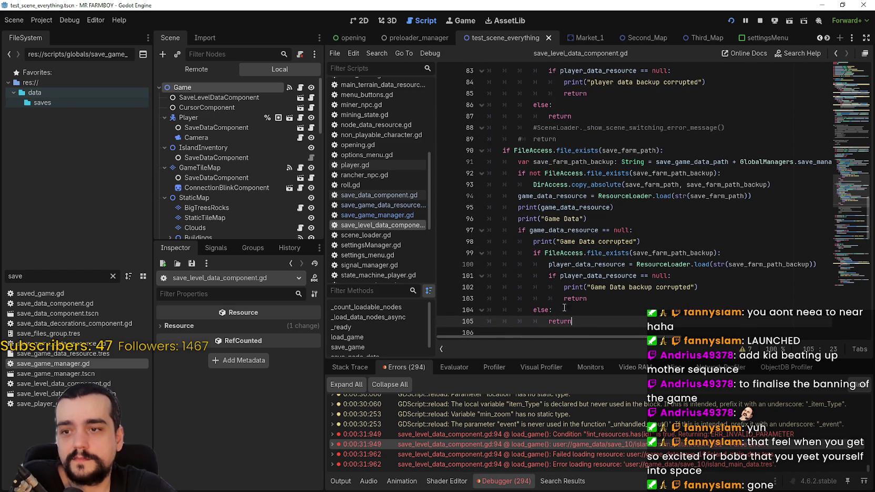
drag(543, 151, 706, 300)
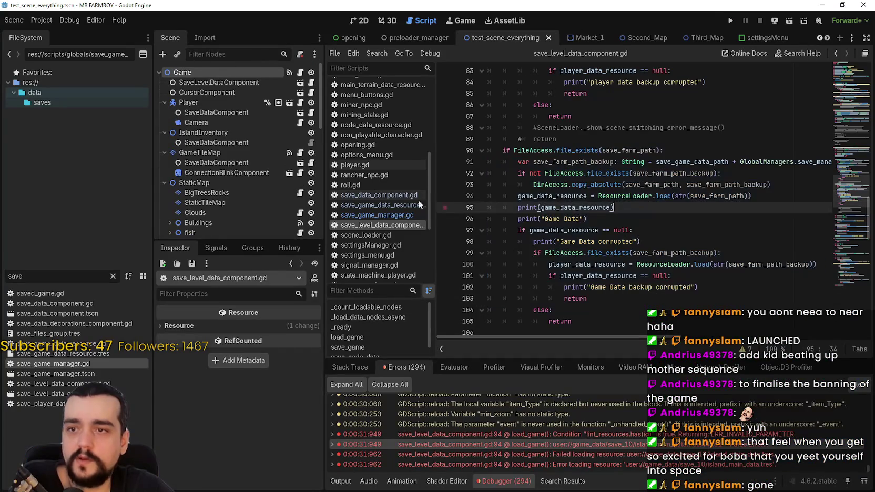
In save_game_manager.gd, select and study the load_game failure check on lines 62–65
click(377, 216)
scroll(586, 259, down, 10)
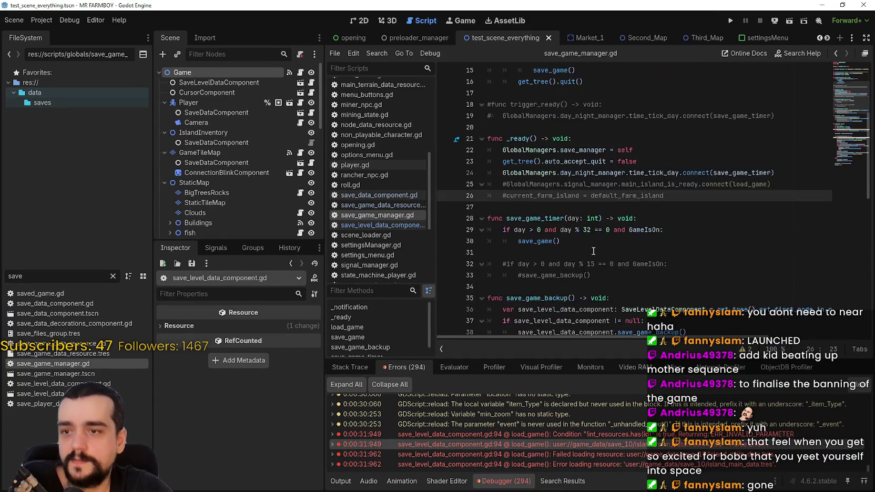
scroll(567, 177, down, 4)
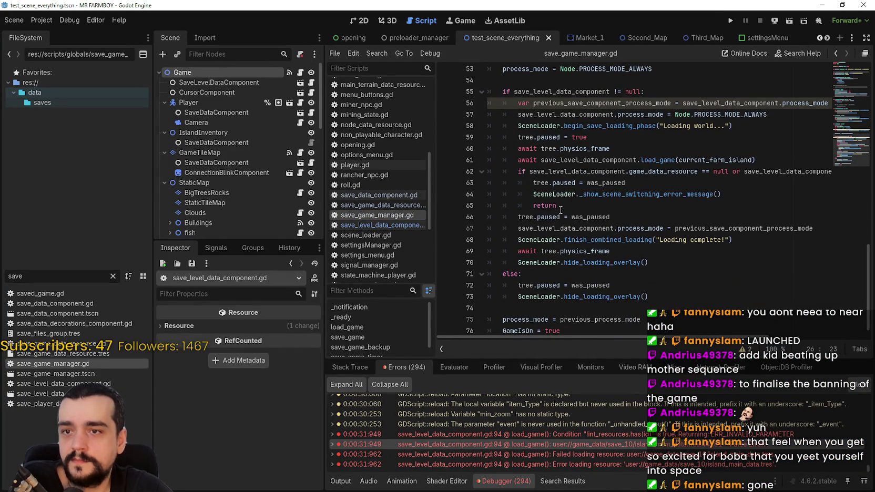
mouse_move(559, 206)
mouse_down()
mouse_move(504, 195)
mouse_move(465, 169)
mouse_up()
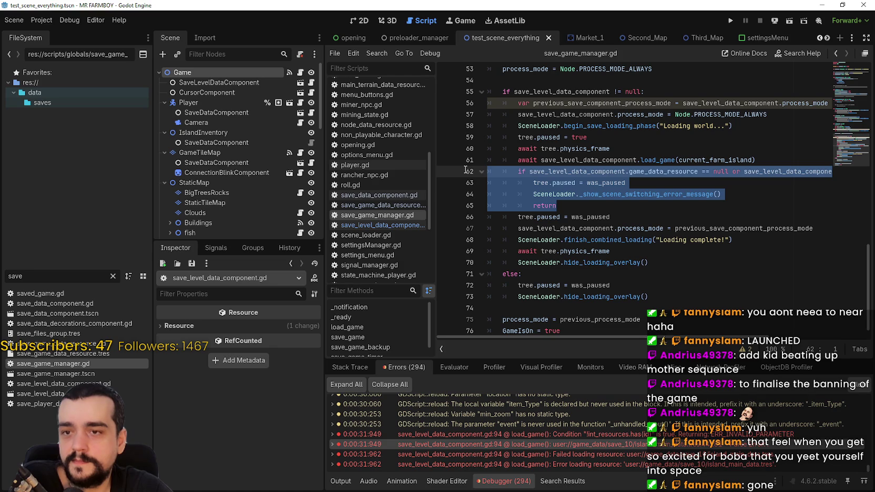
scroll(577, 337, right, 5)
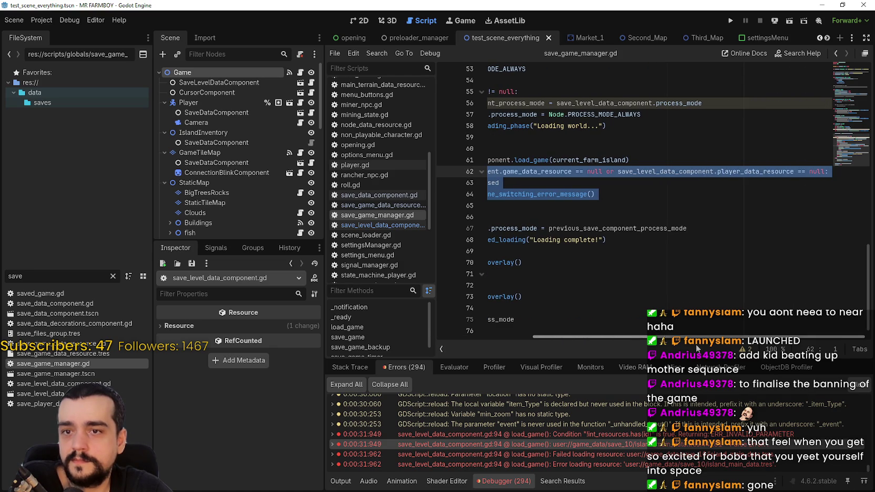
scroll(696, 344, left, 5)
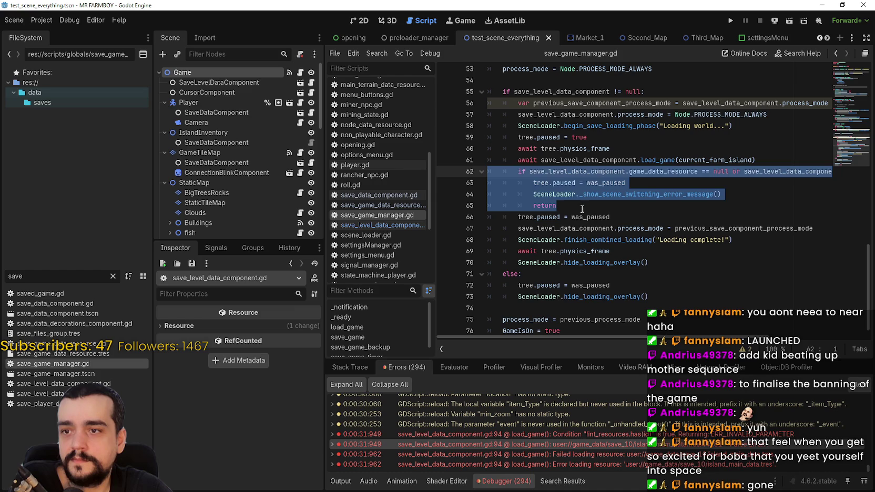
drag(556, 206, 469, 172)
mouse_move(800, 225)
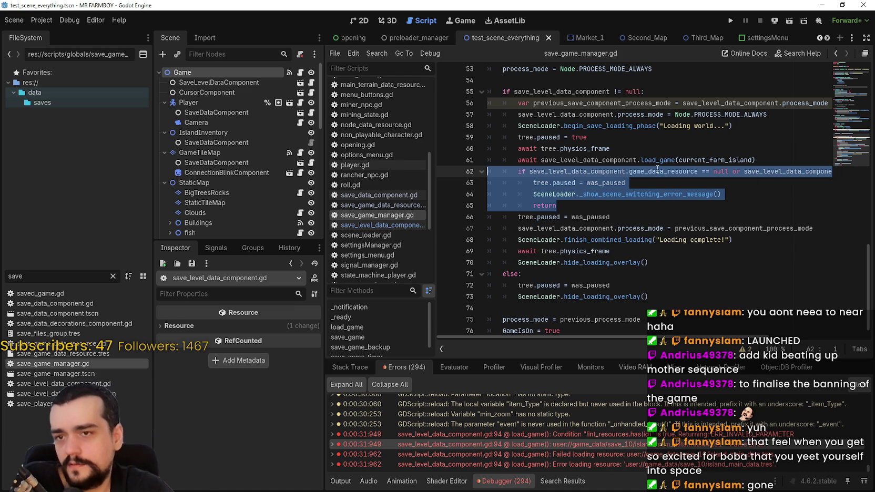
drag(698, 172, 530, 171)
mouse_move(567, 340)
mouse_down()
mouse_move(742, 351)
mouse_move(541, 347)
mouse_move(745, 350)
mouse_up()
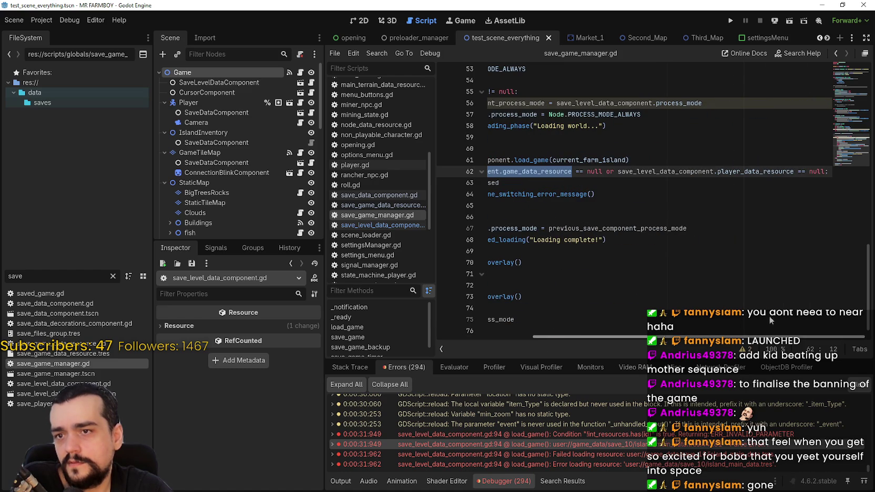
scroll(659, 184, left, 5)
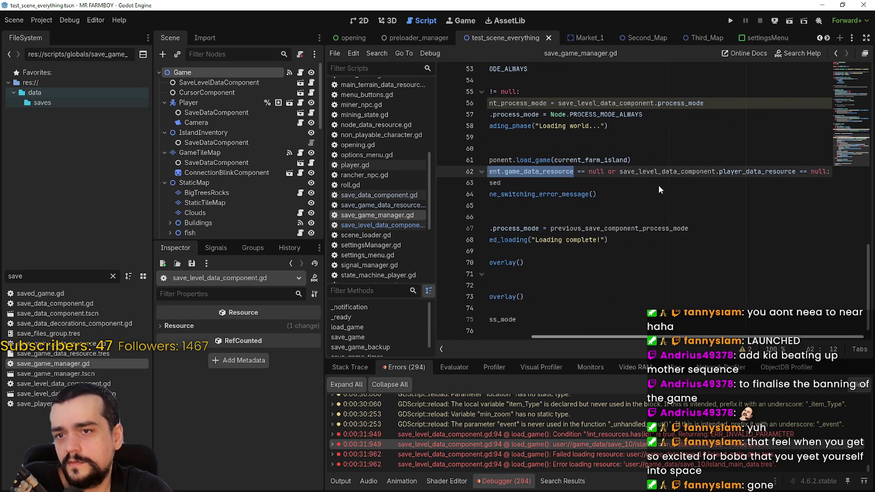
drag(566, 205, 486, 171)
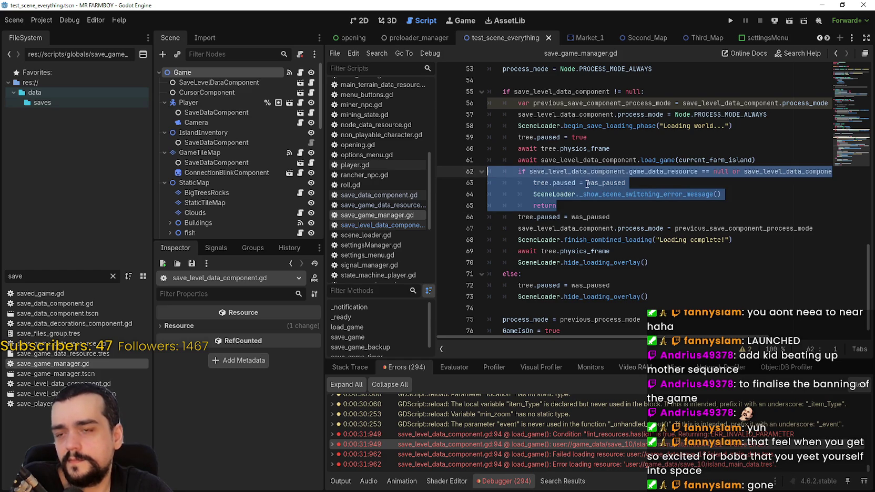
mouse_move(588, 184)
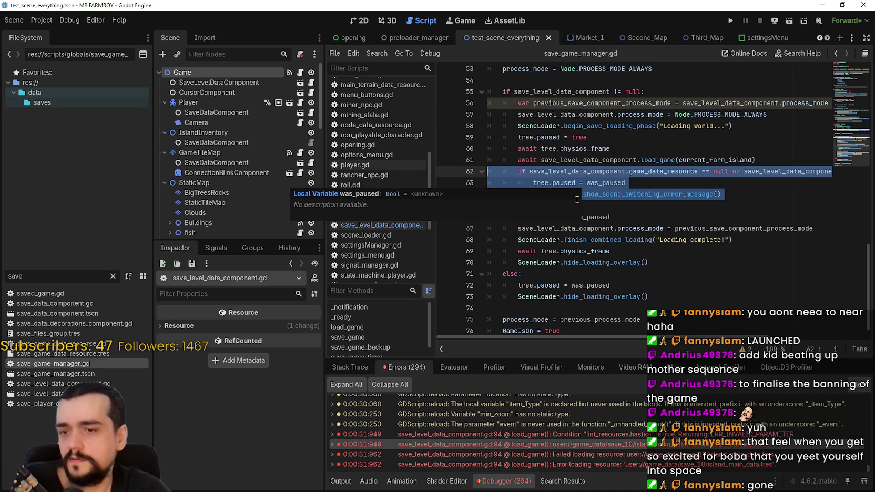
Return to save_level_data_component.gd and inspect the backup branch around lines 94–101
click(608, 444)
click(600, 455)
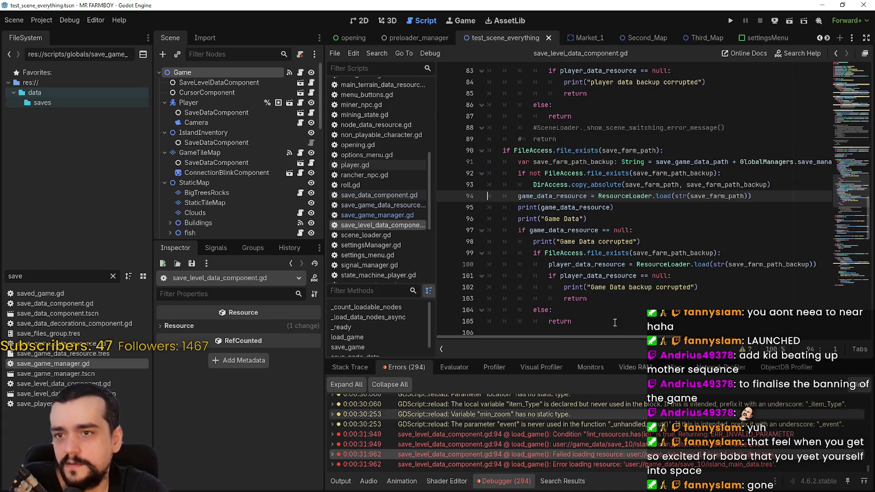
double_click(563, 195)
scroll(595, 207, down, 1)
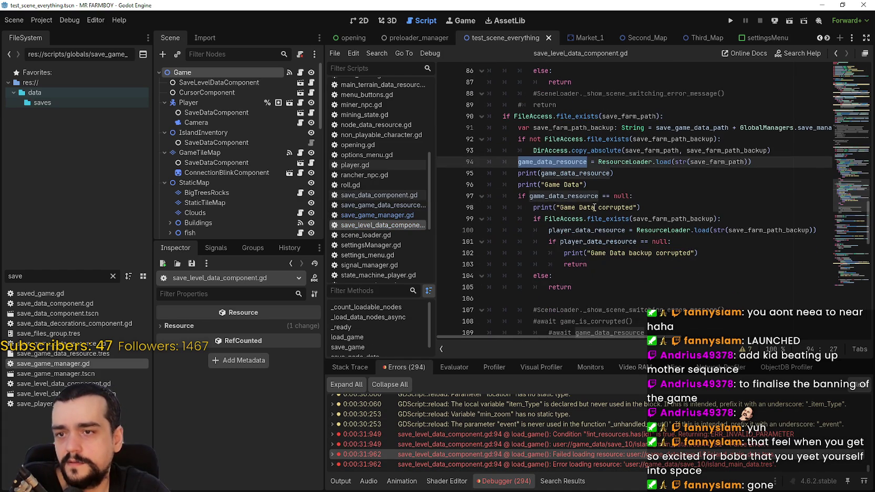
mouse_move(470, 219)
mouse_down()
mouse_move(470, 196)
mouse_move(474, 218)
mouse_up()
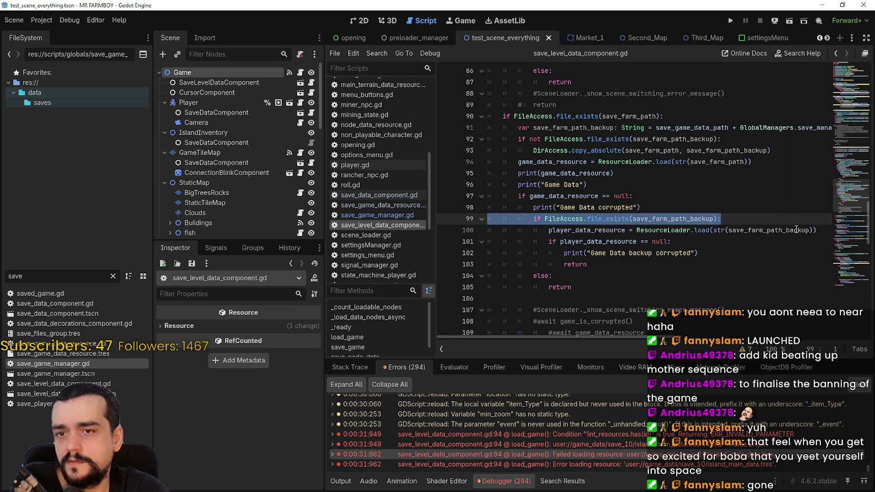
drag(796, 230, 819, 234)
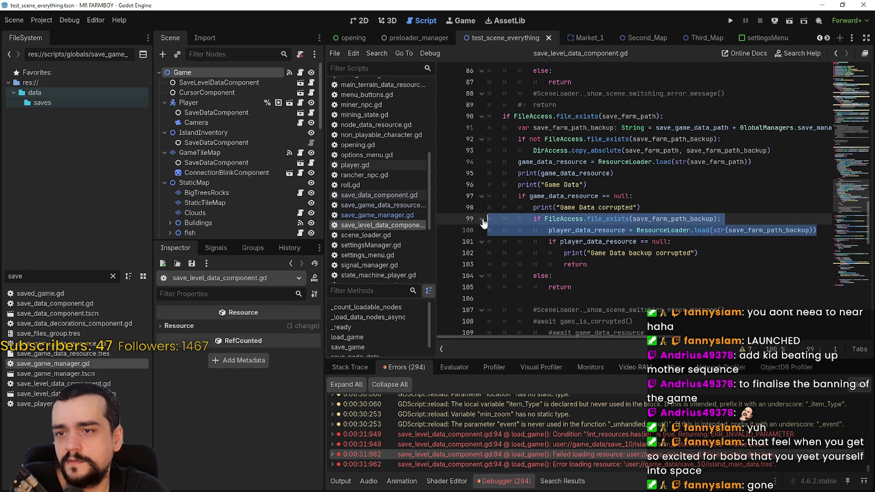
double_click(612, 241)
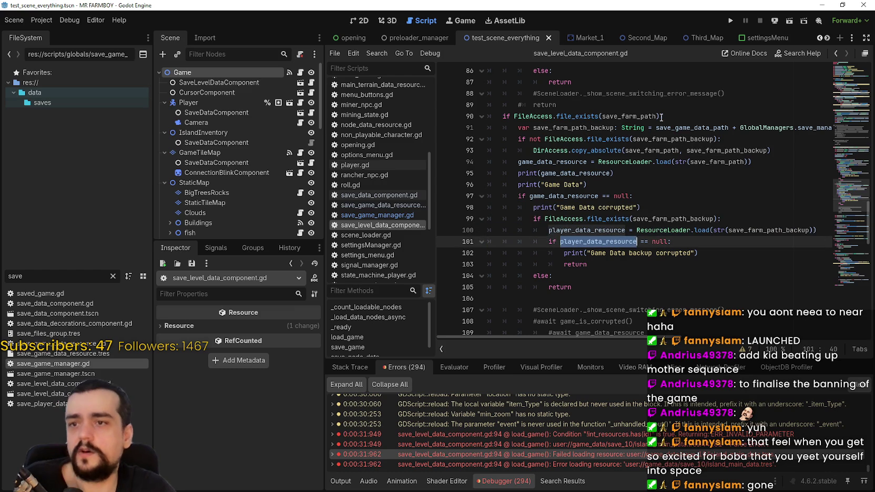
Replace both player_data_resource references on lines 100–101 with game_data_resource and save
double_click(575, 162)
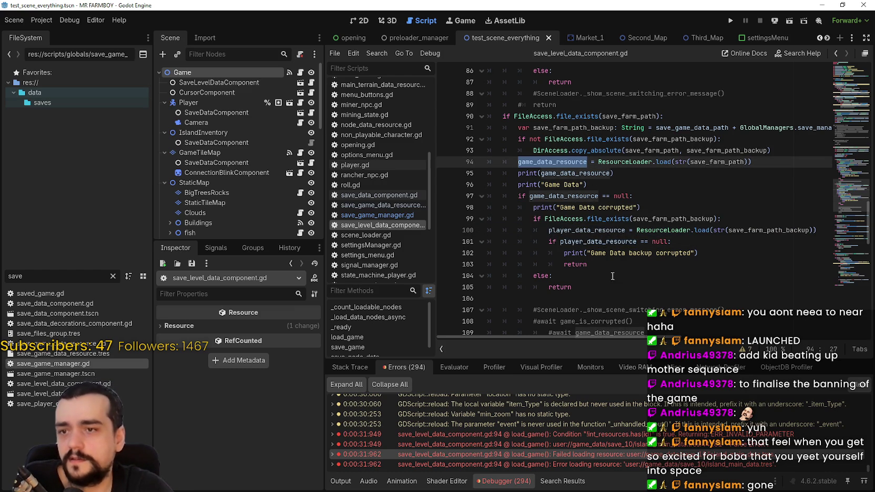
key(ctrl+c)
double_click(597, 231)
key(ctrl+v)
double_click(602, 243)
key(ctrl+v)
click(608, 276)
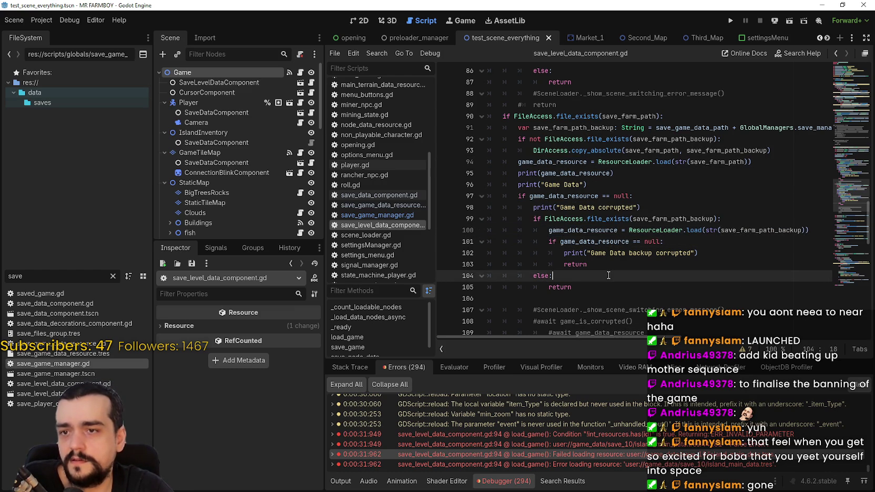
key(ctrl+s)
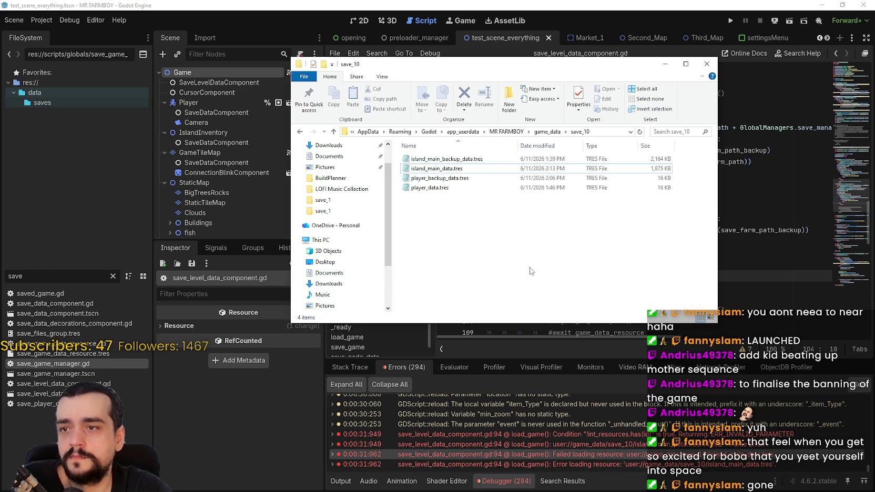
Check island_main_backup_data.tres in save_10, then run Mr Farmboy from Godot
click(616, 159)
click(582, 227)
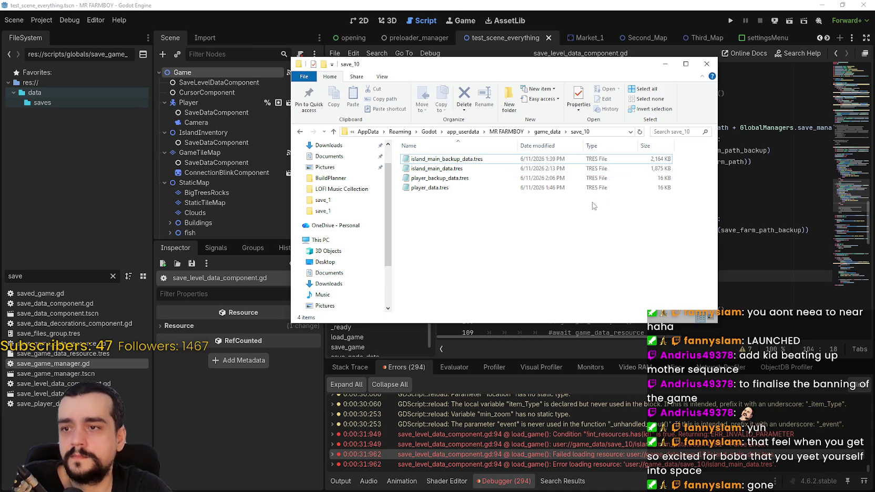
click(731, 23)
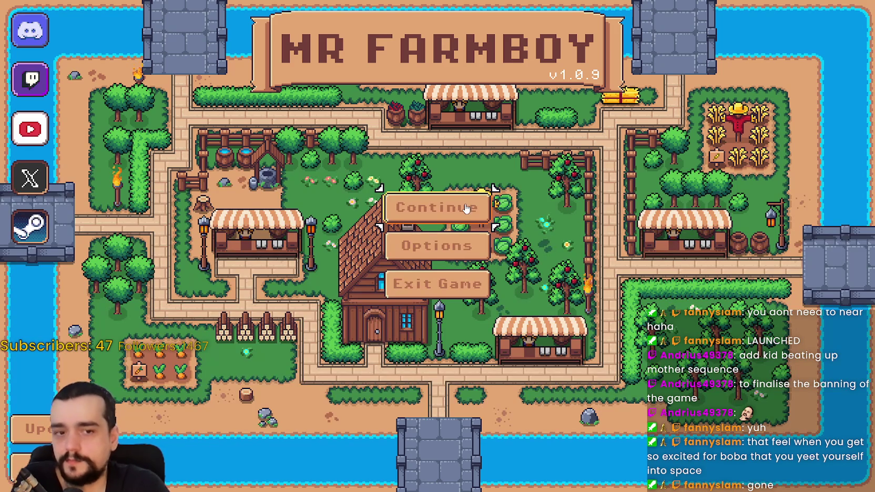
Choose Continue, pick Save 10 from the save list, and load it
key(Return)
scroll(639, 212, down, 3)
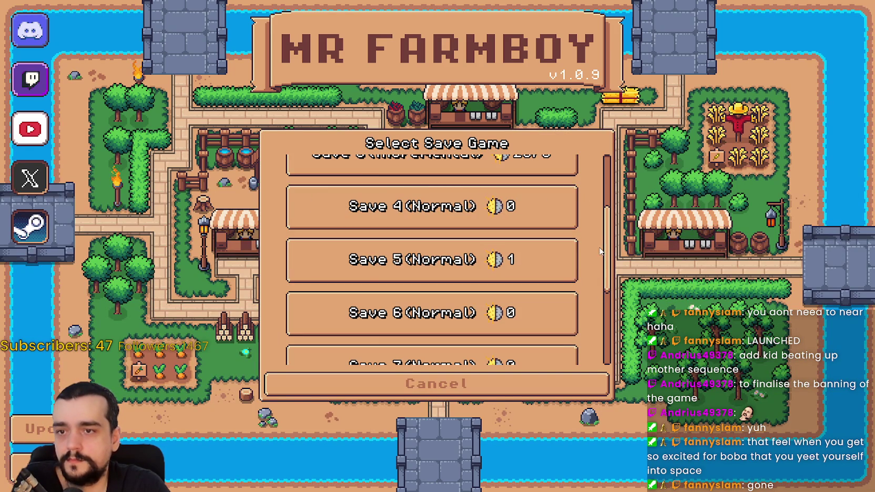
scroll(497, 328, down, 3)
click(497, 327)
click(376, 352)
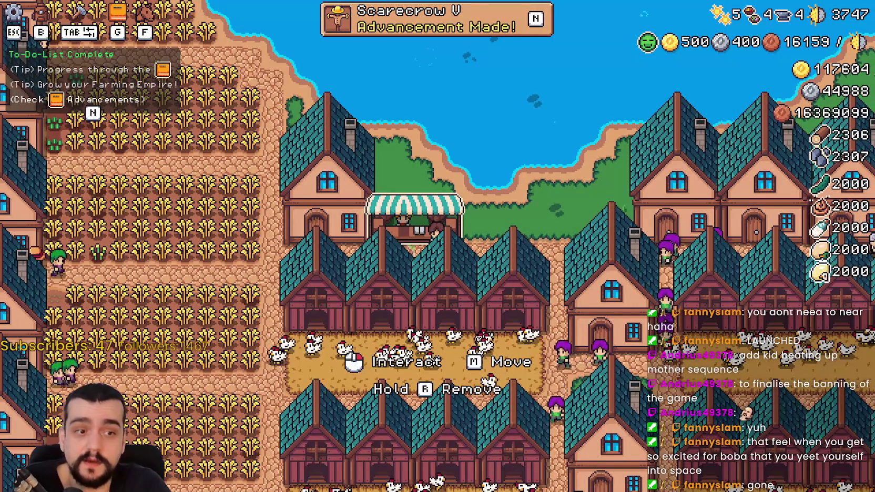
Open island_main_data.tres from save_10 in Notepad, skim it, and close it
key(alt+Tab)
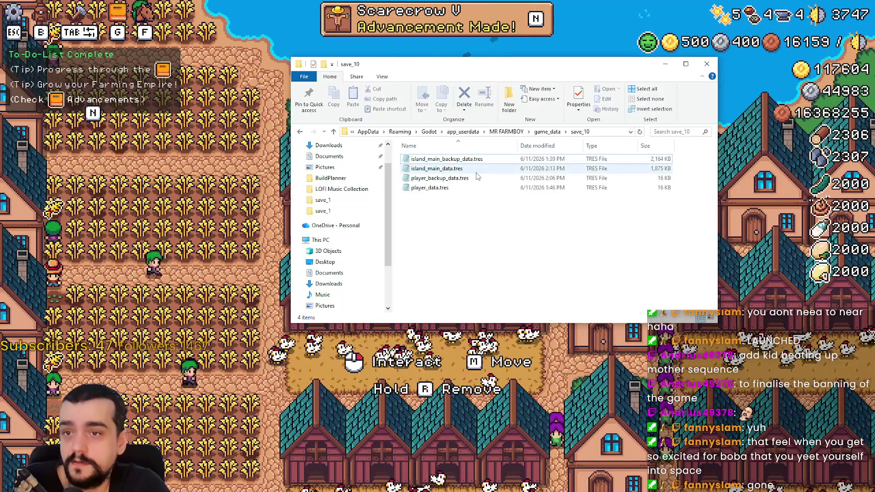
click(473, 168)
double_click(468, 169)
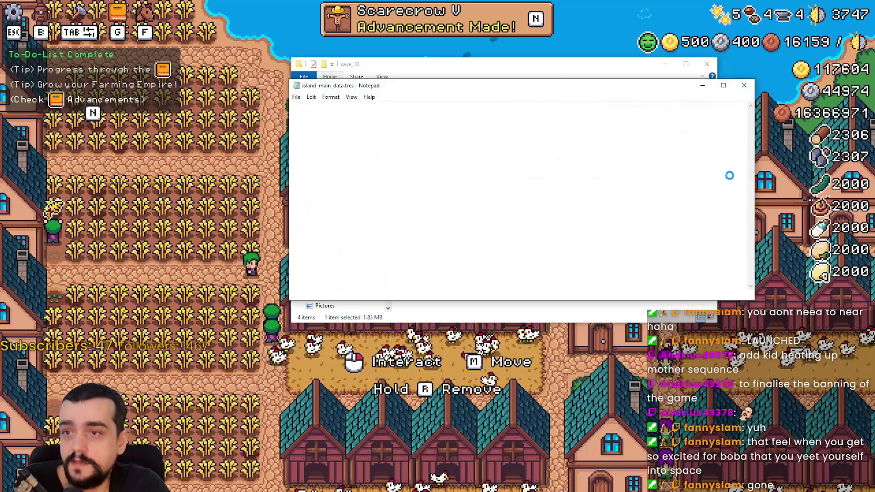
mouse_move(751, 116)
mouse_down()
mouse_move(763, 284)
mouse_move(326, 188)
mouse_up()
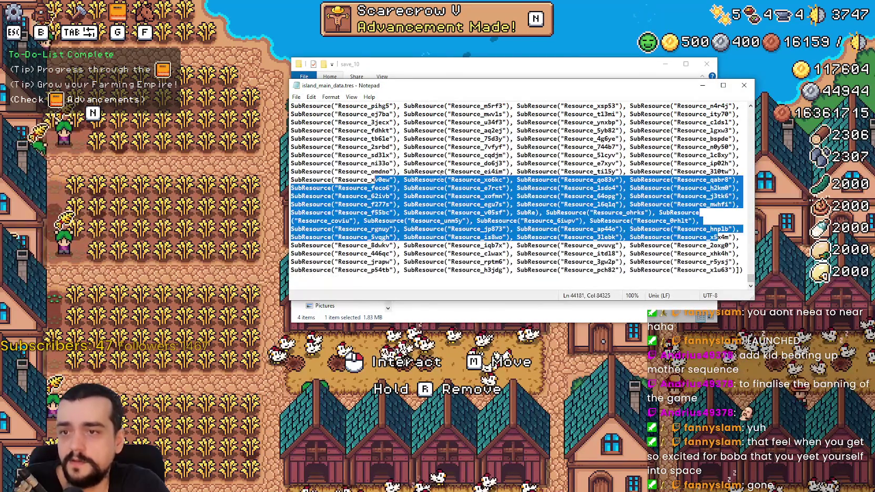
key(alt+F4)
key(alt+F4)
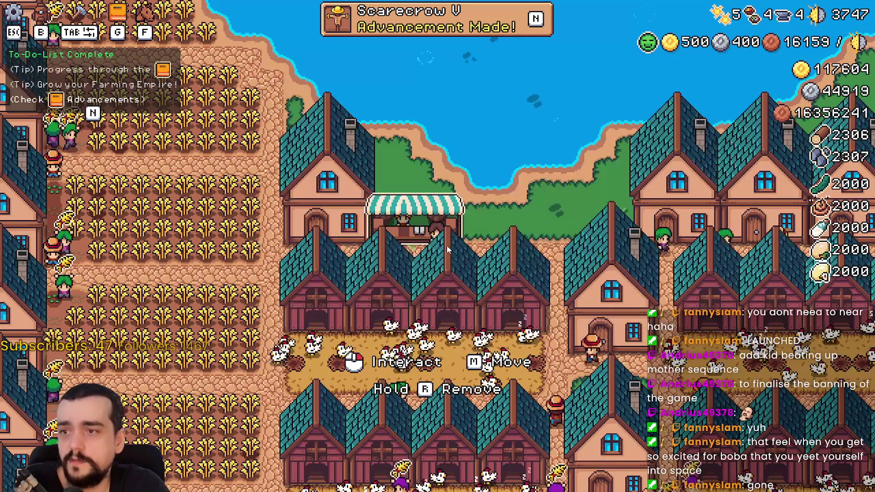
key(Escape)
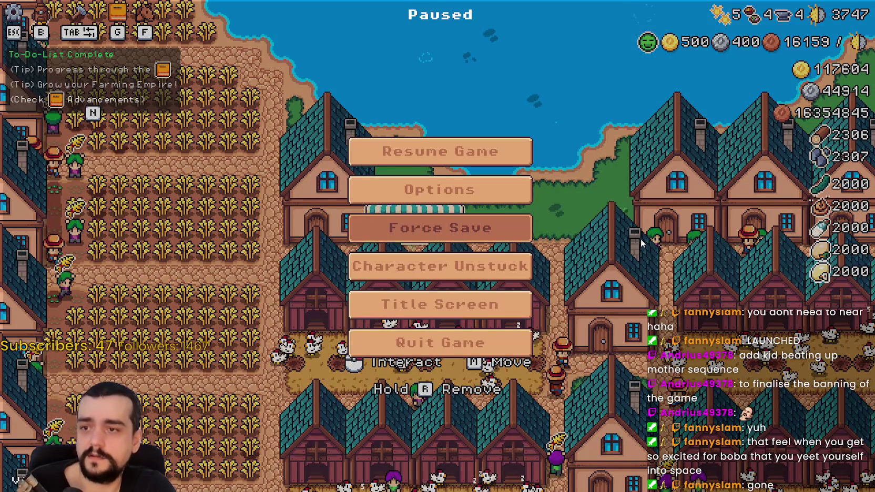
key(Escape)
Reopen island_main_data.tres, scroll through its contents, close it, then pause and quit the game
key(alt+Tab)
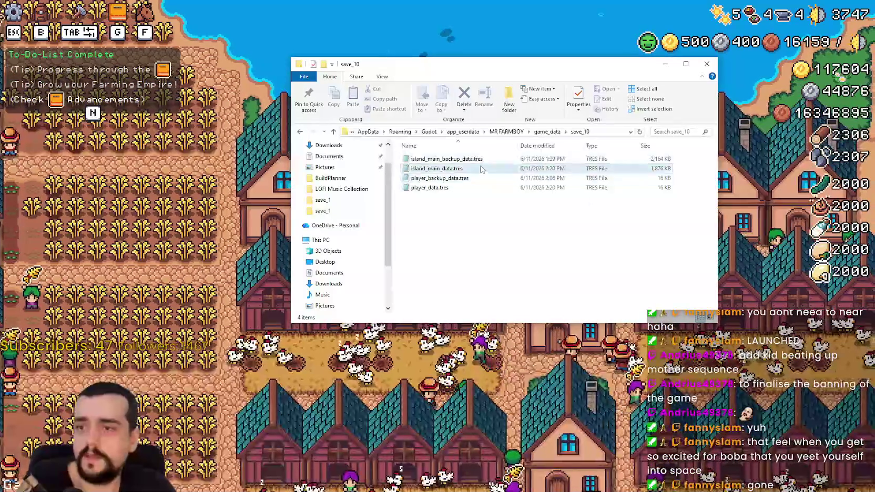
key(Return)
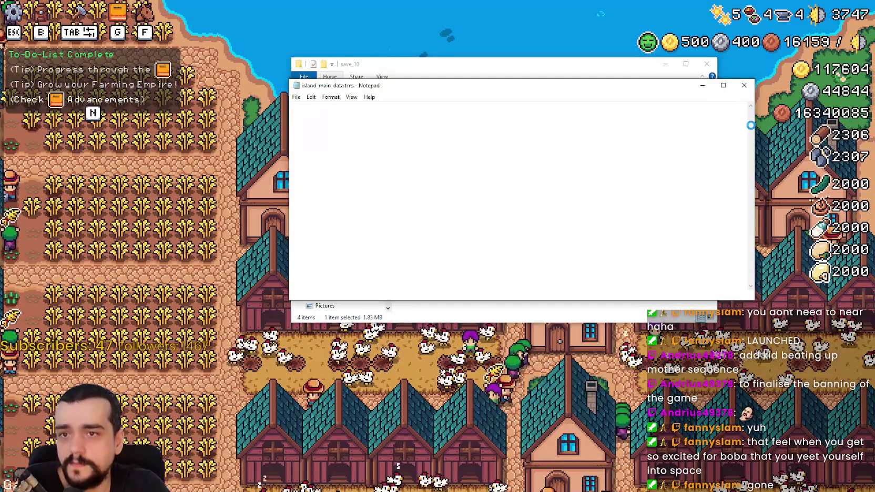
mouse_move(750, 109)
mouse_down()
mouse_move(764, 241)
mouse_move(757, 277)
mouse_up()
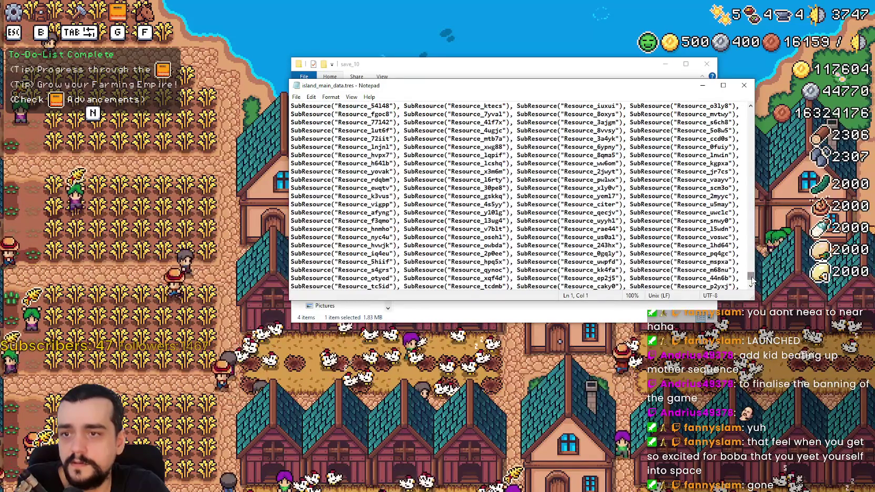
click(751, 107)
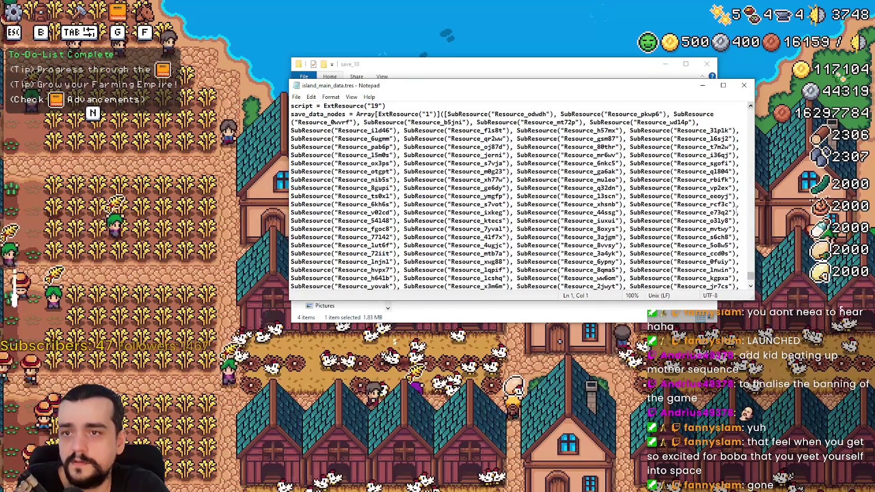
drag(751, 275, 752, 263)
click(744, 86)
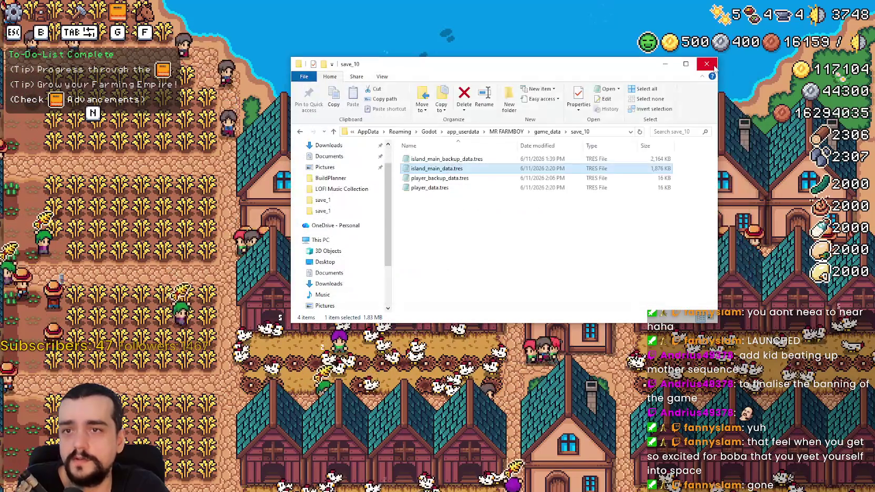
click(664, 63)
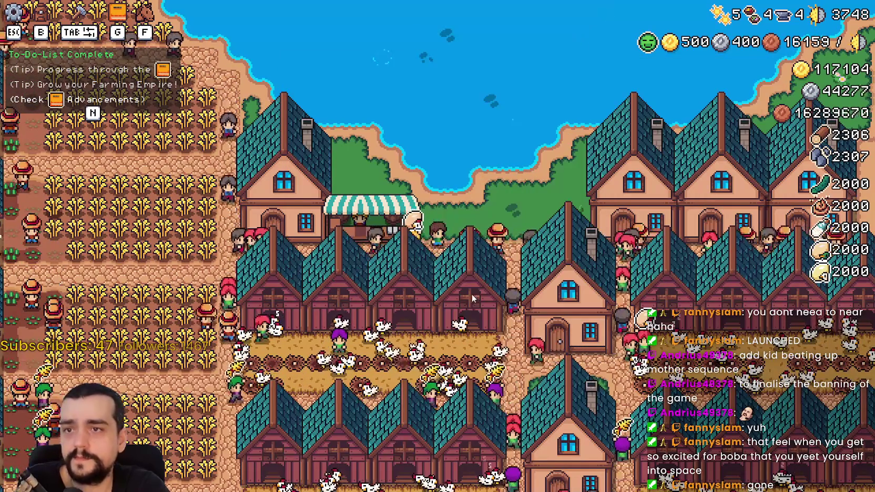
key(Escape)
key(Escape)
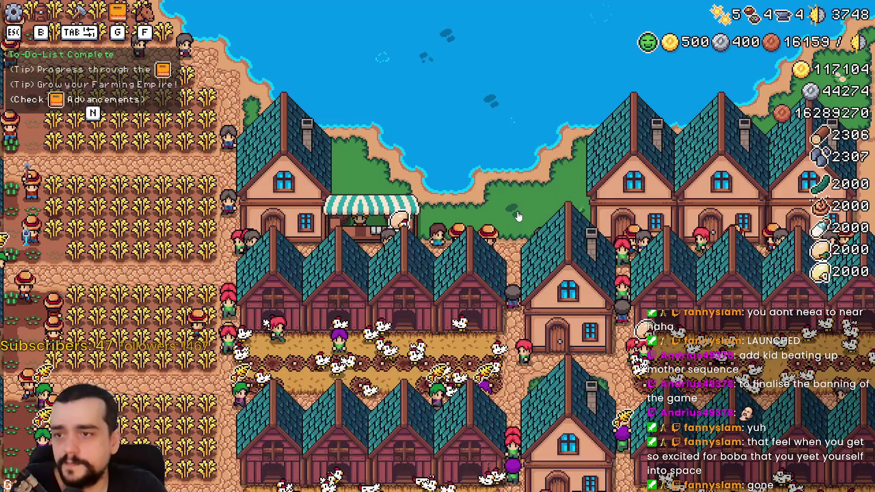
key(alt+F4)
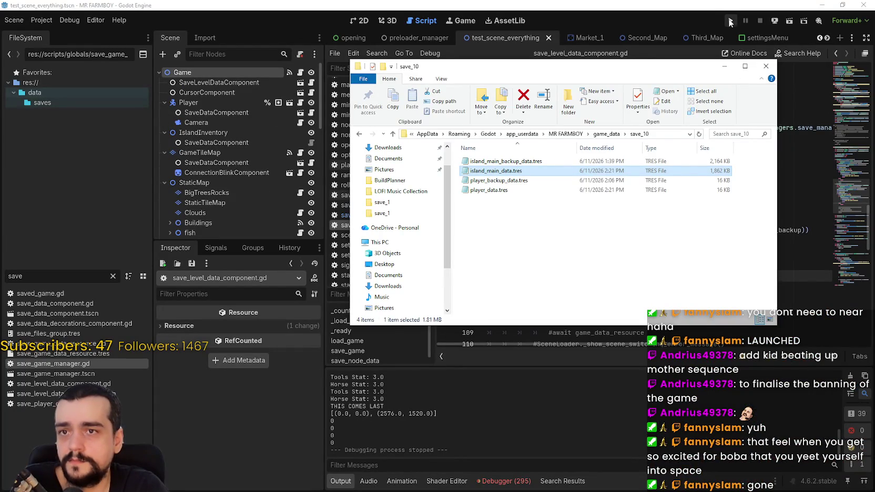
Add breakpoints at lines 97 and 105 of save_level_data_component.gd and run the project
click(724, 66)
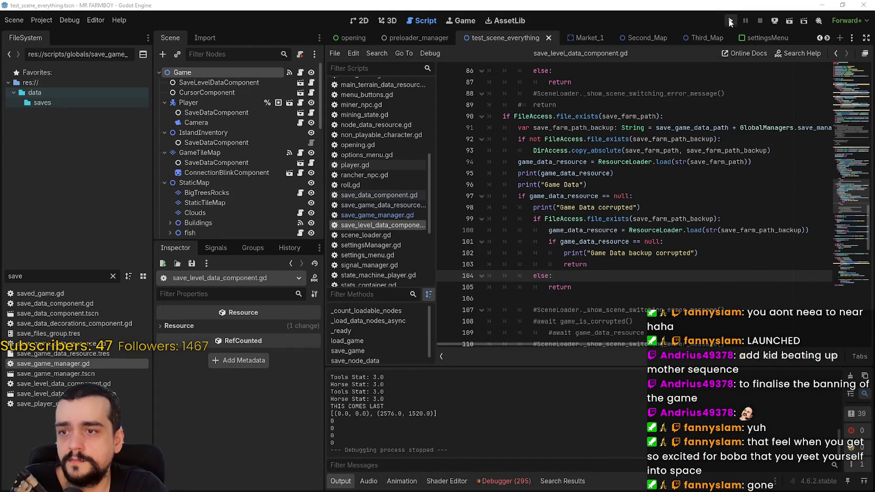
click(445, 196)
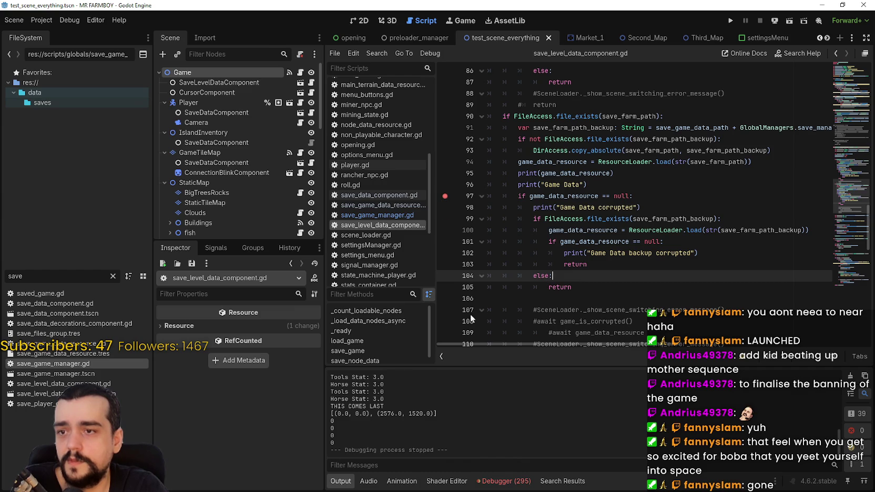
click(444, 288)
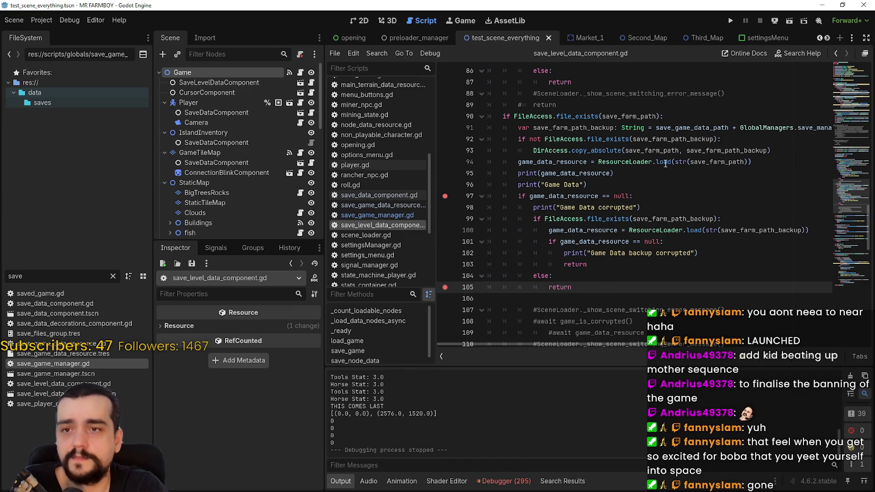
click(731, 23)
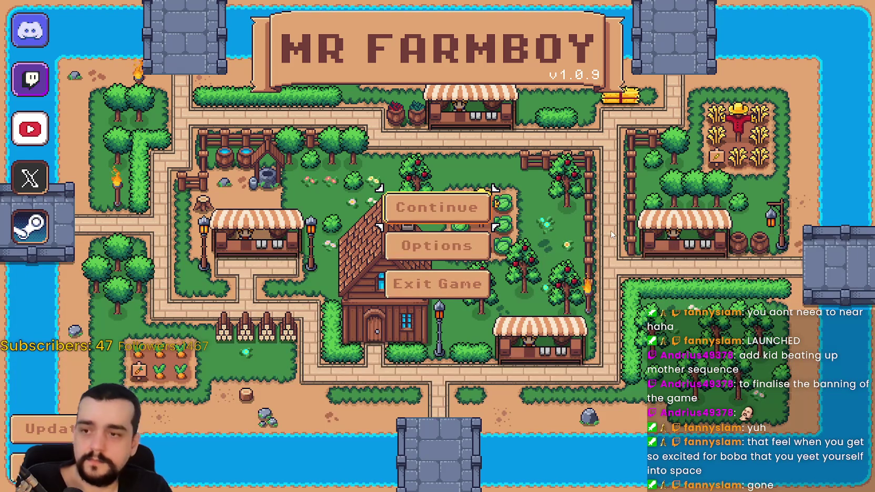
Load Save 10, continue past the breakpoint into the farm, then pause and quit the game
click(441, 238)
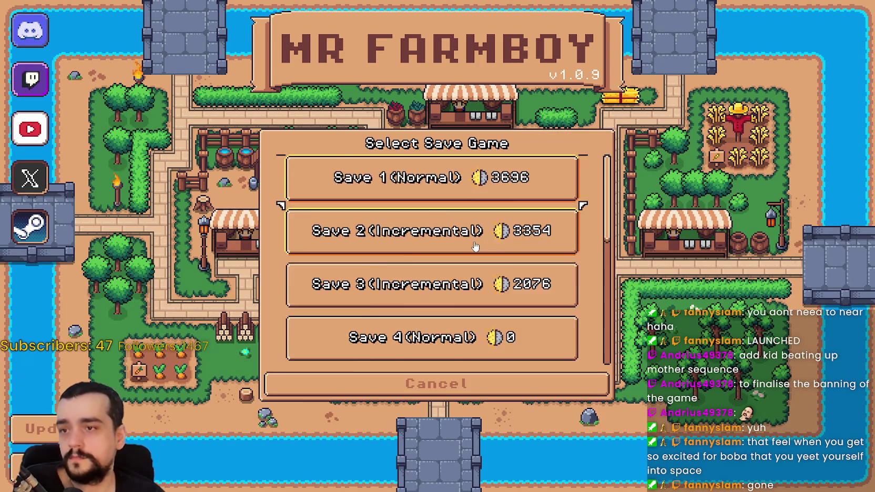
scroll(526, 316, down, 6)
click(527, 348)
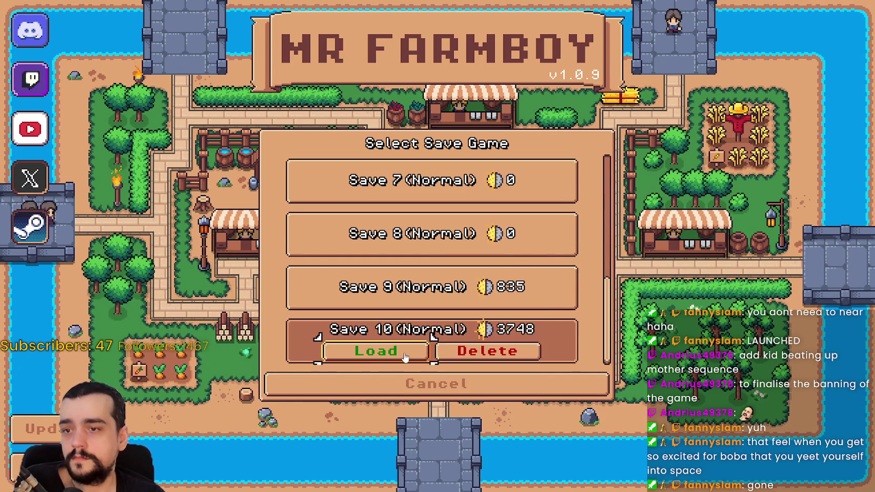
click(377, 352)
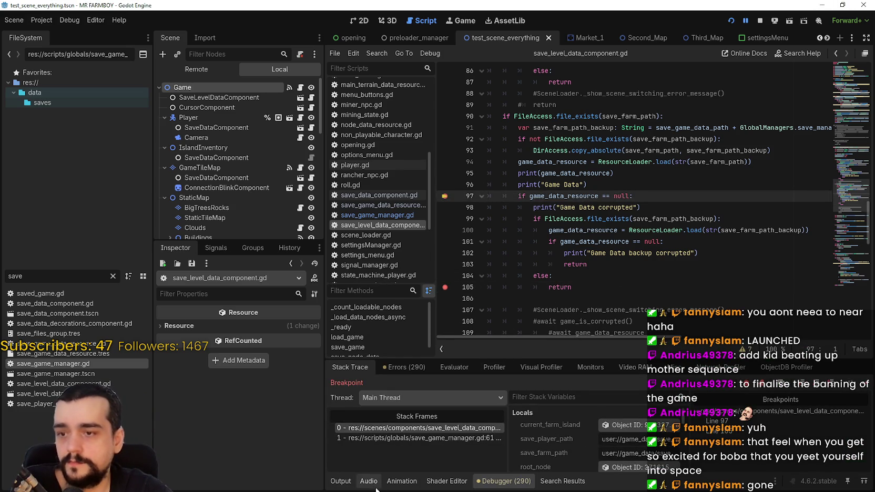
click(861, 388)
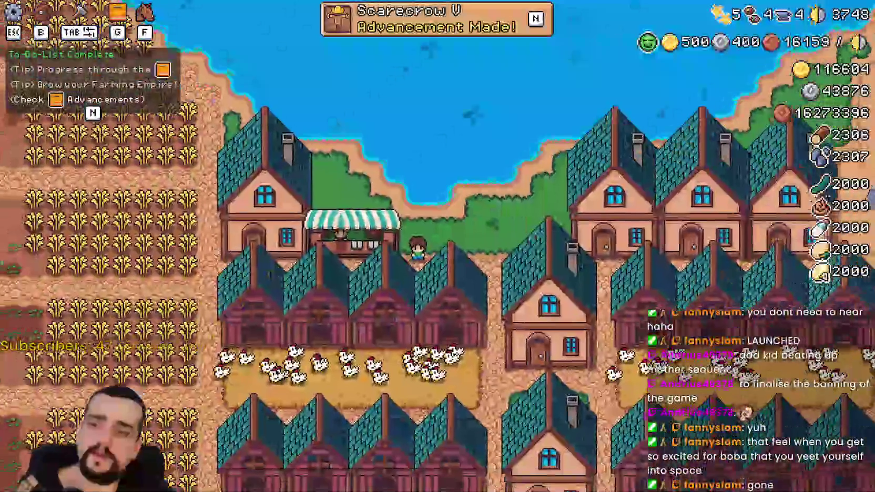
key(Escape)
key(Escape)
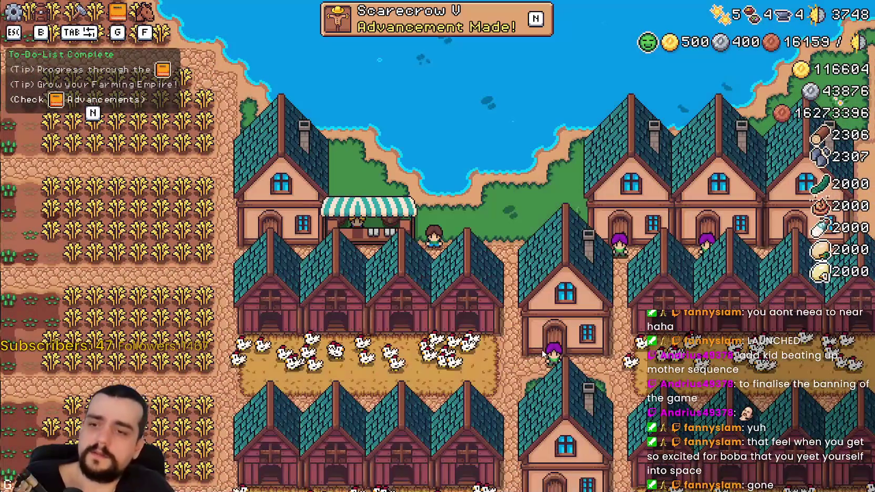
key(alt+F4)
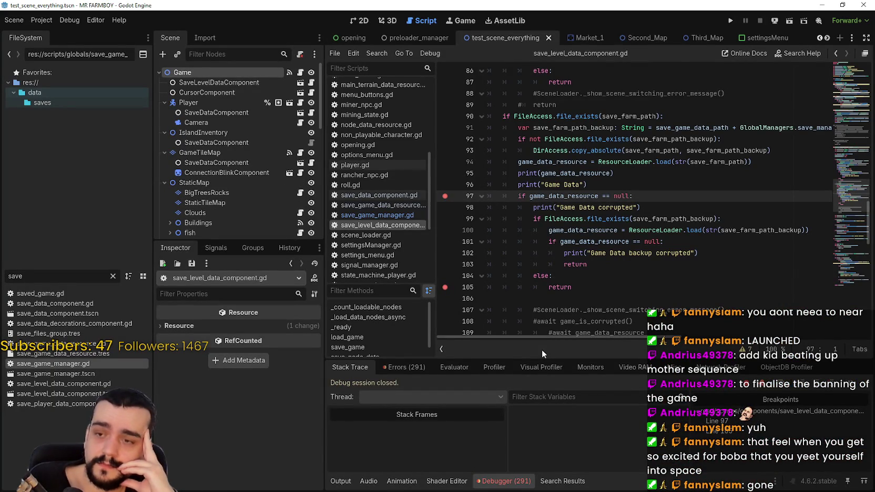
Clear the breakpoints on lines 97 and 105 and highlight save_farm_path_backup on line 100
click(447, 197)
click(445, 288)
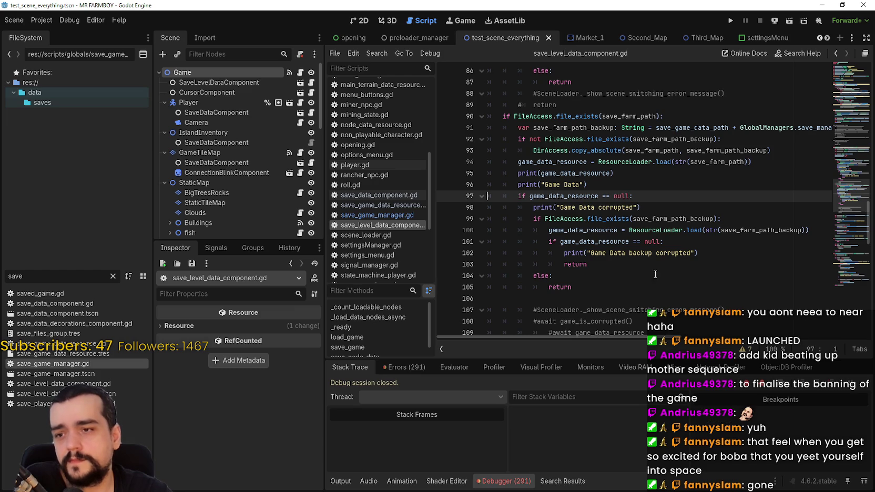
click(654, 275)
click(650, 297)
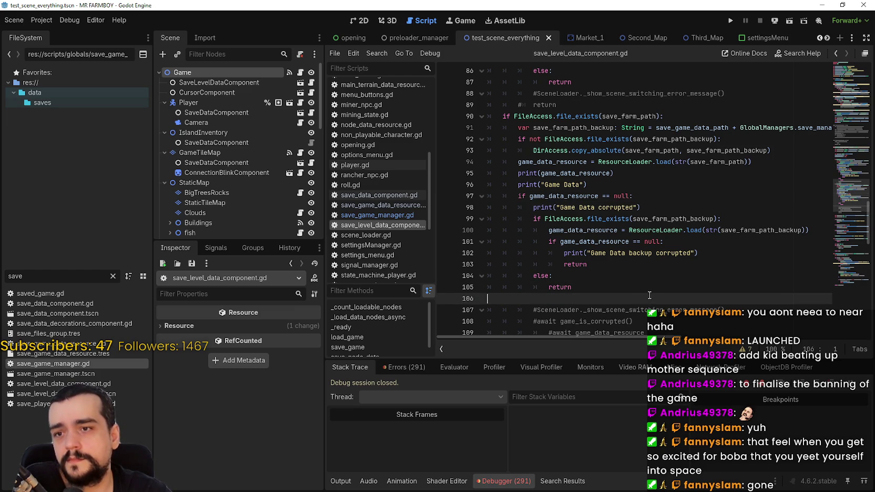
click(672, 223)
double_click(763, 229)
Inspect the commented-out save_game_backup on line 47 and the save_node_data call on line 40
scroll(686, 256, up, 7)
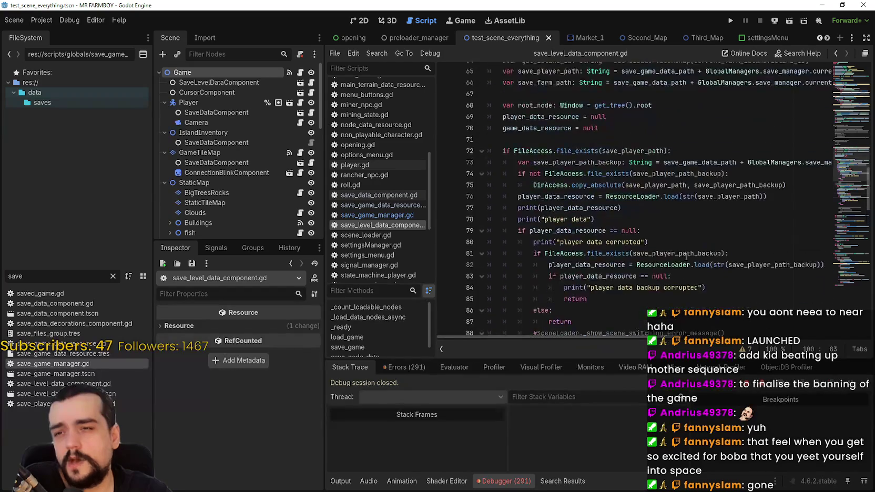
scroll(606, 241, up, 7)
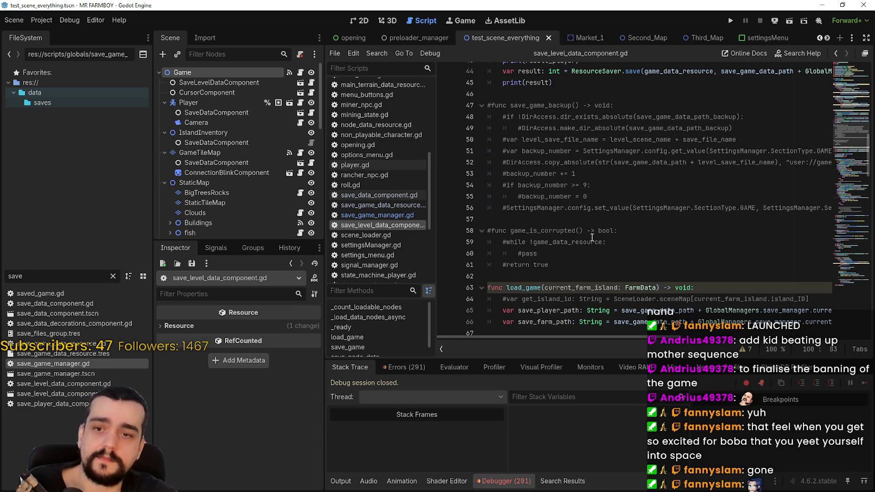
scroll(579, 235, up, 1)
double_click(540, 140)
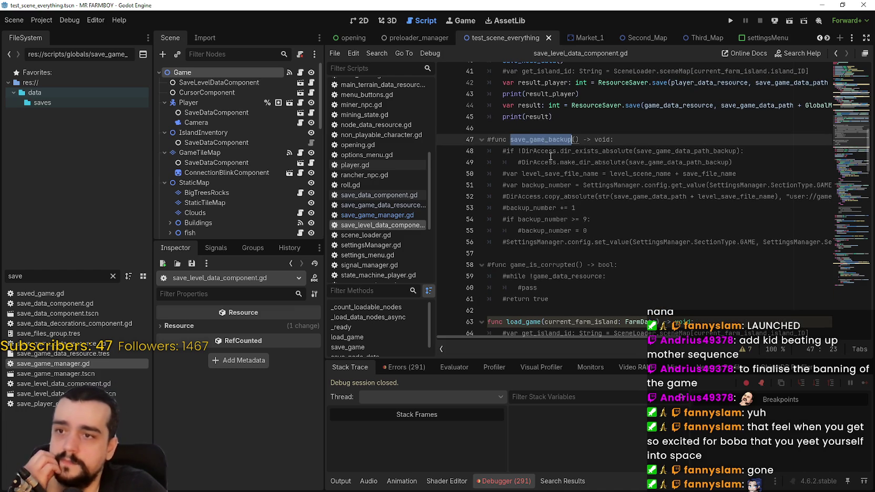
scroll(587, 219, up, 5)
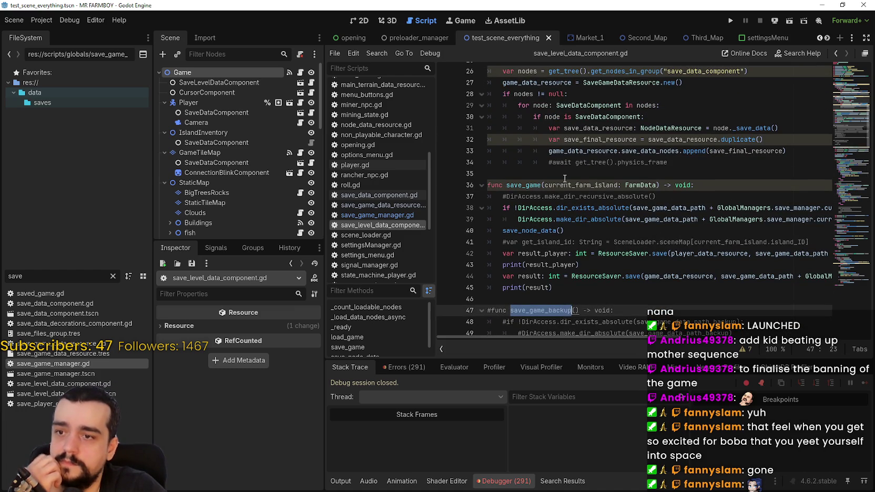
double_click(548, 230)
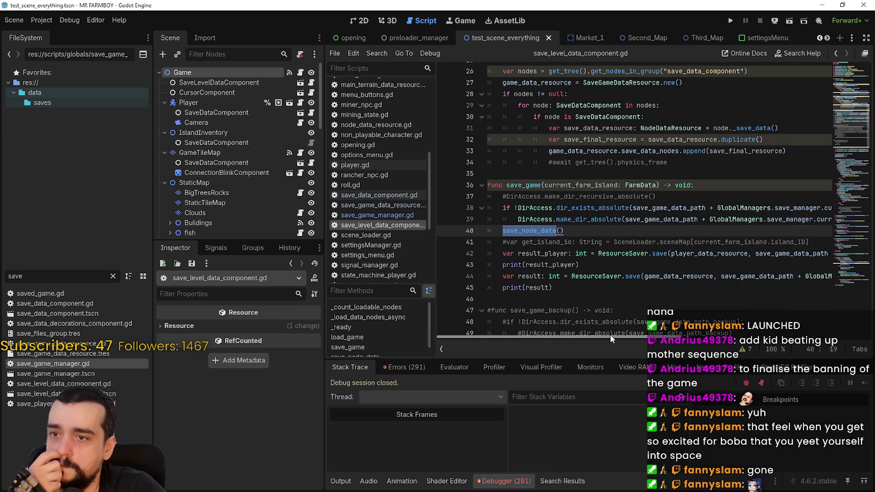
scroll(588, 277, up, 1)
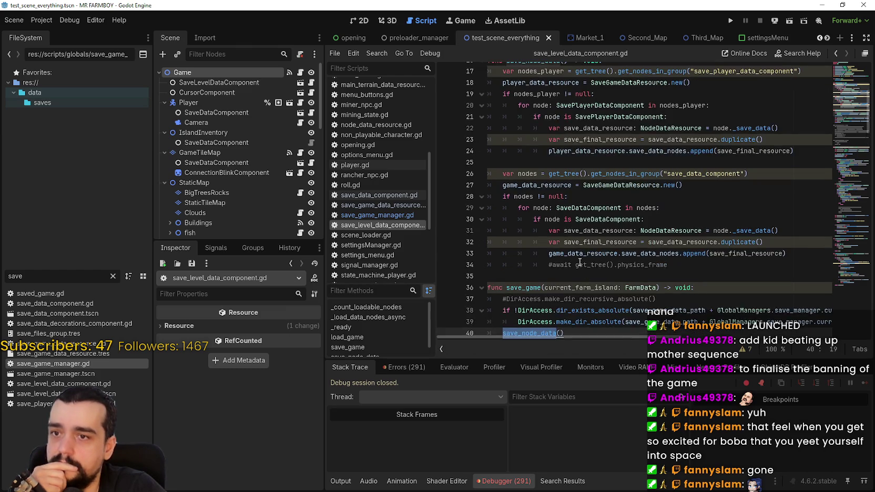
scroll(565, 245, up, 5)
scroll(562, 243, down, 9)
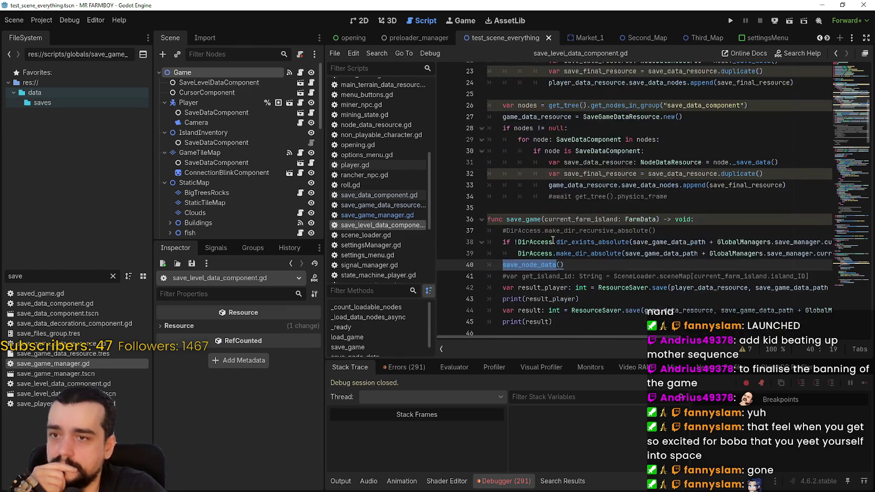
mouse_move(621, 342)
mouse_down()
mouse_move(837, 354)
mouse_move(550, 337)
mouse_move(850, 354)
mouse_move(543, 326)
mouse_up()
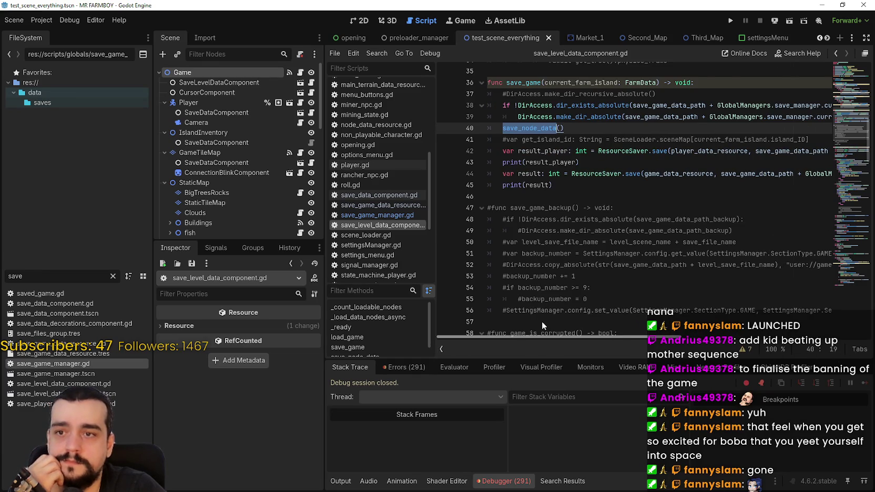
double_click(559, 207)
scroll(554, 206, down, 2)
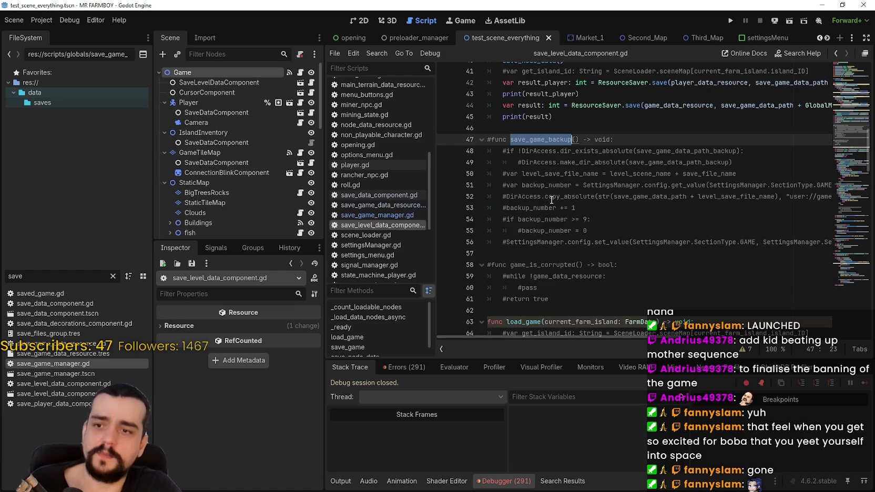
Search all scripts for save_game_backup and inspect its line-38 call in save_game_manager.gd
key(ctrl+shift+f)
click(436, 289)
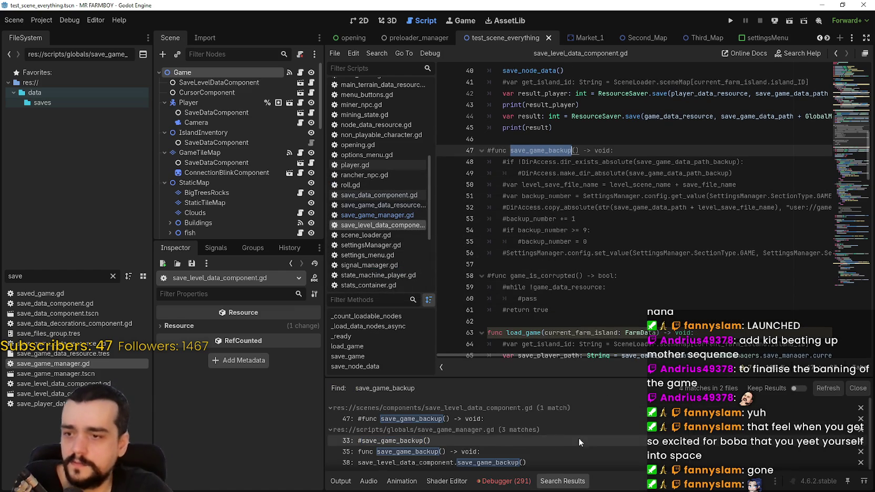
click(438, 461)
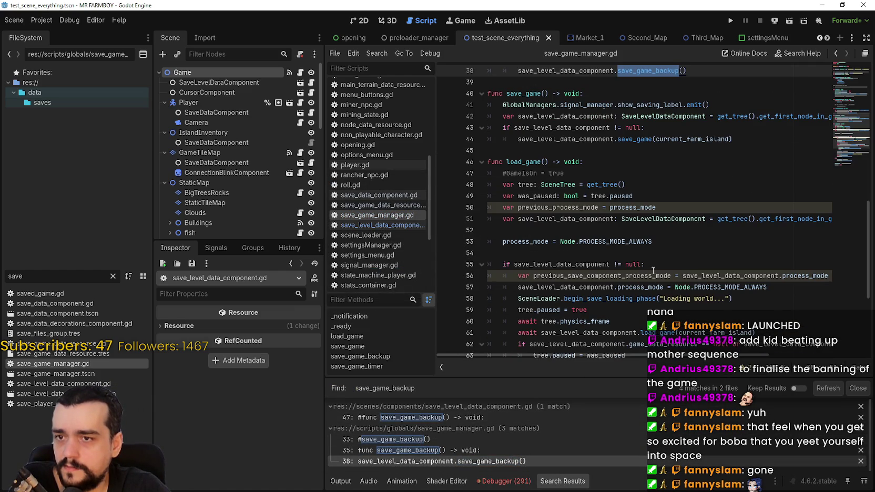
scroll(653, 271, up, 4)
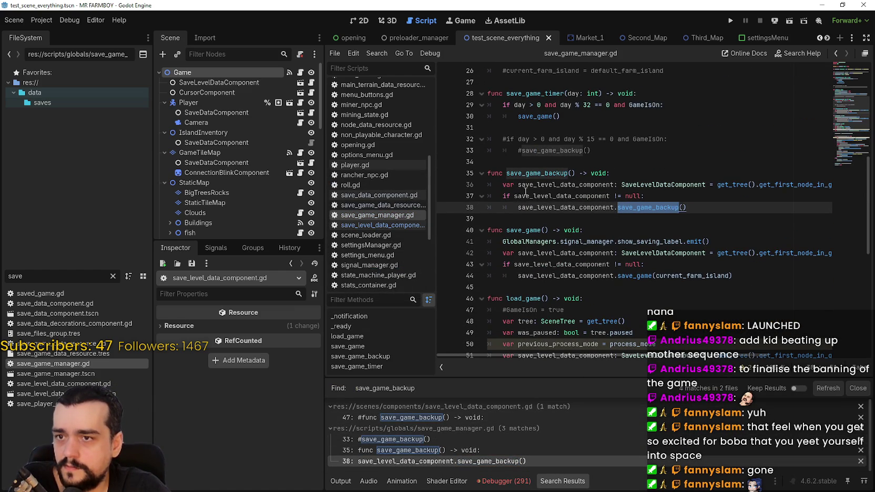
double_click(534, 173)
scroll(534, 173, up, 2)
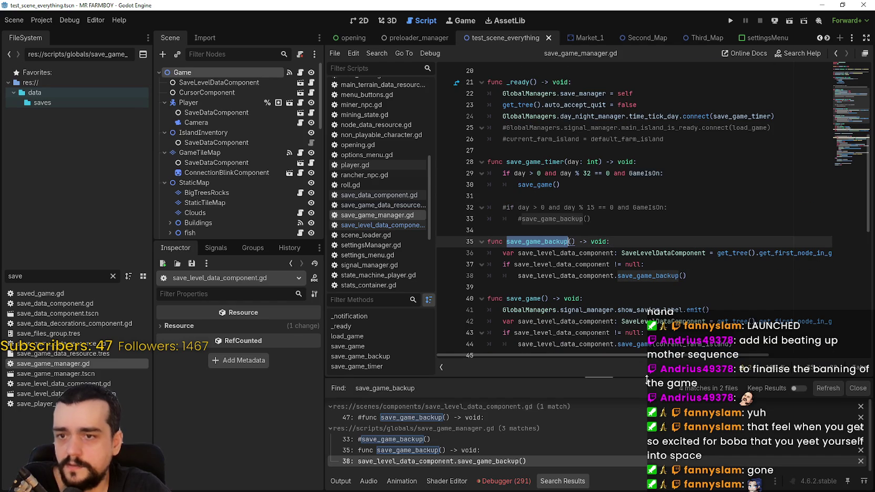
drag(631, 354, 738, 365)
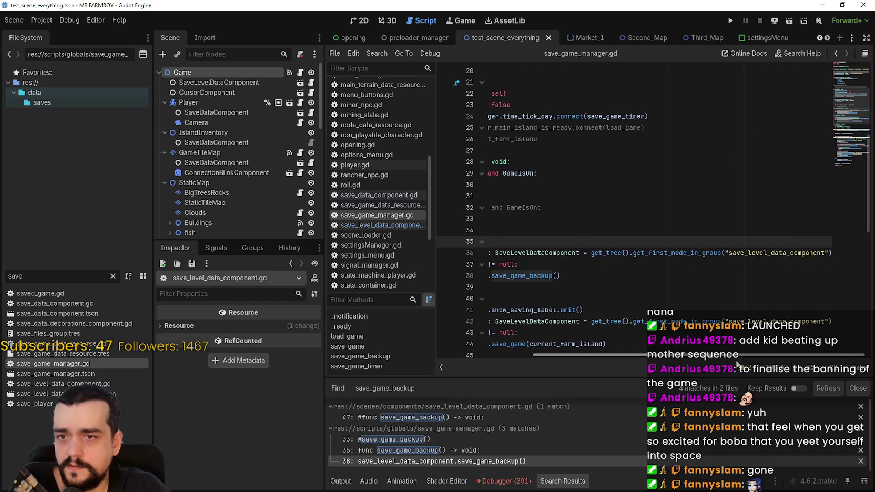
scroll(647, 284, left, 5)
right_click(651, 280)
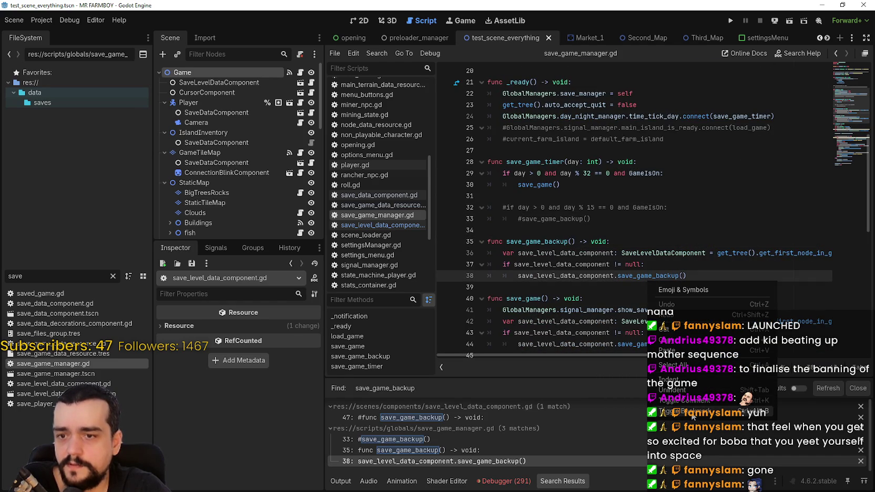
double_click(614, 277)
scroll(613, 280, down, 2)
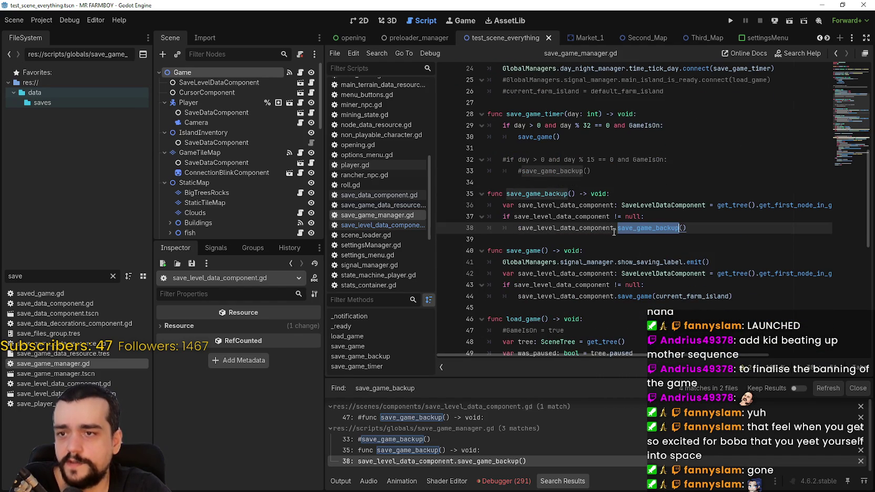
scroll(626, 218, down, 4)
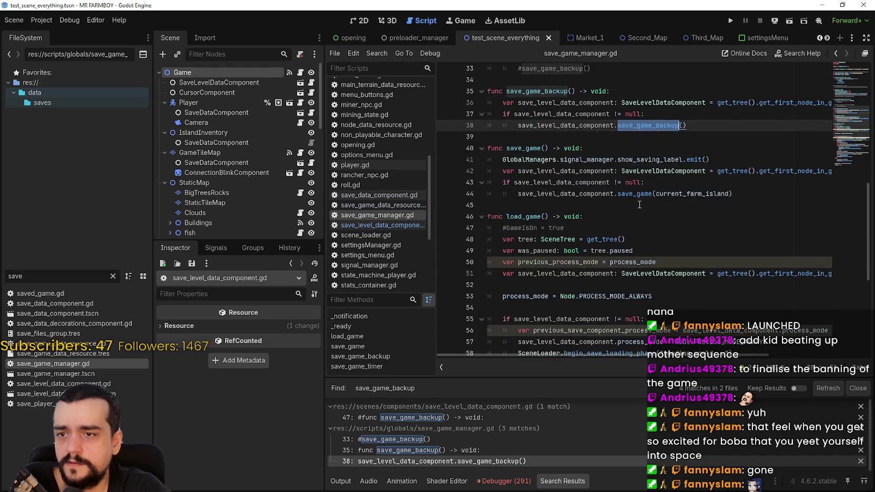
scroll(640, 205, up, 5)
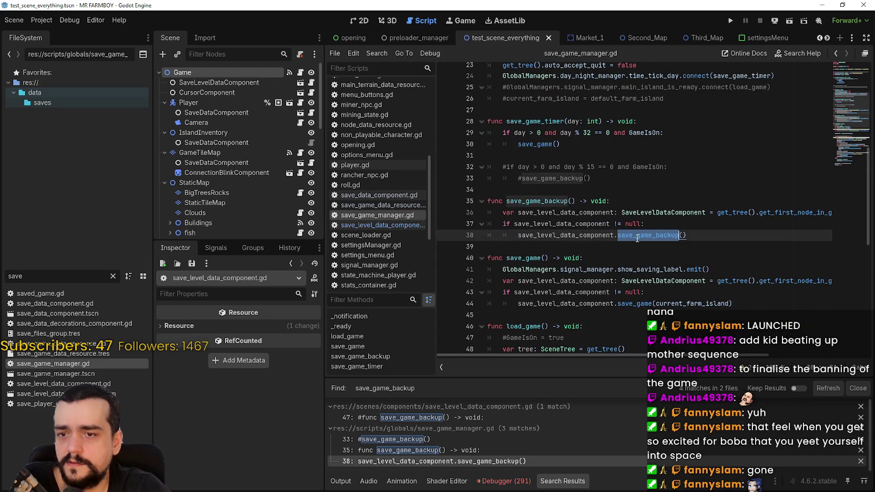
scroll(637, 238, up, 4)
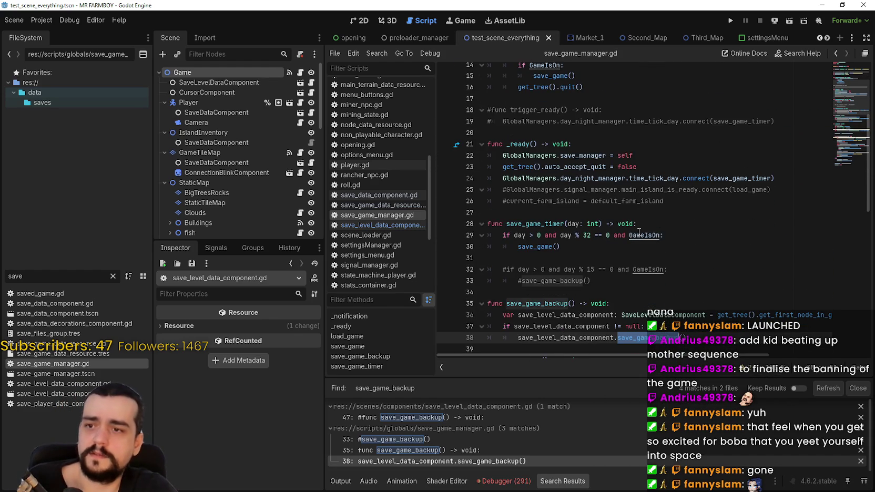
Re-run the save_game_backup search and go to the commented day % 15 backup condition
key(ctrl+shift+f)
click(433, 286)
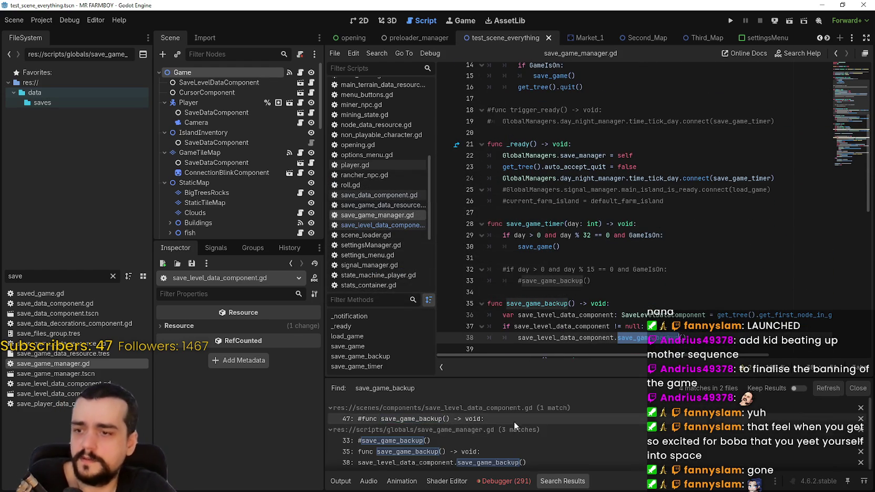
click(481, 451)
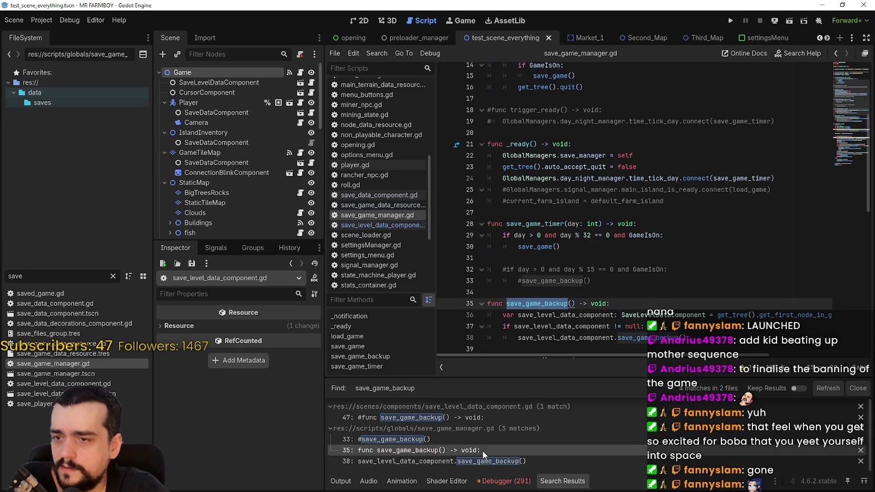
scroll(642, 305, down, 5)
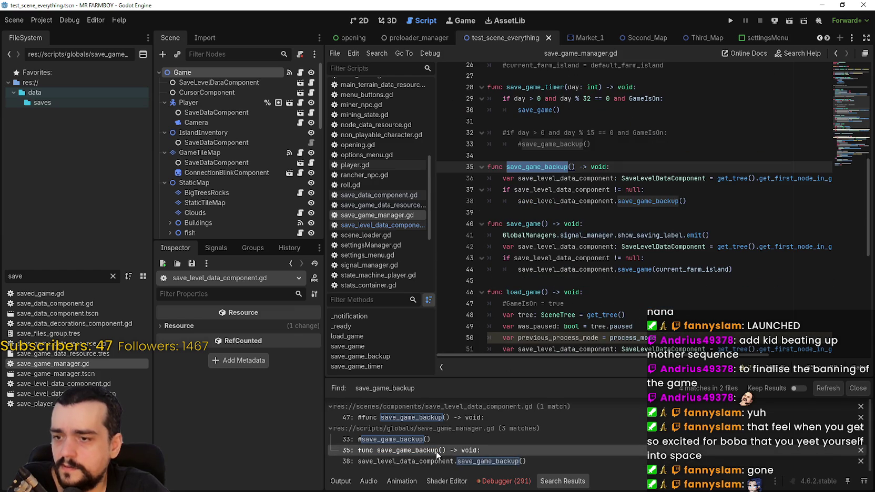
click(440, 419)
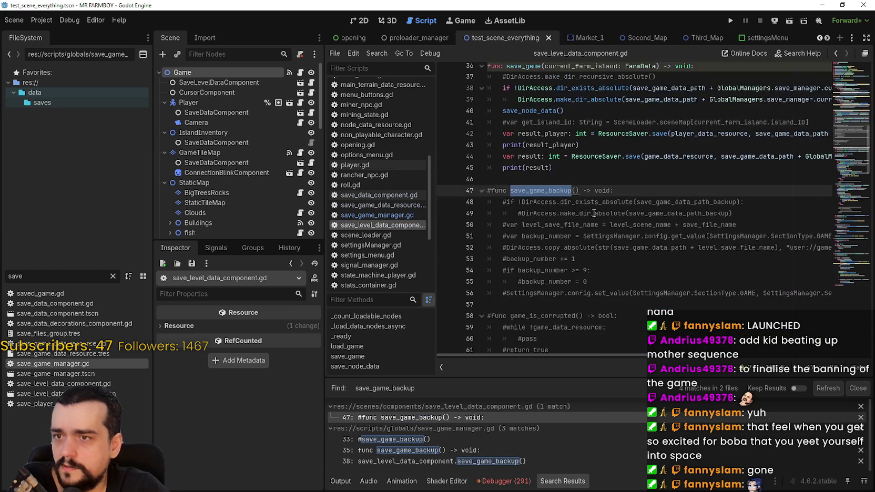
scroll(594, 213, up, 1)
drag(545, 332, 472, 204)
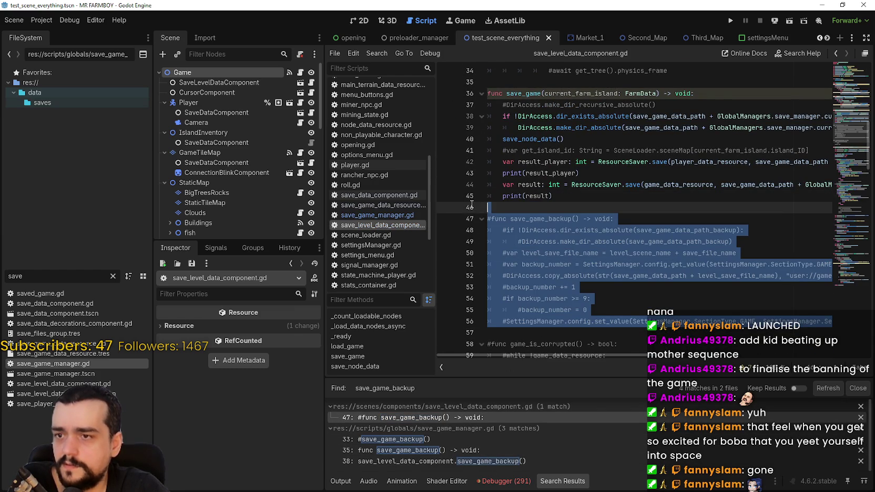
click(444, 441)
scroll(489, 340, up, 1)
scroll(558, 191, down, 3)
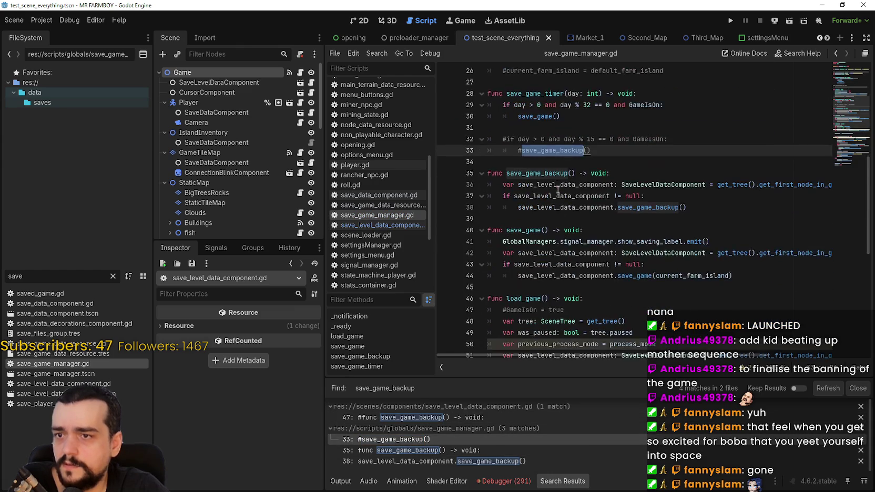
scroll(558, 190, up, 3)
scroll(558, 200, up, 2)
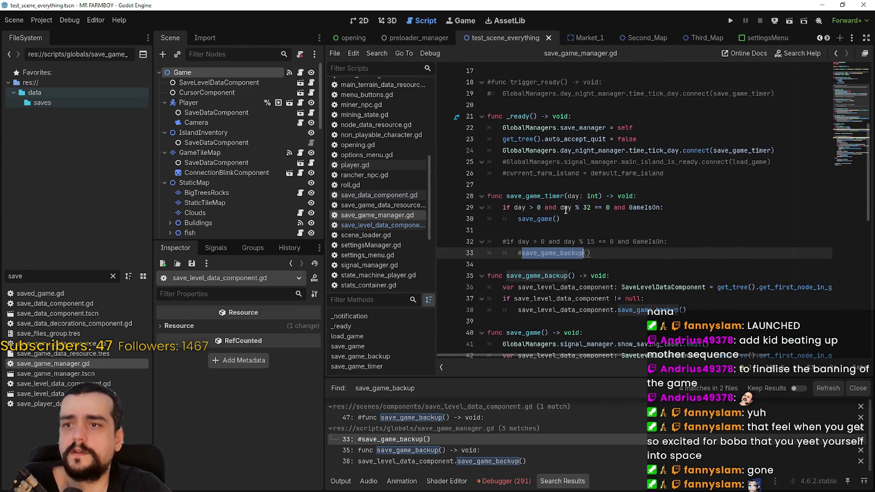
click(507, 243)
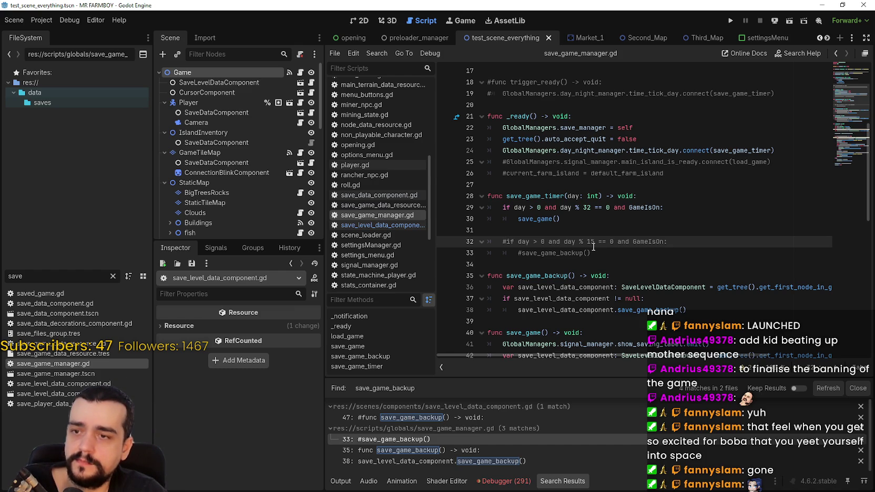
Uncomment the day % 15 condition and the save_game_backup() call on lines 32–33
key(BackSpace)
key(Down)
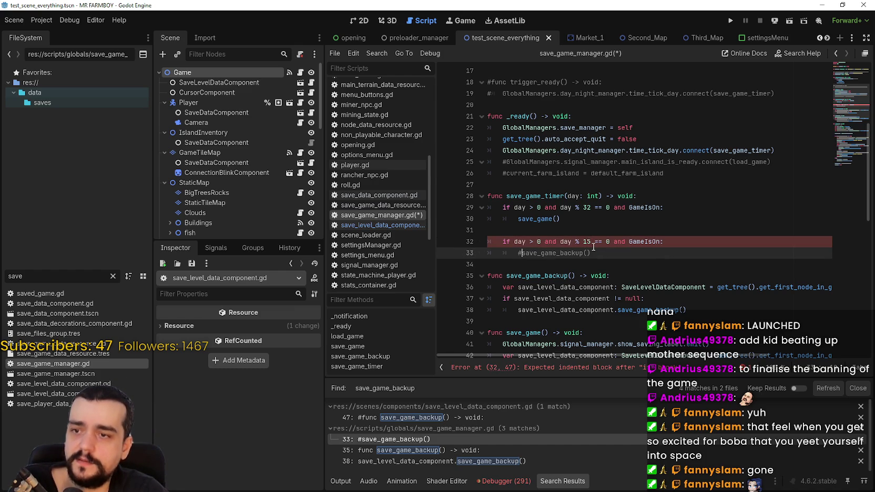
key(BackSpace)
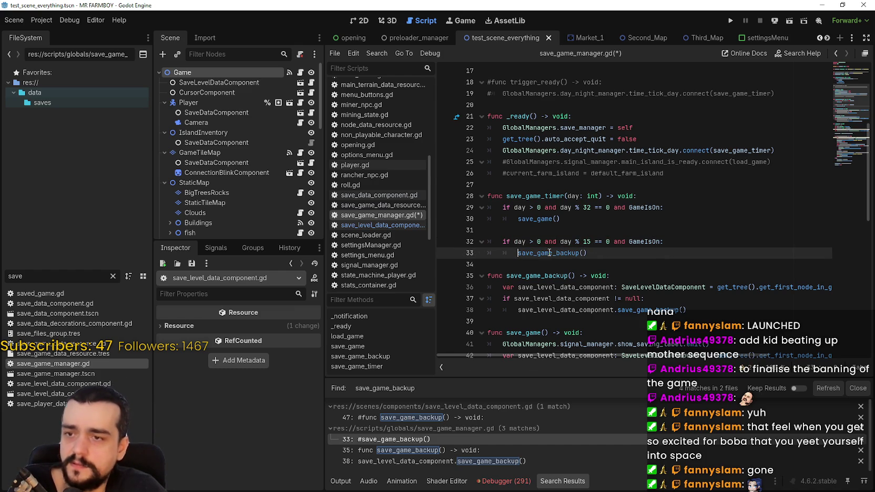
click(546, 267)
key(Up)
key(Up)
key(Up)
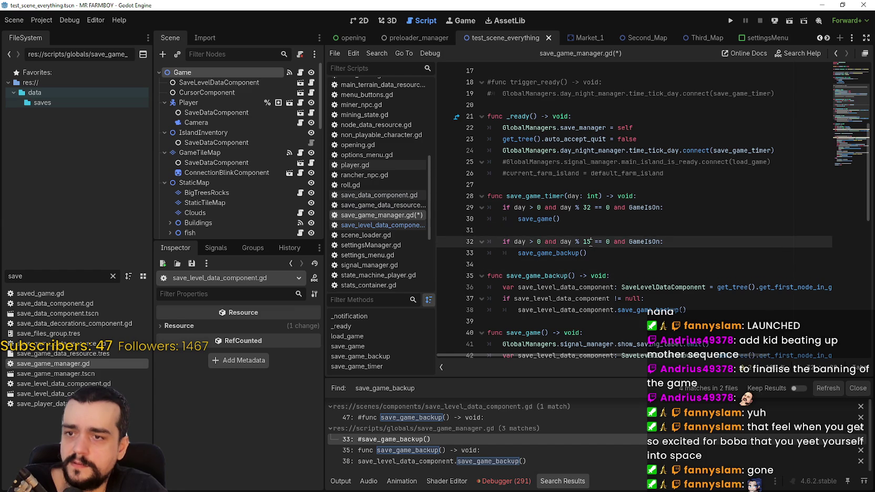
Change the backup interval from every 15 days to every 72 days
double_click(587, 242)
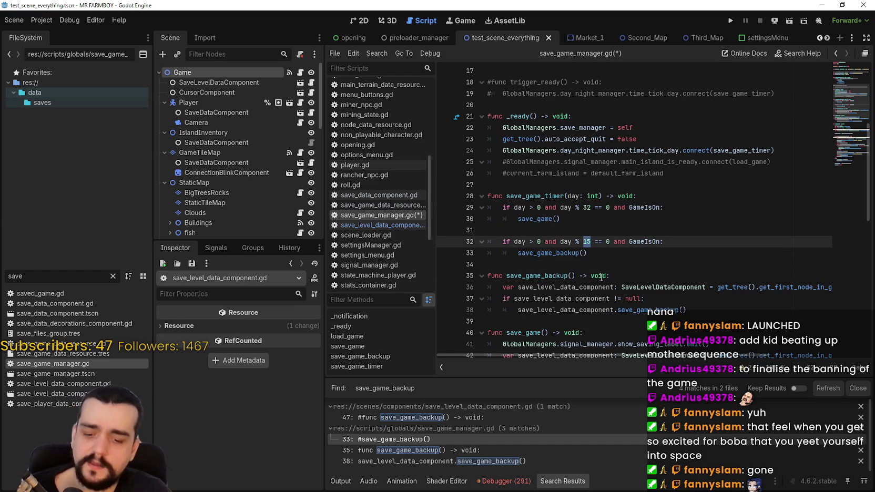
text(64)
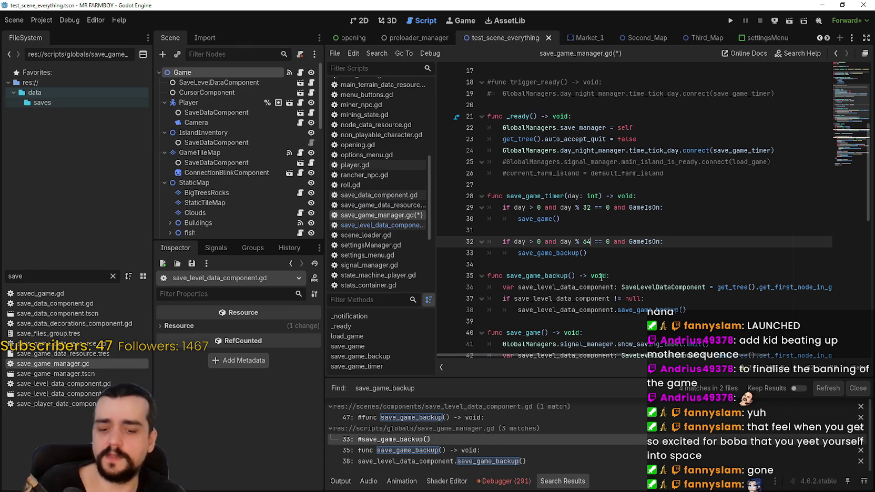
key(BackSpace)
key(BackSpace)
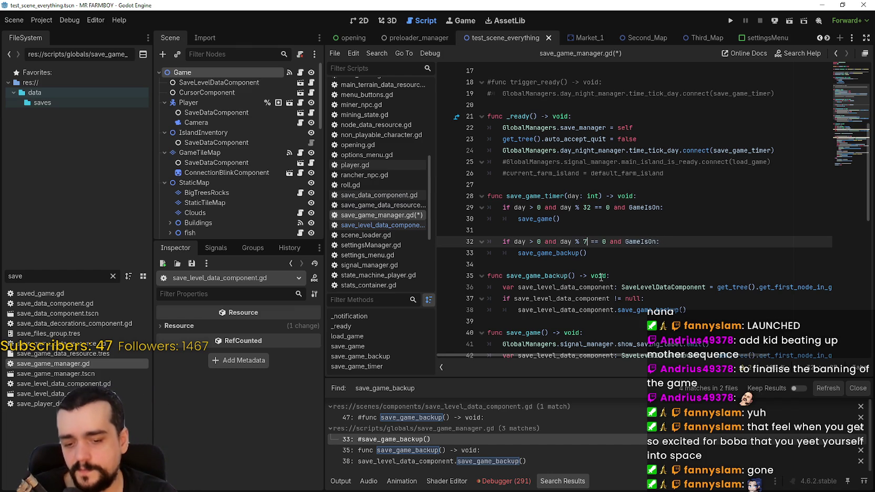
text(75)
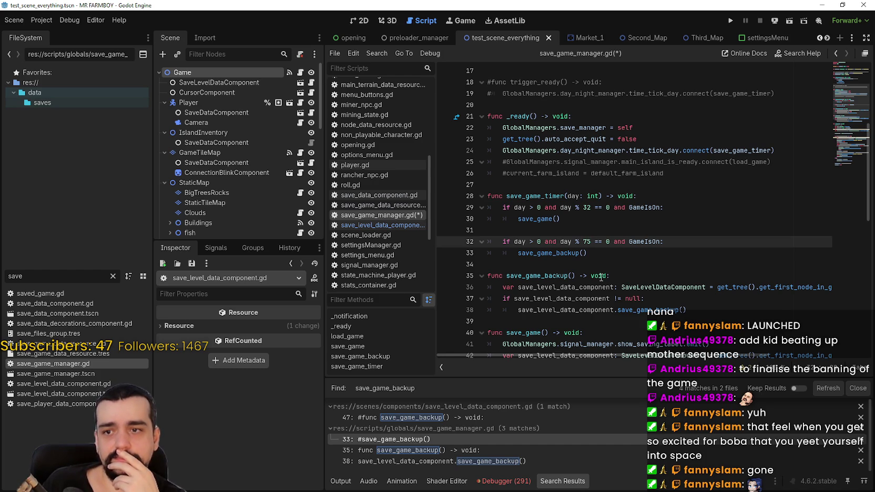
key(BackSpace)
text(4)
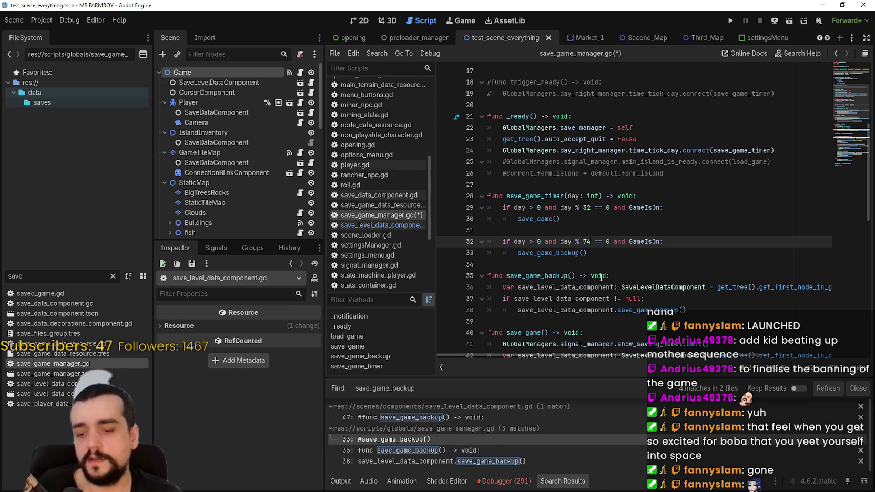
key(BackSpace)
text(2)
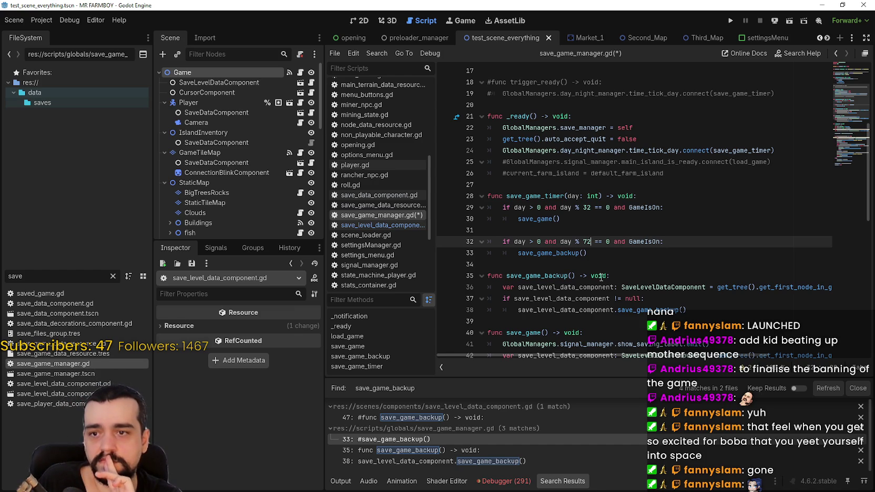
Open the commented save_game_backup function in save_level_data_component.gd via the search results
right_click(563, 252)
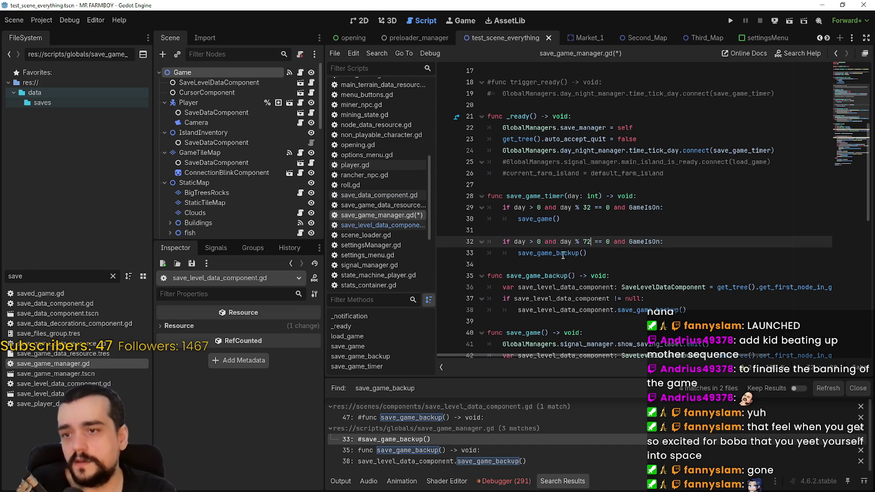
click(605, 393)
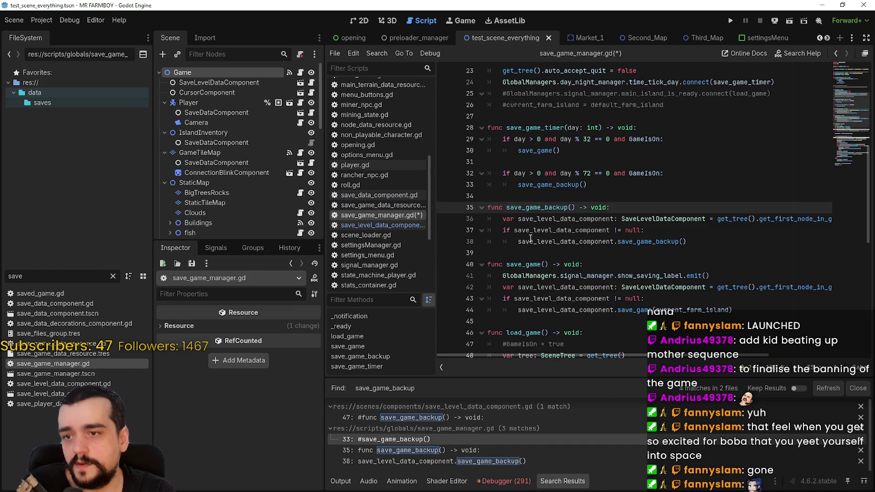
click(642, 242)
double_click(642, 241)
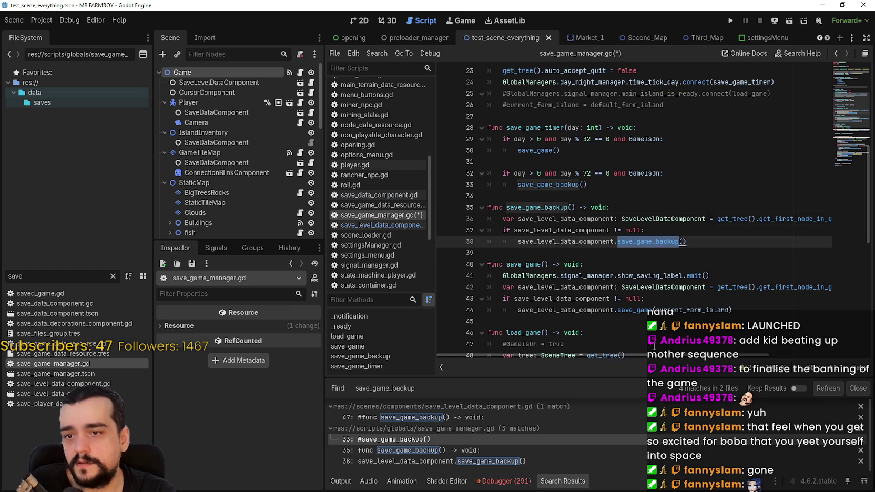
click(418, 452)
click(424, 459)
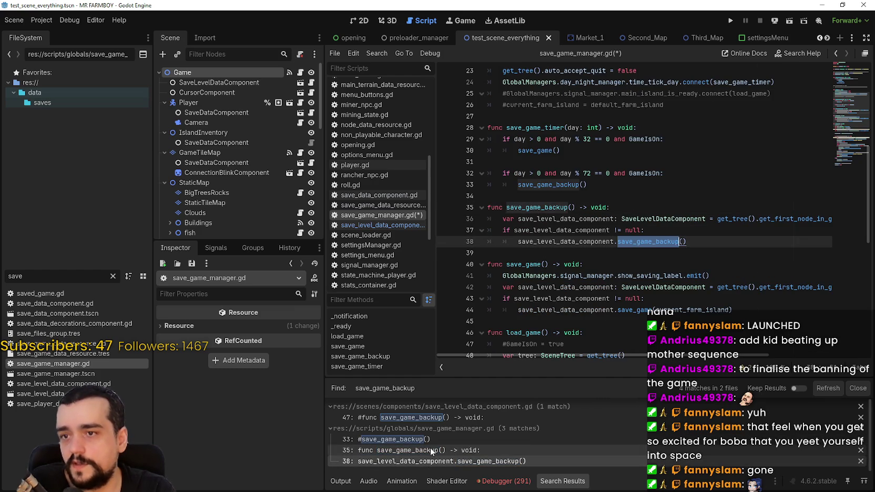
click(418, 419)
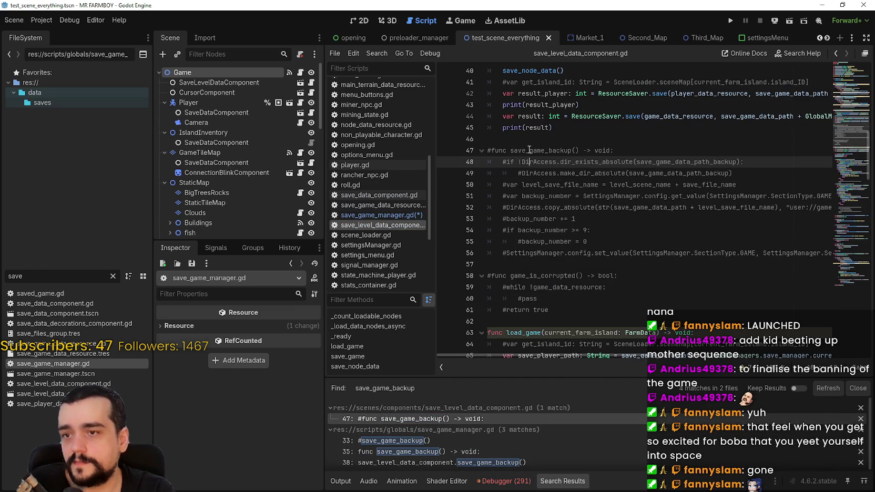
Uncomment the func save_game_backup() header and add a blank line beneath it
click(487, 150)
key(Delete)
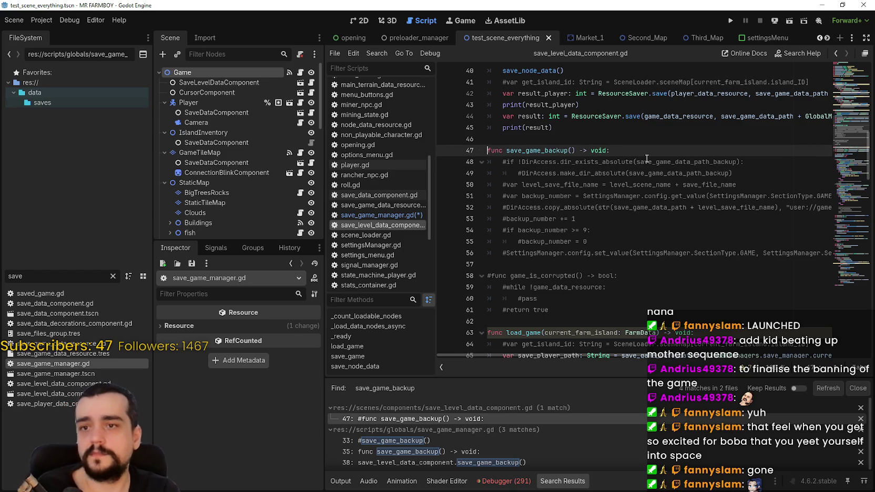
key(Down)
key(Return)
key(Up)
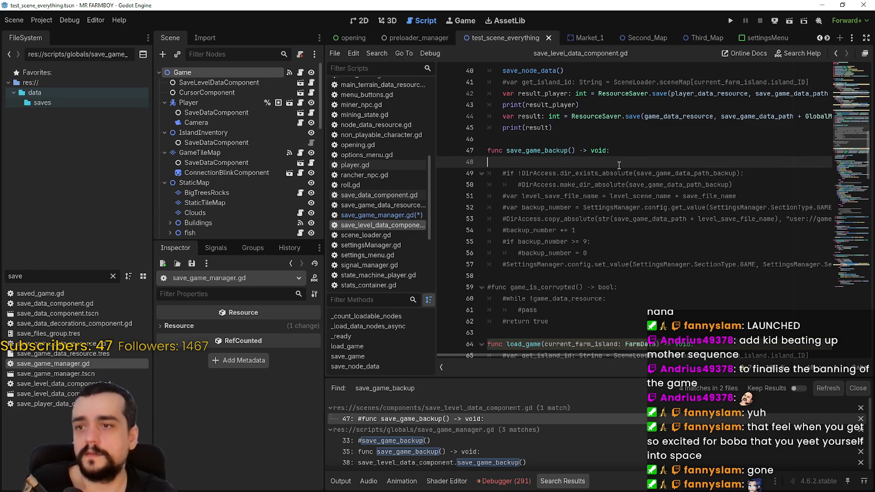
scroll(700, 166, down, 3)
scroll(762, 168, up, 3)
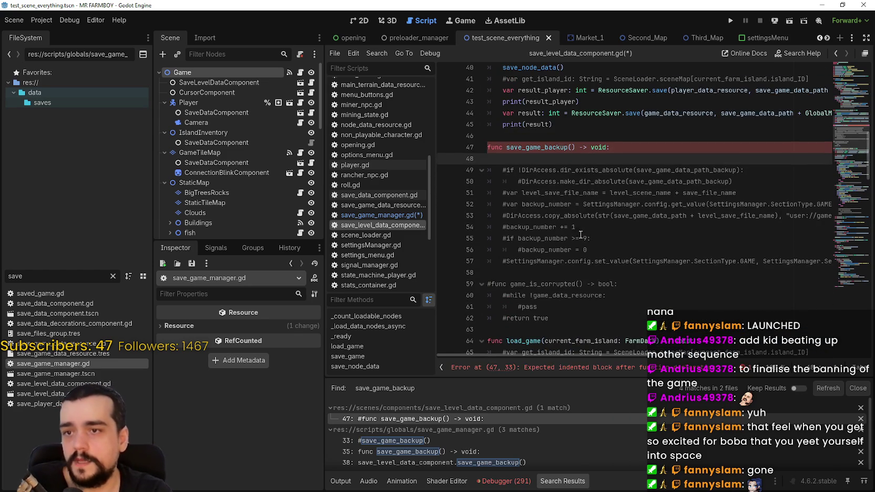
Review the commented directory lines and the uses of save_player_path in load_game
click(778, 169)
click(769, 182)
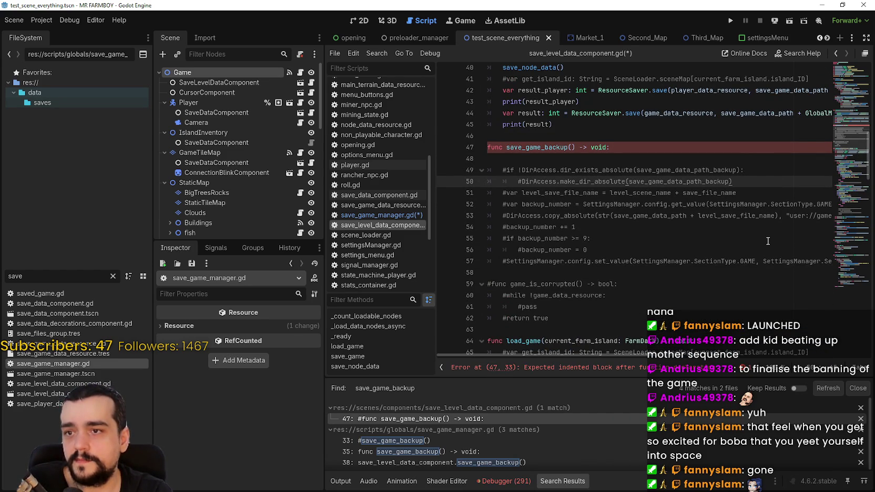
scroll(768, 241, down, 6)
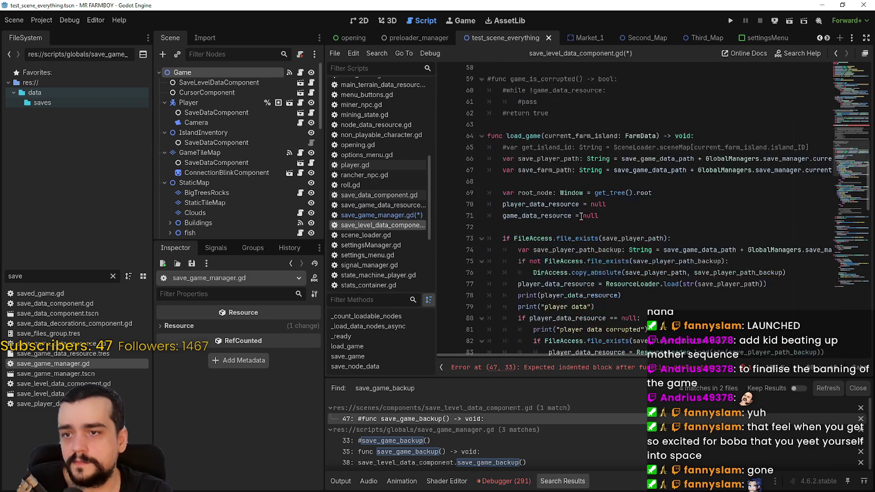
scroll(589, 205, down, 2)
double_click(610, 170)
scroll(609, 175, down, 1)
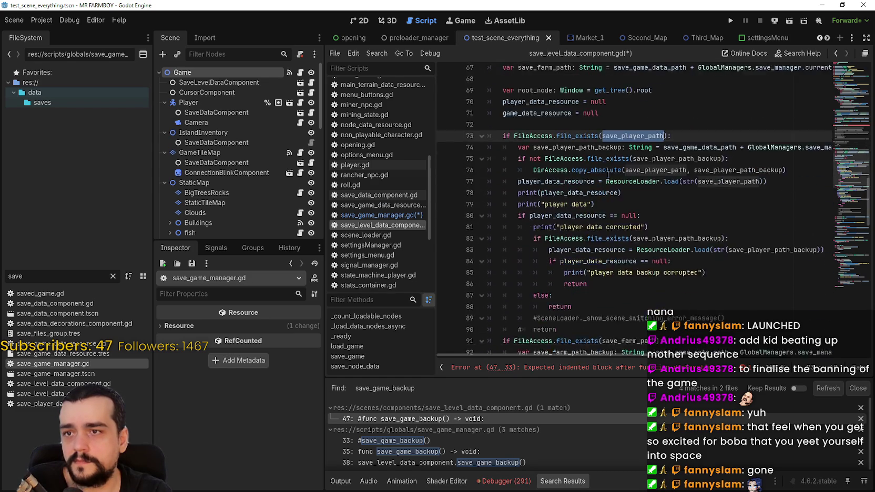
scroll(608, 175, up, 3)
Copy load_game lines 66–76 with the path declarations and player-file check
click(549, 183)
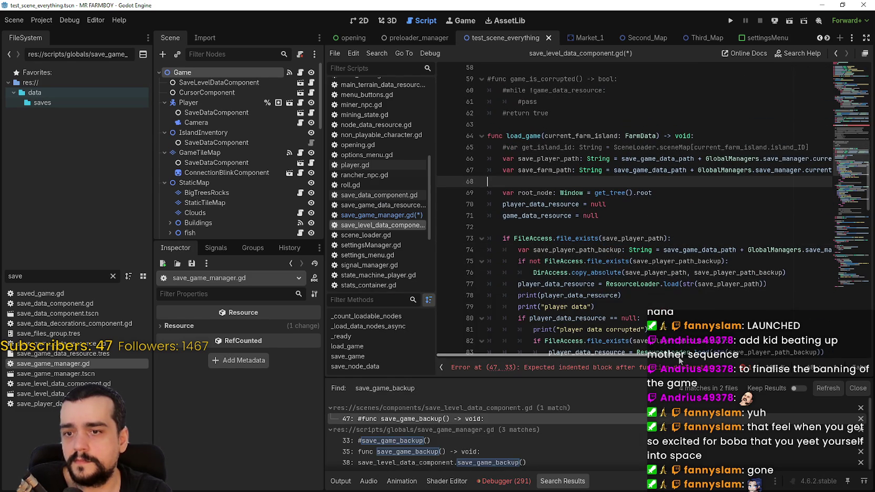
mouse_move(679, 356)
mouse_down()
mouse_move(852, 356)
mouse_move(654, 344)
mouse_up()
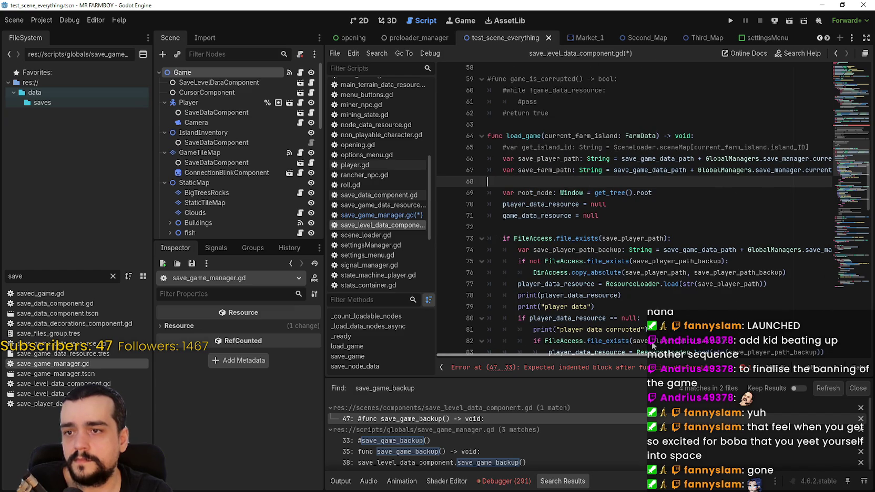
double_click(636, 238)
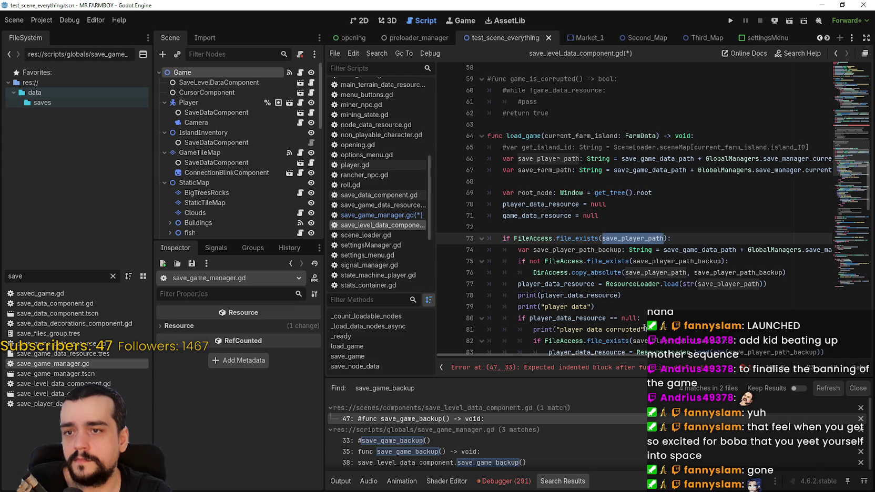
scroll(644, 329, down, 3)
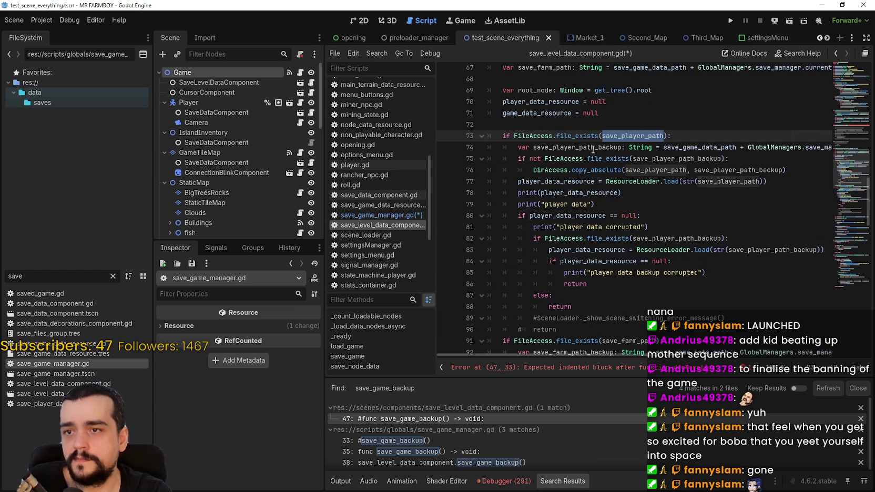
mouse_move(804, 171)
mouse_down()
mouse_move(425, 156)
mouse_move(467, 152)
mouse_move(468, 162)
mouse_up()
scroll(541, 217, up, 2)
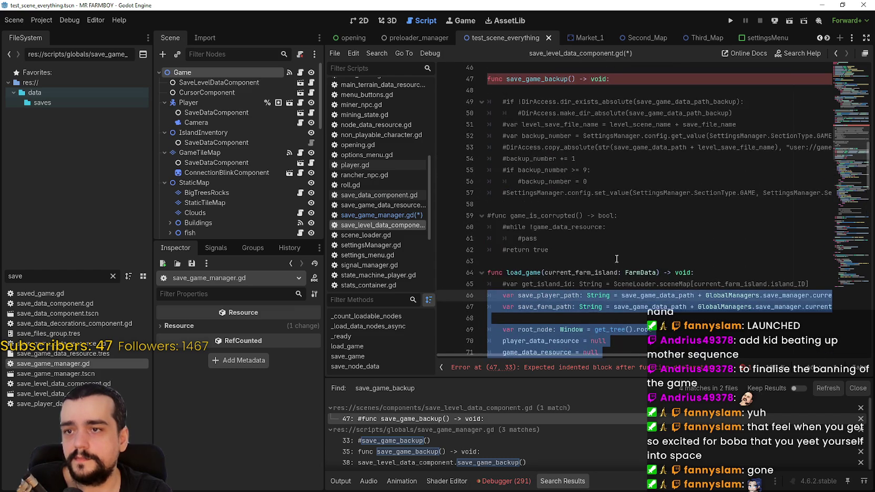
scroll(540, 217, down, 2)
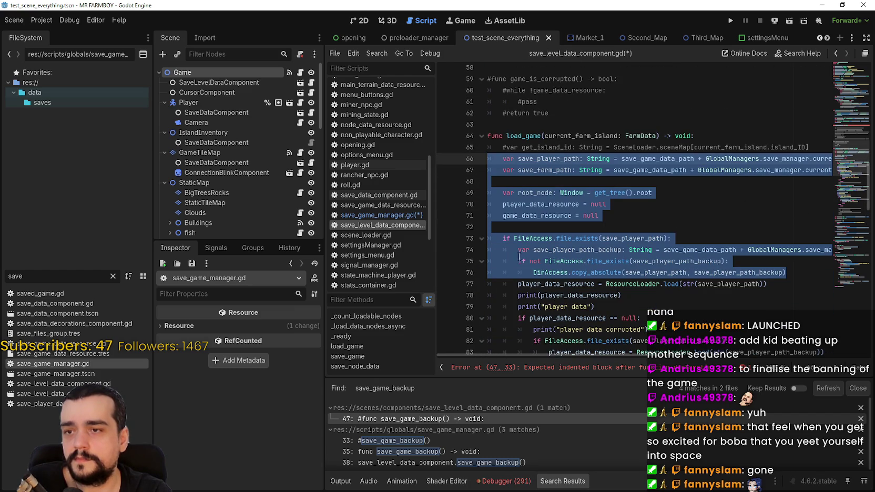
key(ctrl+c)
scroll(531, 235, up, 6)
Paste the load_game lines under the save_game_backup header and delete the root_node and resource-reset lines
click(526, 161)
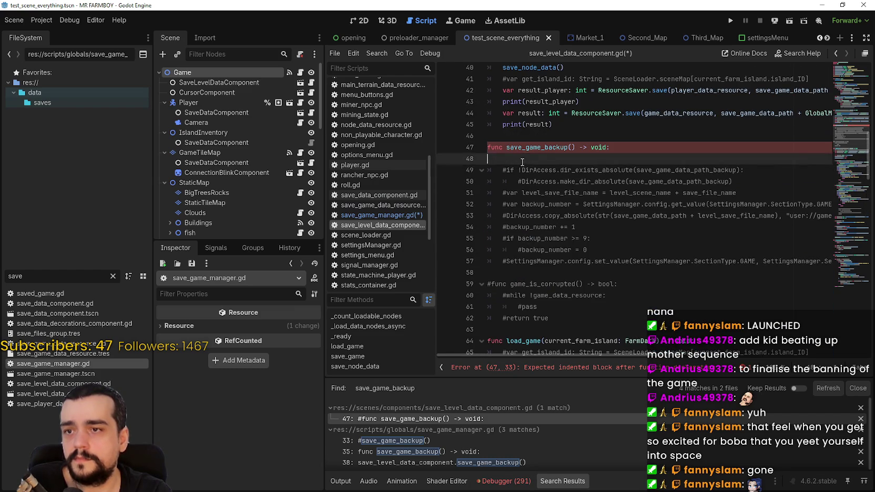
key(ctrl+v)
mouse_move(518, 158)
mouse_down()
mouse_move(870, 164)
mouse_move(422, 173)
mouse_up()
click(502, 171)
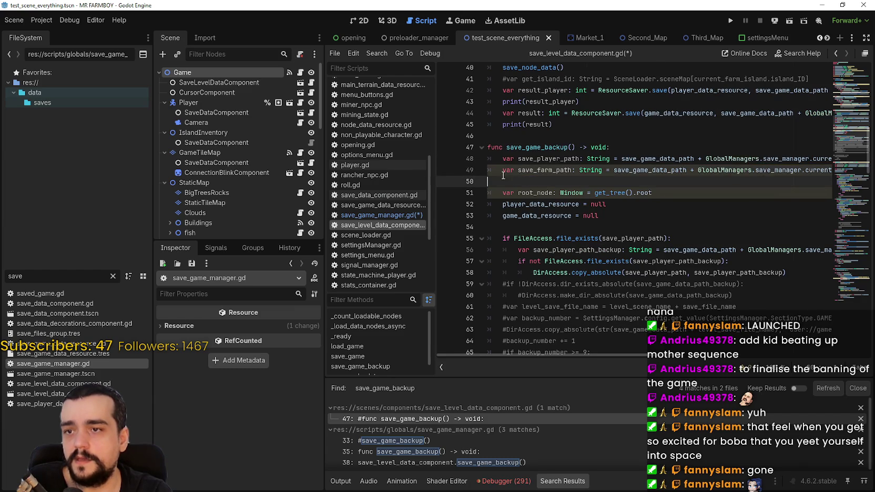
key(shift+End)
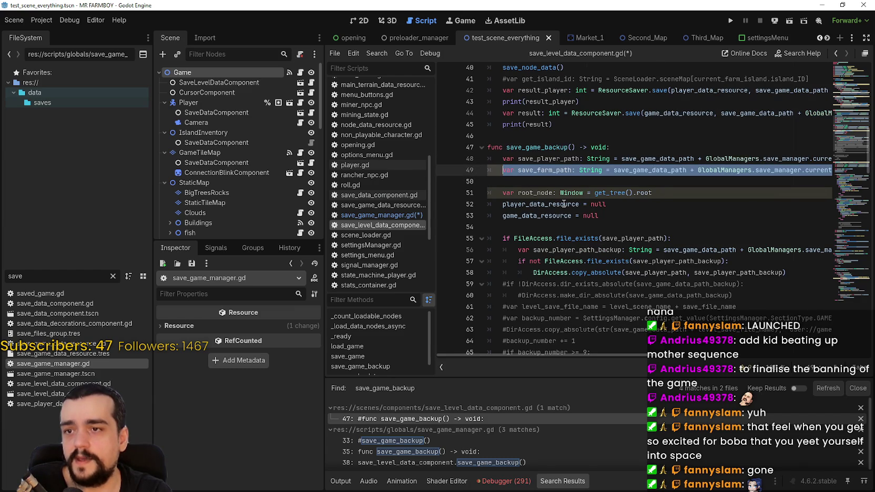
drag(652, 218, 489, 181)
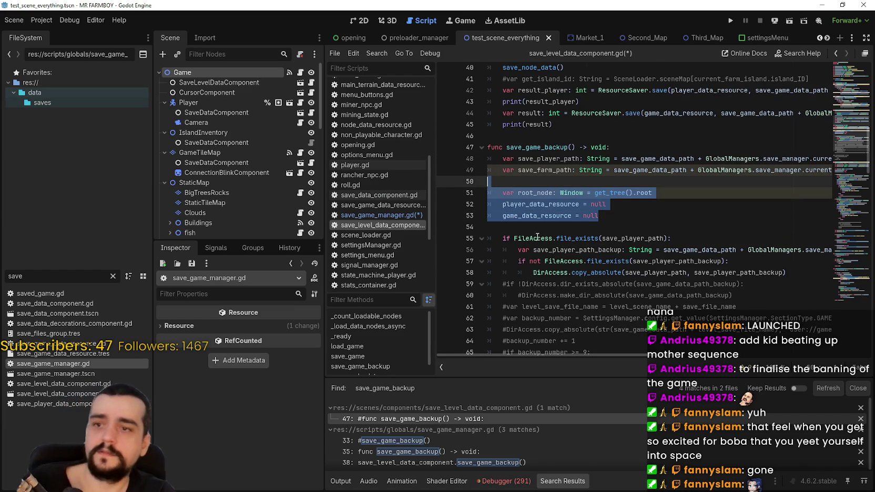
key(BackSpace)
Delete the two path declarations and the player-file if line, keeping the backup path and copy check
key(Delete)
key(Delete)
scroll(584, 182, right, 5)
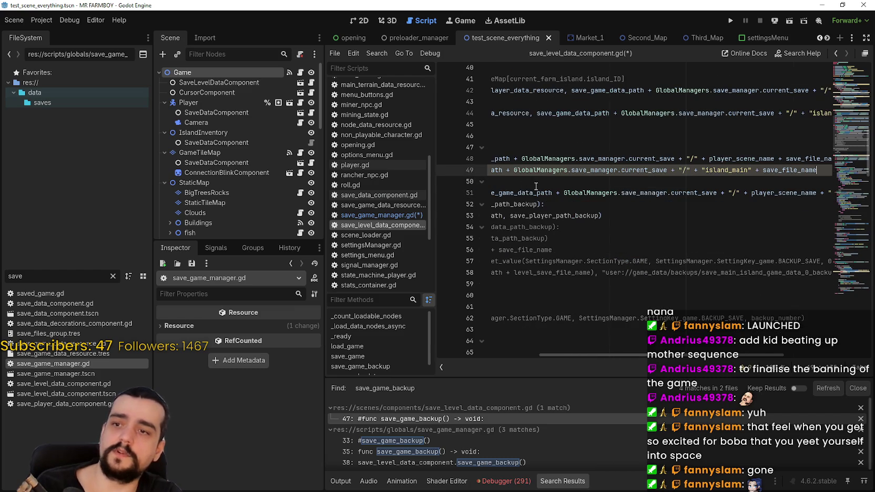
scroll(585, 182, left, 5)
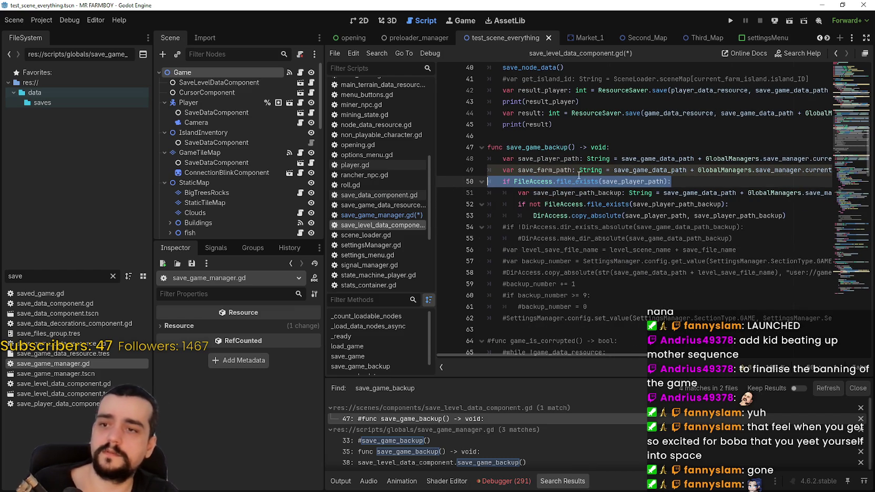
click(595, 182)
double_click(631, 181)
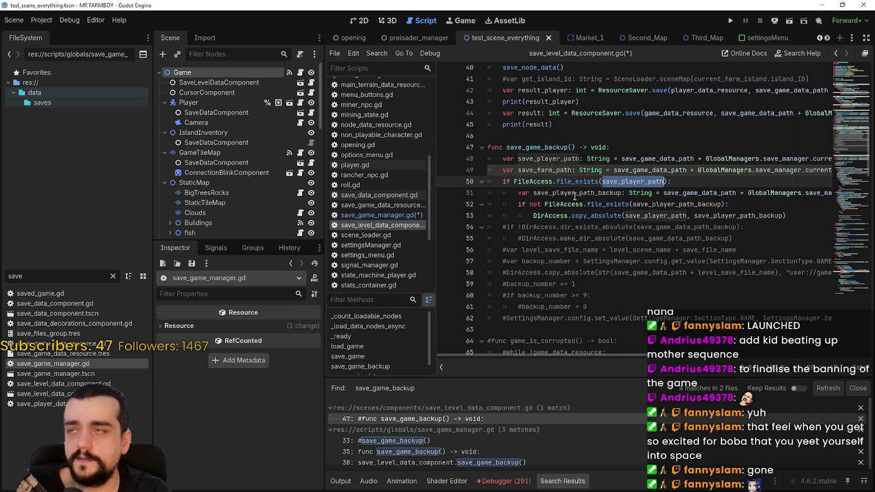
mouse_move(613, 187)
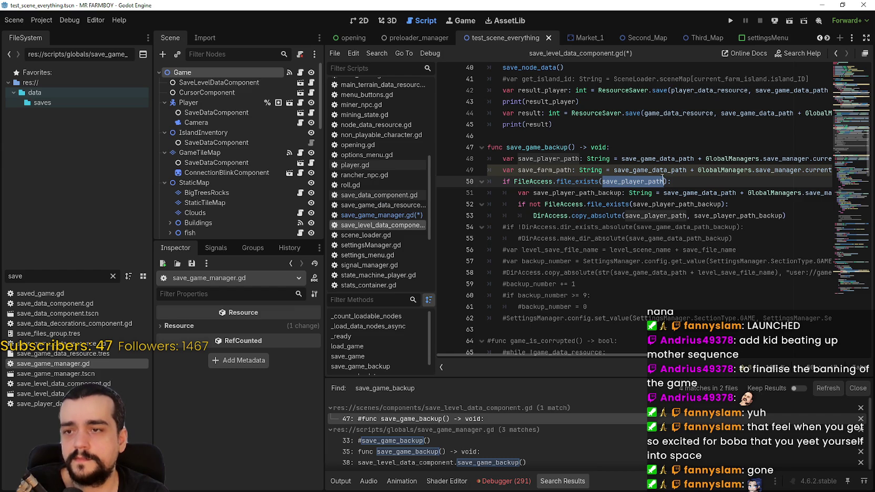
mouse_move(671, 181)
mouse_down()
mouse_move(682, 170)
mouse_move(451, 158)
mouse_up()
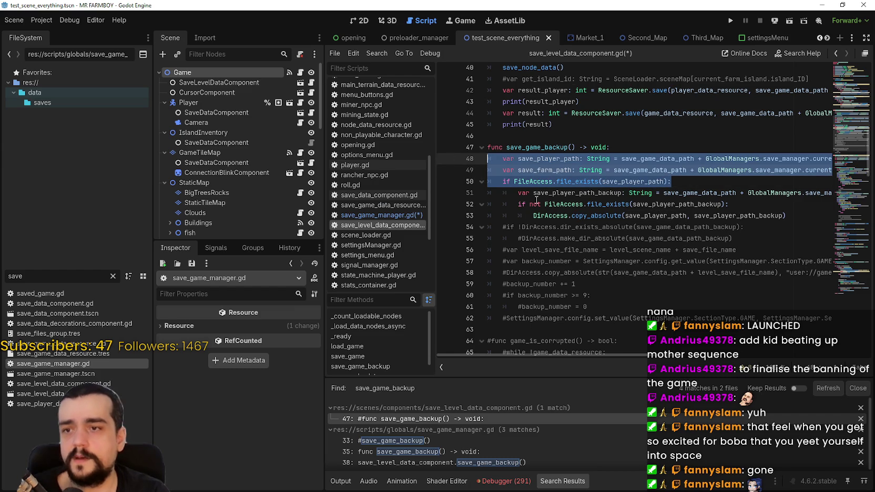
key(BackSpace)
key(BackSpace)
key(Down)
Dedent the remaining backup lines, including the DirAccess copy line, with Shift+Tab
key(shift+Tab)
key(Down)
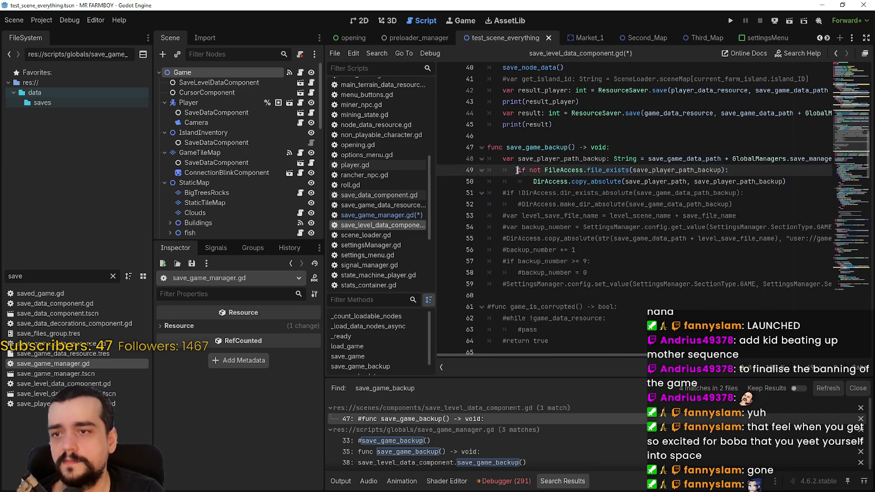
key(shift+Tab)
key(Down)
key(shift+Tab)
Paste the save_player_path and save_farm_path declarations from load_game under the save_game_backup header
mouse_move(640, 357)
mouse_down()
mouse_move(776, 349)
mouse_move(825, 364)
mouse_move(596, 333)
mouse_move(735, 343)
mouse_move(632, 332)
mouse_up()
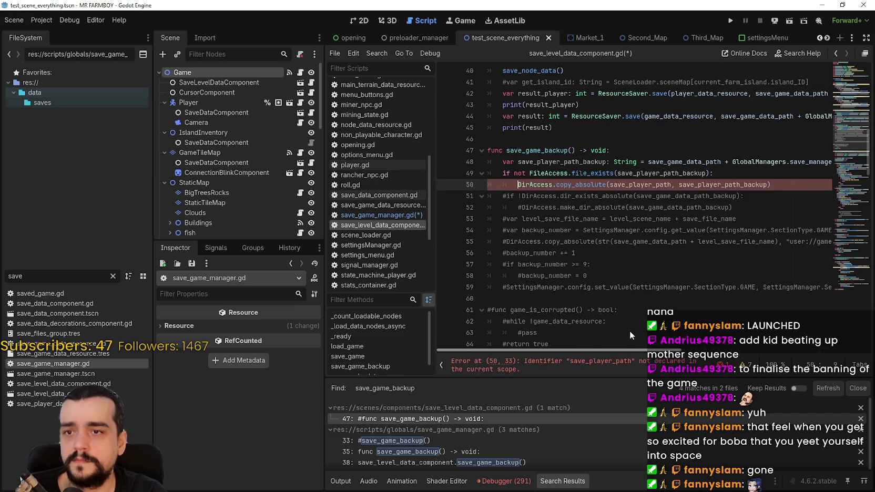
ctrl+click(639, 185)
scroll(578, 236, down, 3)
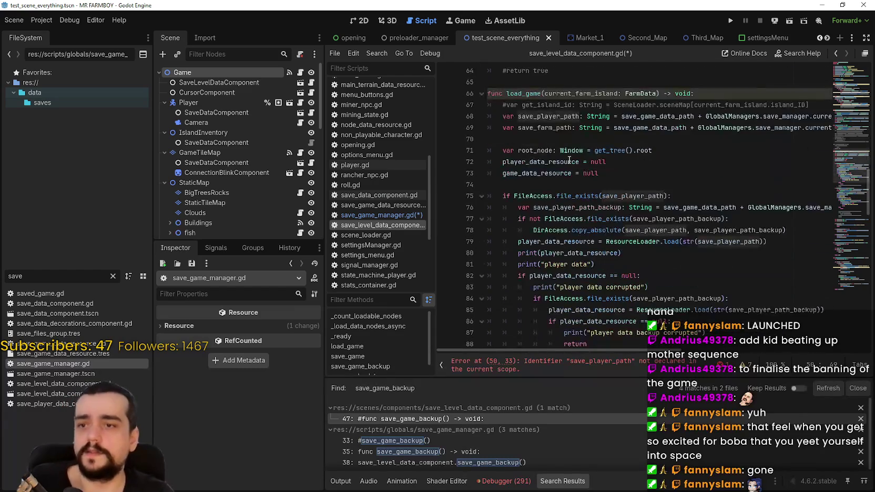
drag(496, 116, 496, 138)
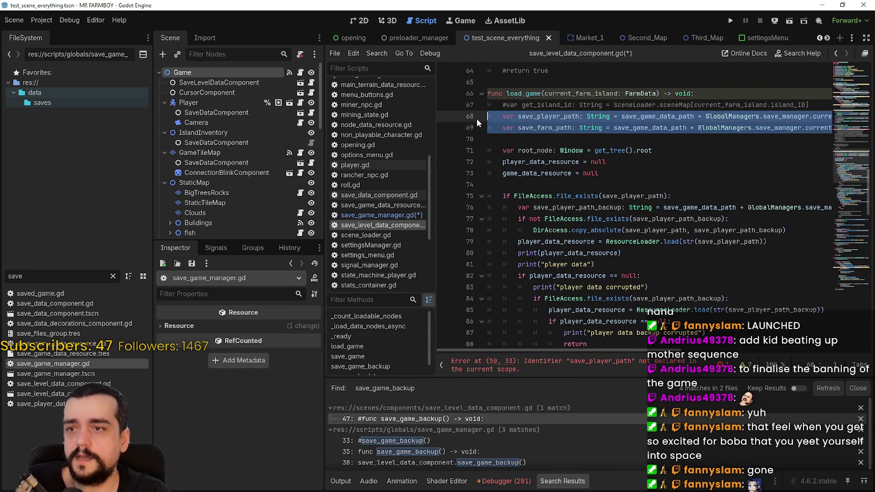
scroll(631, 147, up, 8)
click(631, 147)
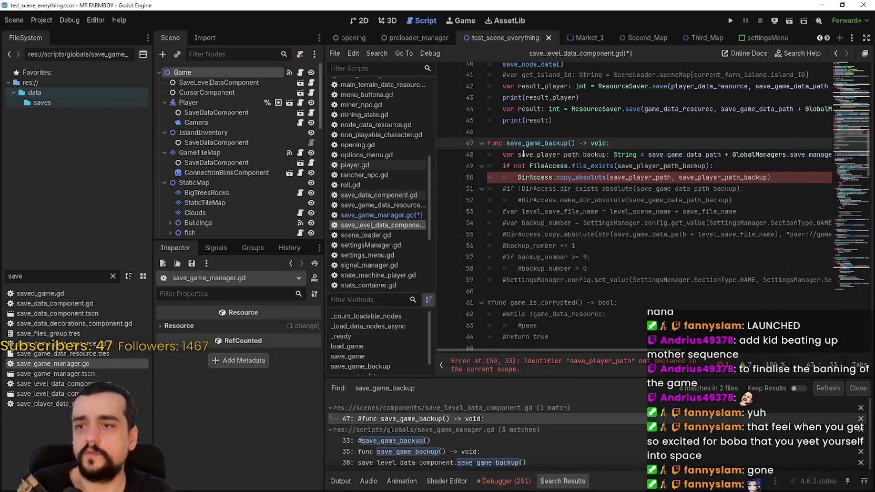
key(Return)
key(ctrl+v)
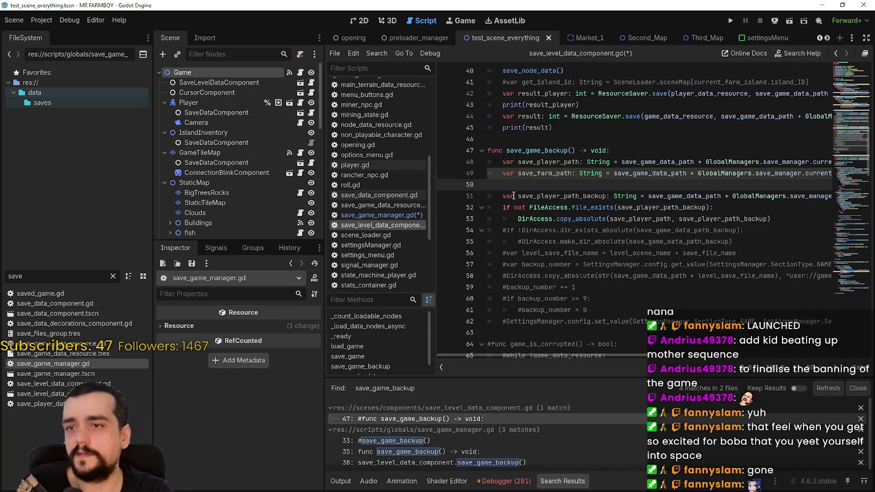
Replace save_player_path_backup in the file_exists() check with save_player_path
double_click(539, 164)
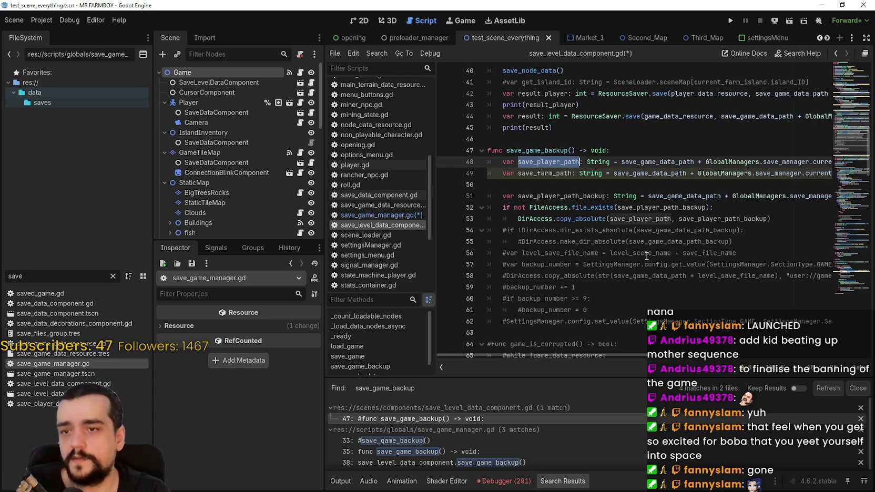
click(657, 208)
double_click(657, 208)
key(ctrl+v)
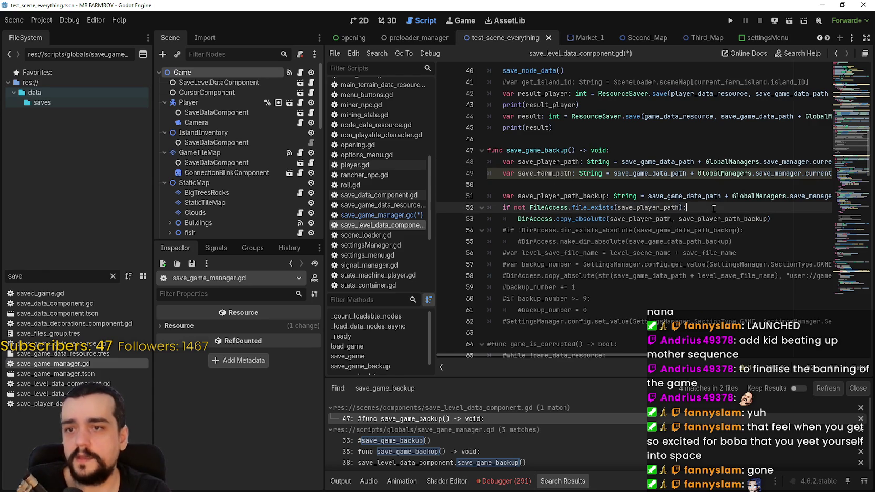
click(670, 219)
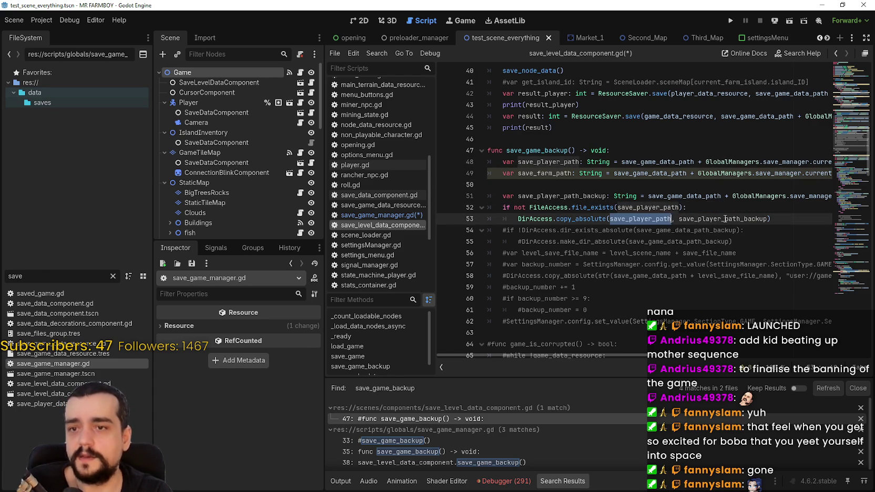
double_click(723, 219)
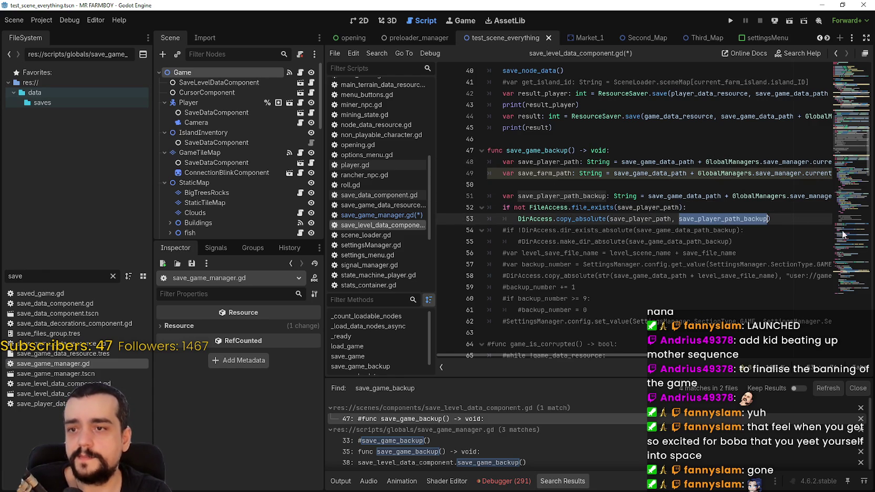
click(560, 186)
Select the farm backup lines 97–99 in the script
scroll(574, 196, down, 10)
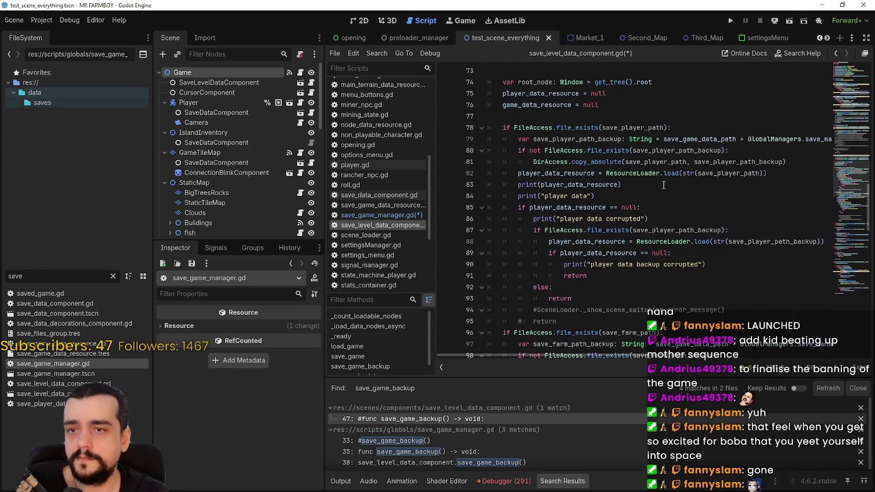
scroll(660, 174, down, 1)
scroll(673, 245, down, 2)
double_click(687, 242)
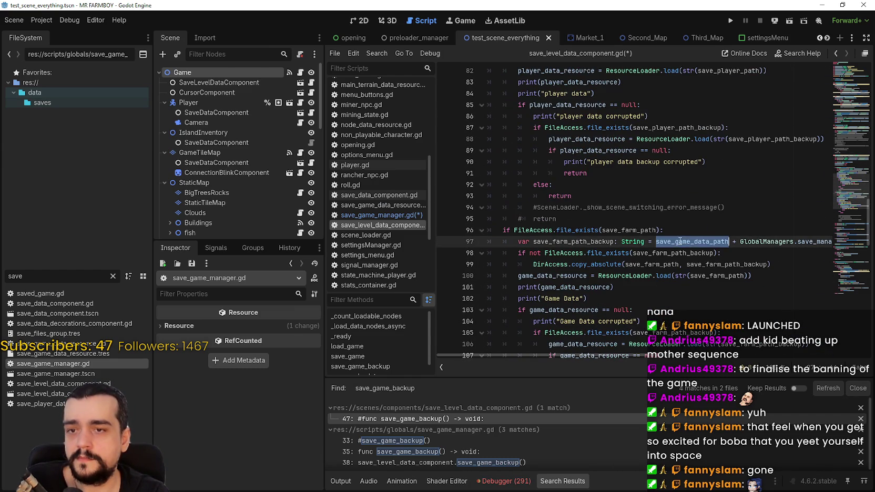
scroll(702, 251, down, 1)
click(603, 208)
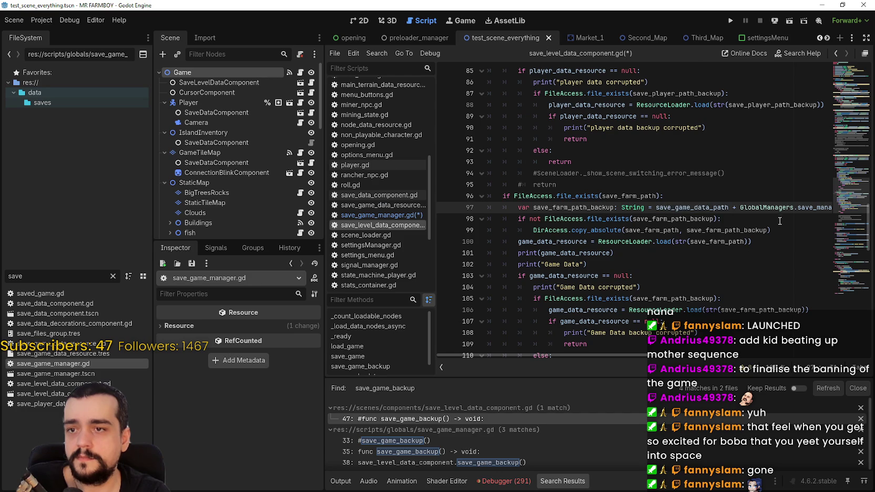
mouse_move(776, 208)
mouse_down()
mouse_move(841, 208)
mouse_move(492, 208)
mouse_move(515, 207)
mouse_up()
click(693, 230)
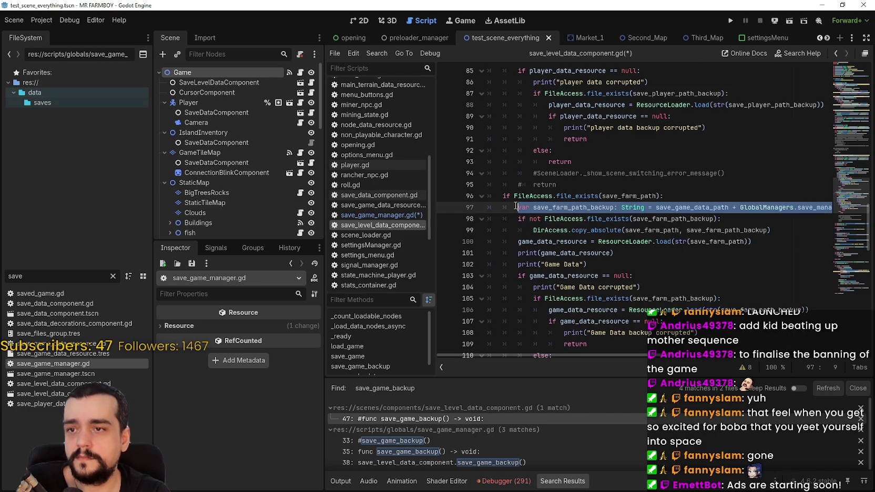
drag(797, 233, 470, 207)
key(ctrl+c)
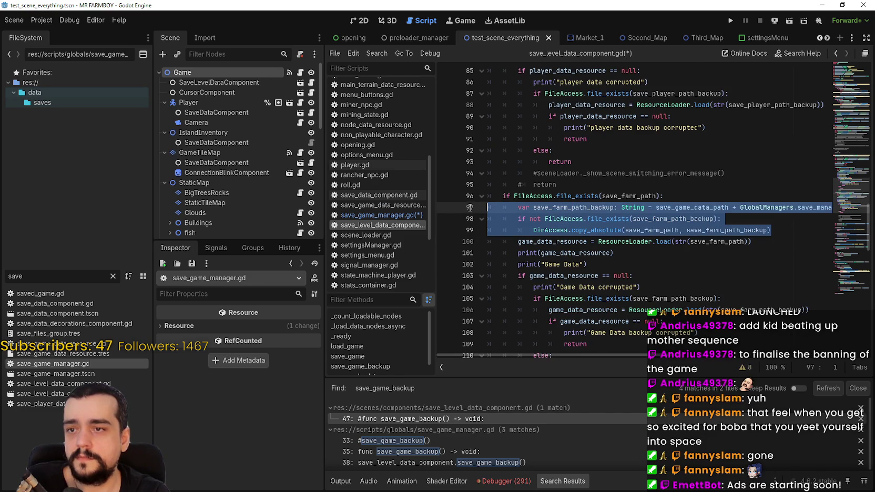
Paste the farm backup code below the player copy line in save_game_backup
scroll(560, 230, up, 8)
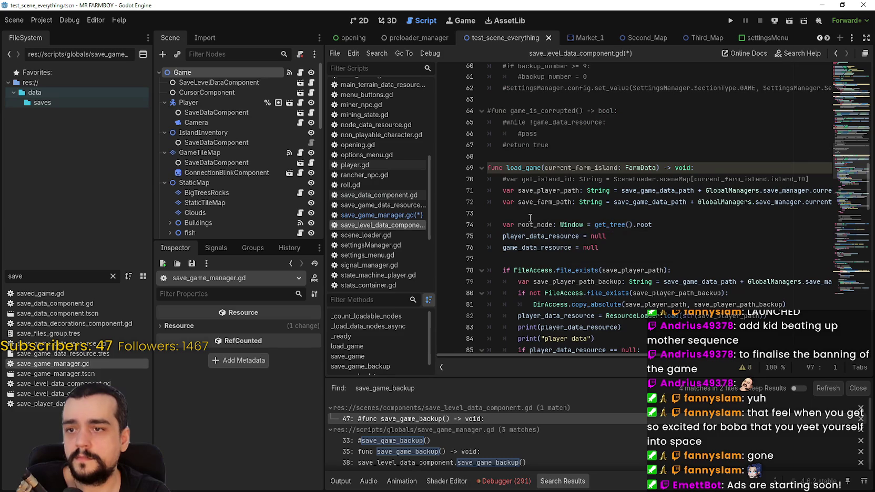
scroll(532, 212, up, 7)
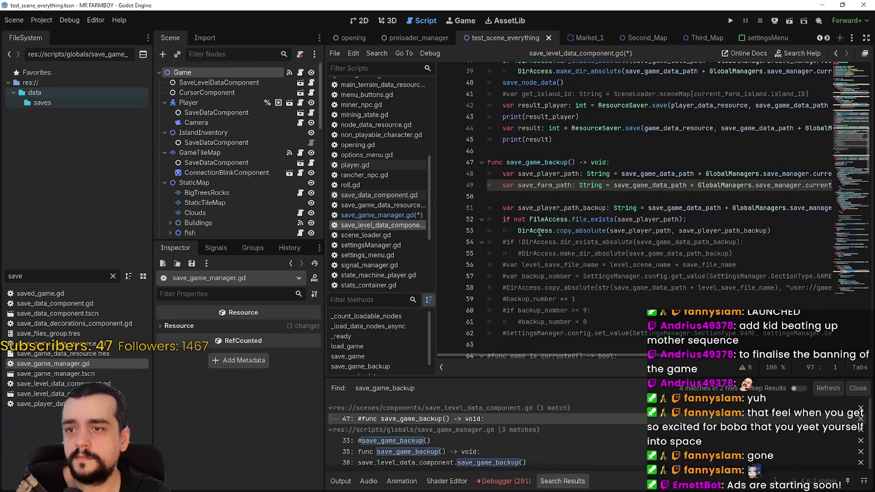
click(777, 231)
key(Return)
key(Return)
key(Up)
key(shift+Home)
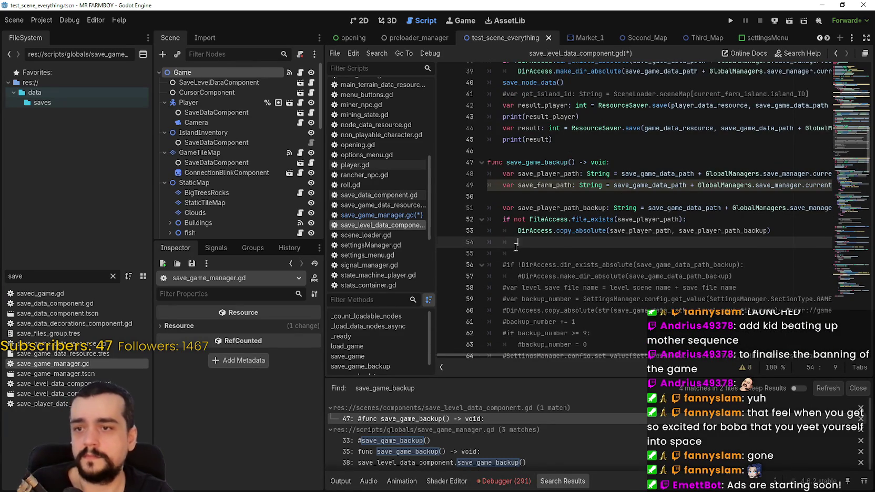
key(Down)
key(ctrl+v)
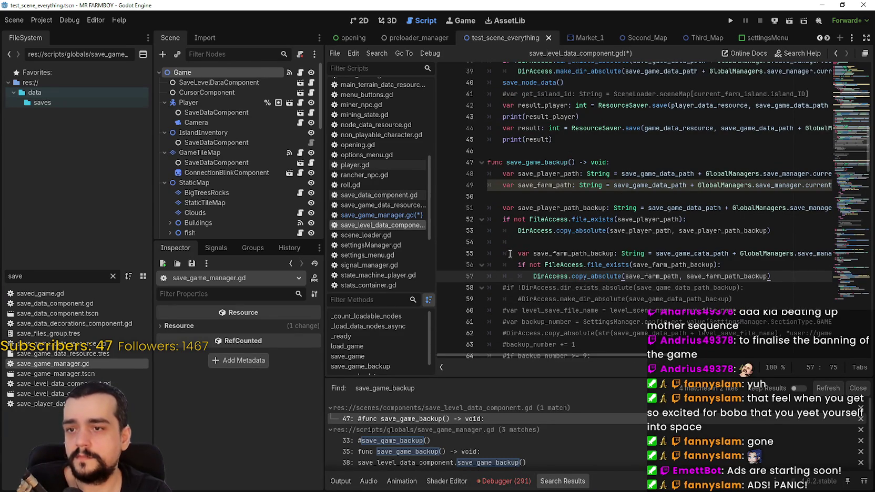
Move the save_farm_path_backup declaration under the player backup variable and delete the duplicate
key(shift+End)
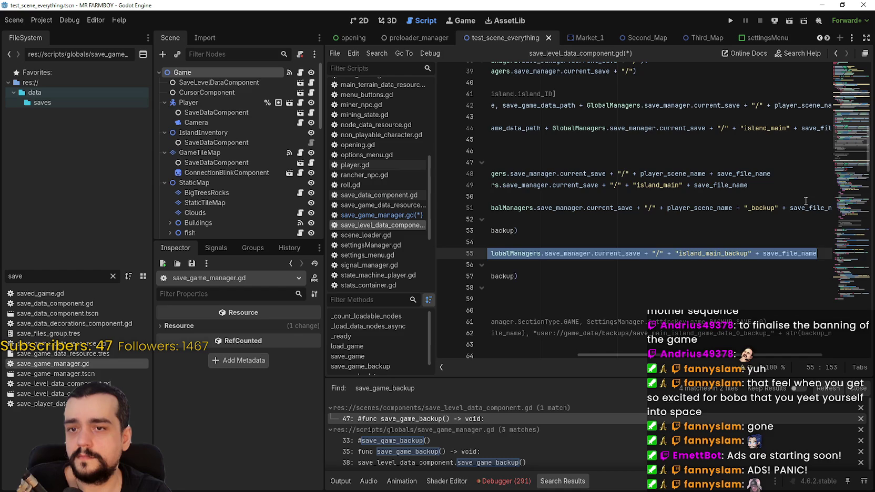
click(806, 206)
key(End)
key(Return)
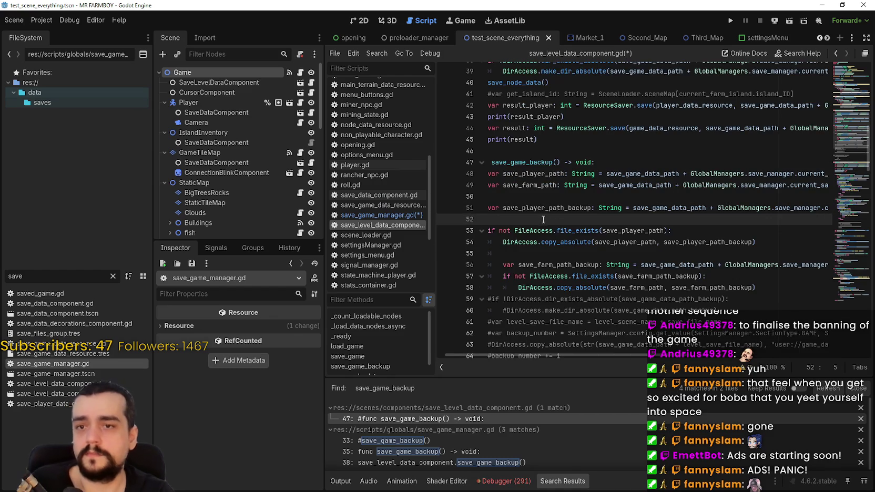
key(ctrl+v)
key(shift+Home)
key(shift+Home)
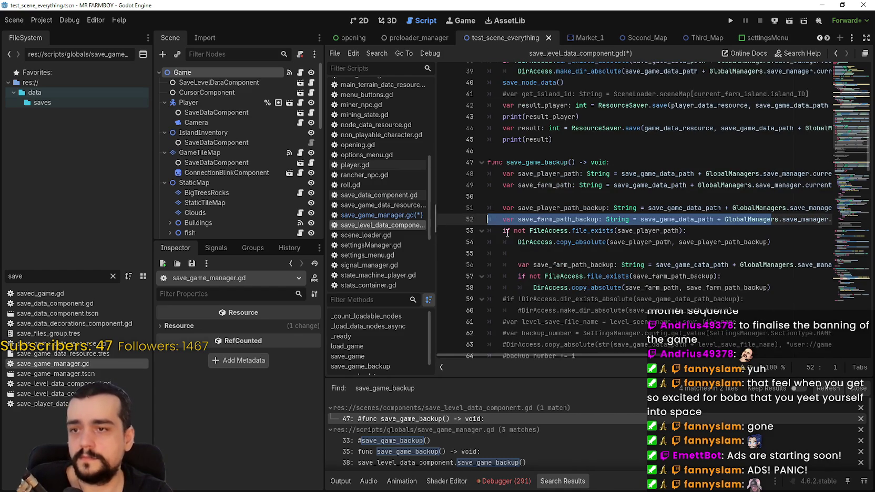
click(507, 232)
scroll(578, 239, down, 1)
click(517, 242)
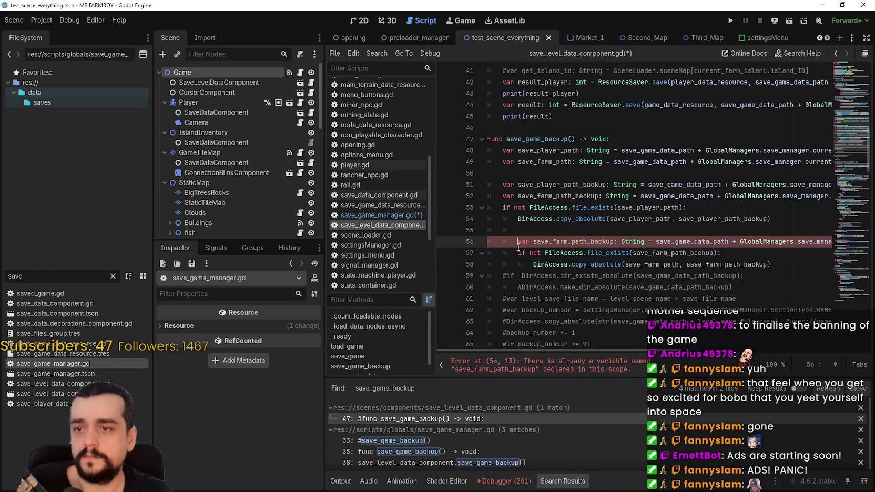
key(shift+End)
key(BackSpace)
key(BackSpace)
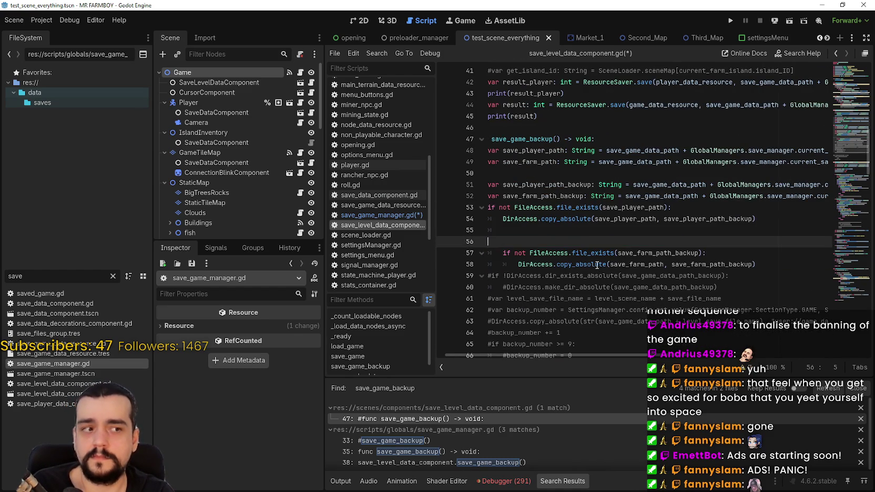
Unindent the farm copy check block one level
drag(562, 254, 237, 234)
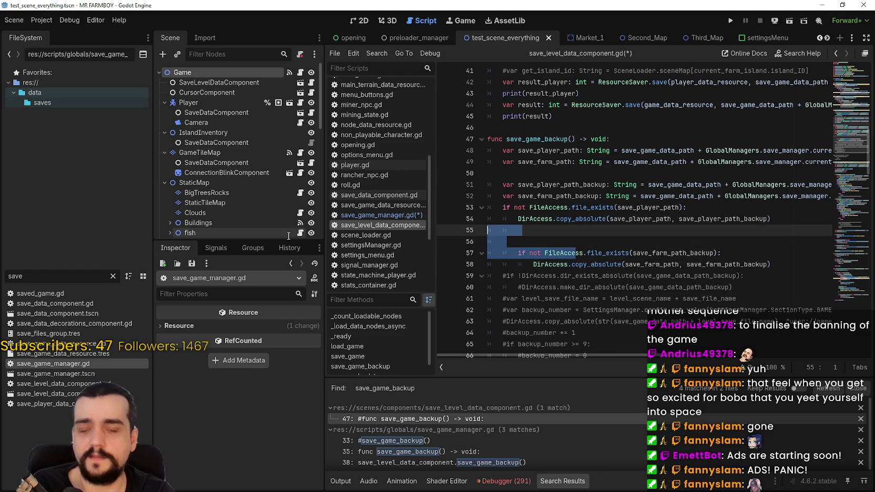
key(shift+Tab)
click(499, 262)
key(shift+Tab)
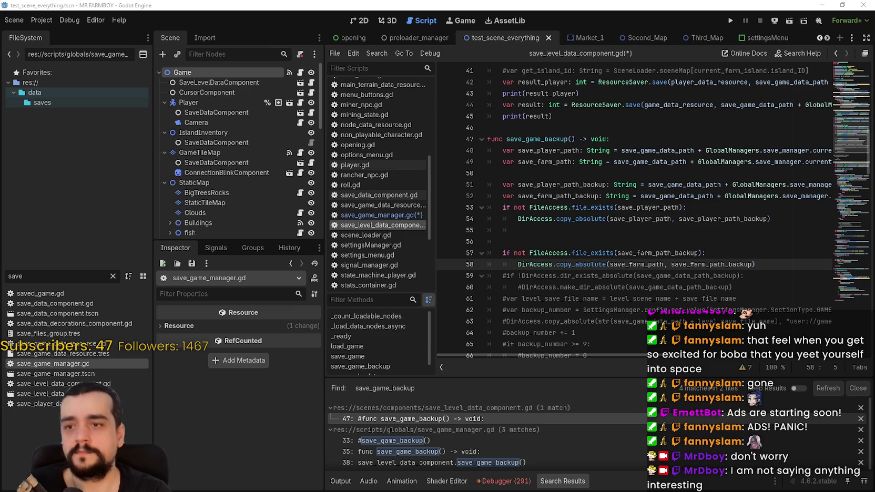
Clean up the extra blank lines between the player and farm checks in save_game_backup
click(806, 265)
scroll(804, 258, down, 2)
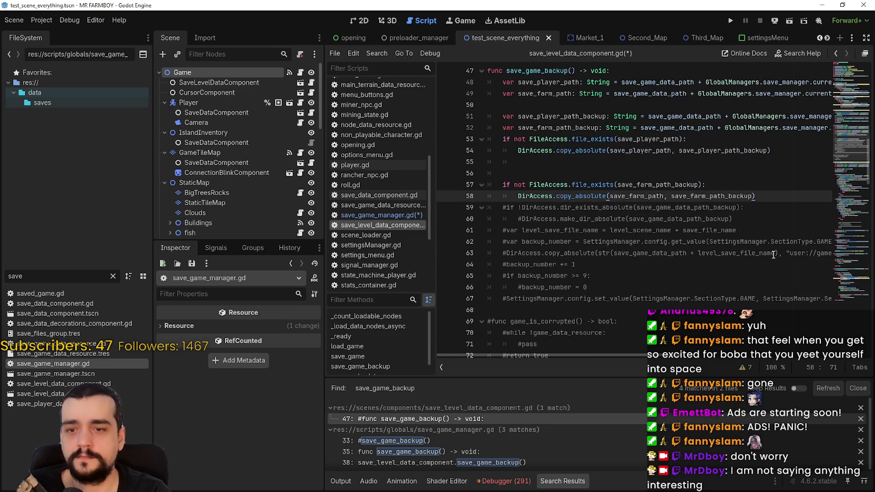
key(Return)
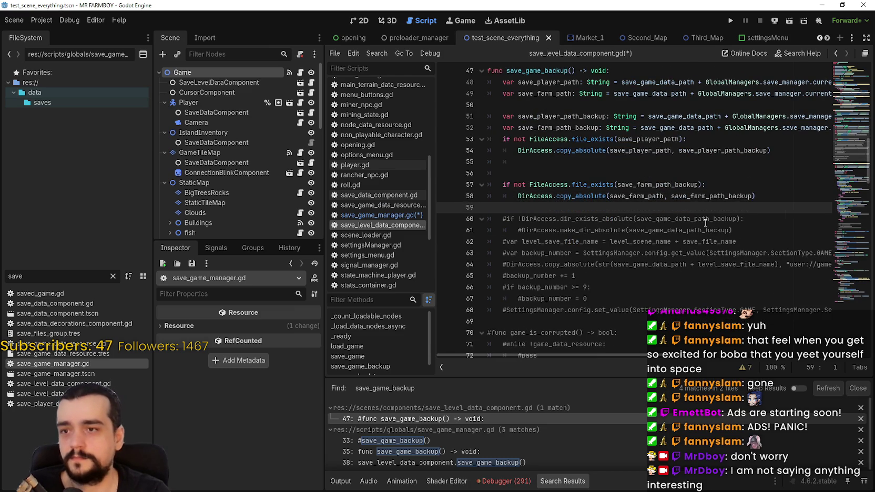
click(504, 161)
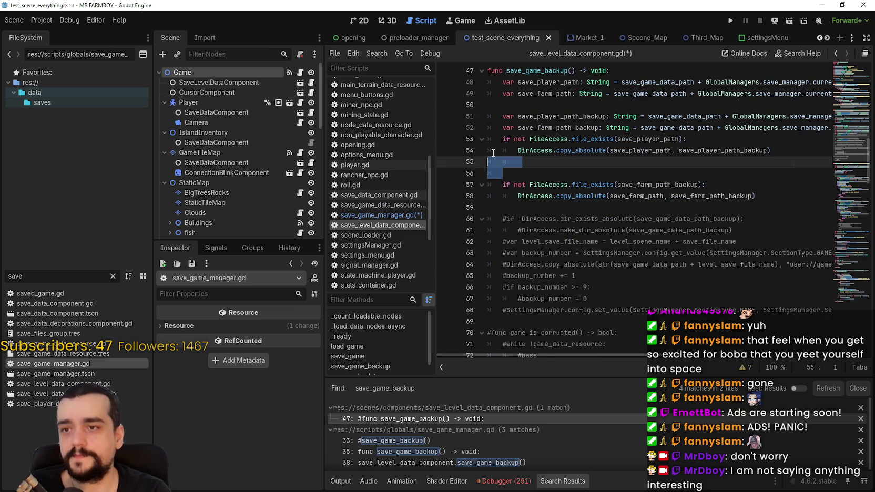
key(Delete)
key(Delete)
click(583, 188)
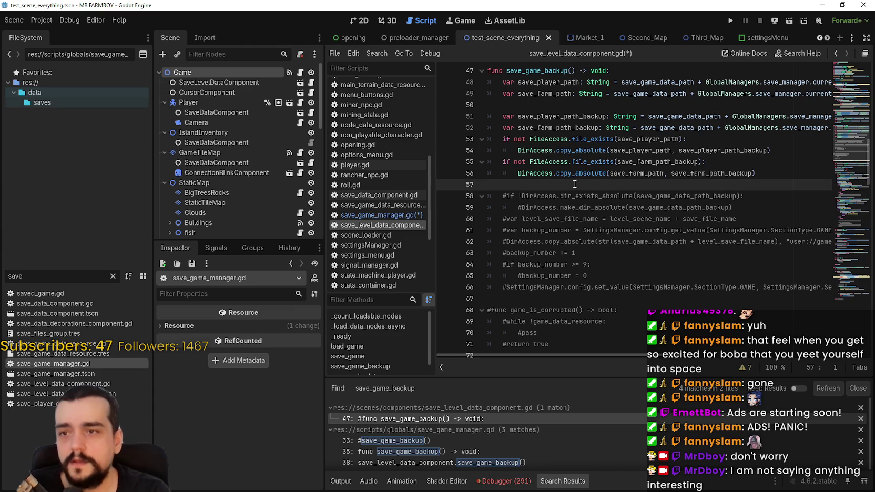
Delete 'not' from both the player and the farm existence checks
click(533, 160)
double_click(659, 161)
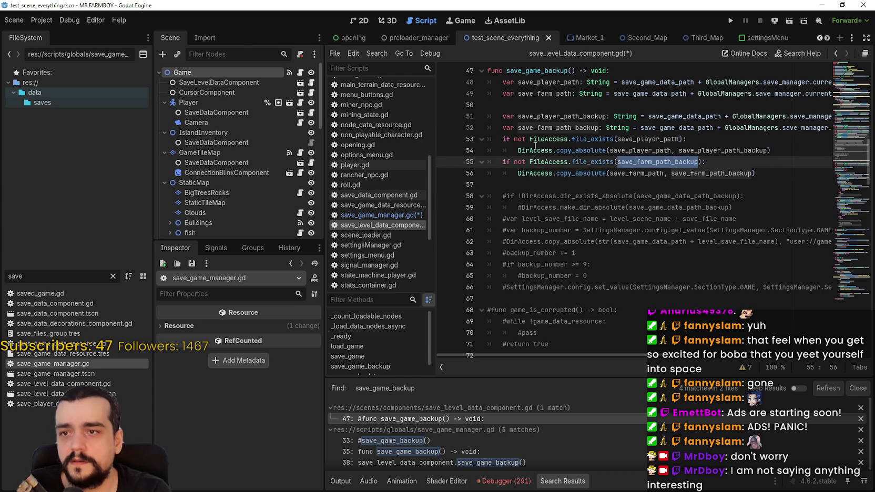
drag(529, 139, 514, 139)
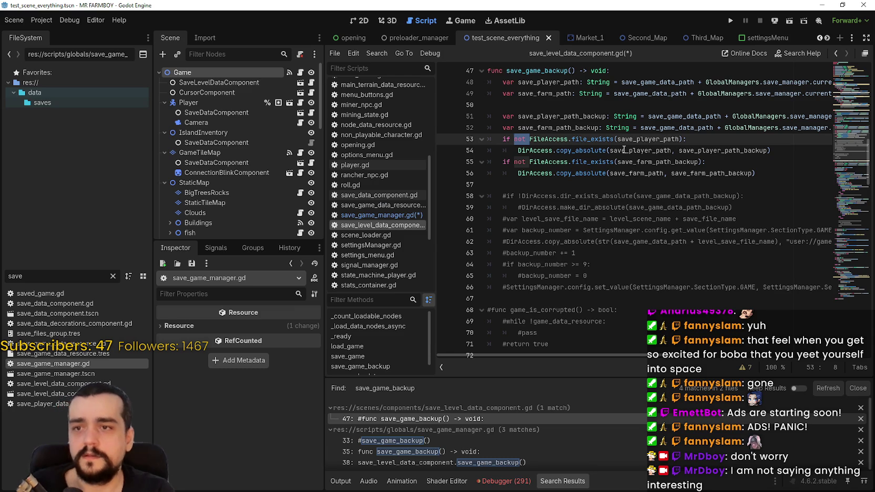
key(Delete)
key(Delete)
double_click(640, 143)
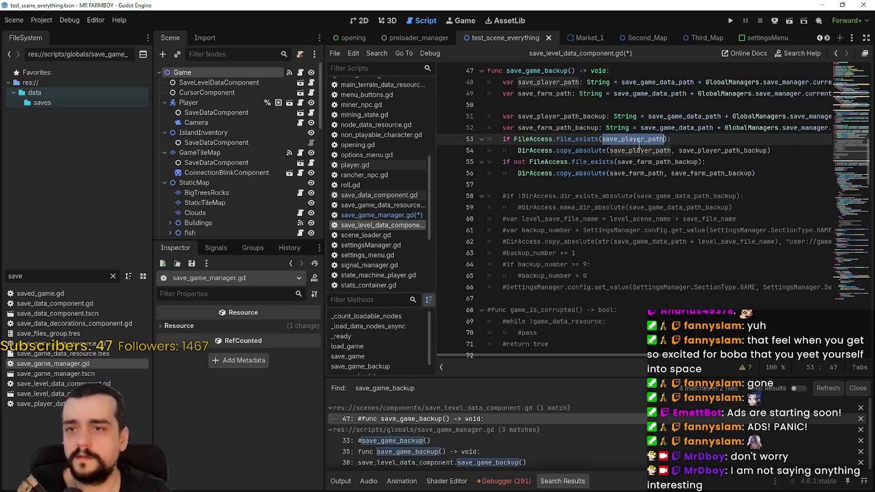
scroll(658, 198, up, 1)
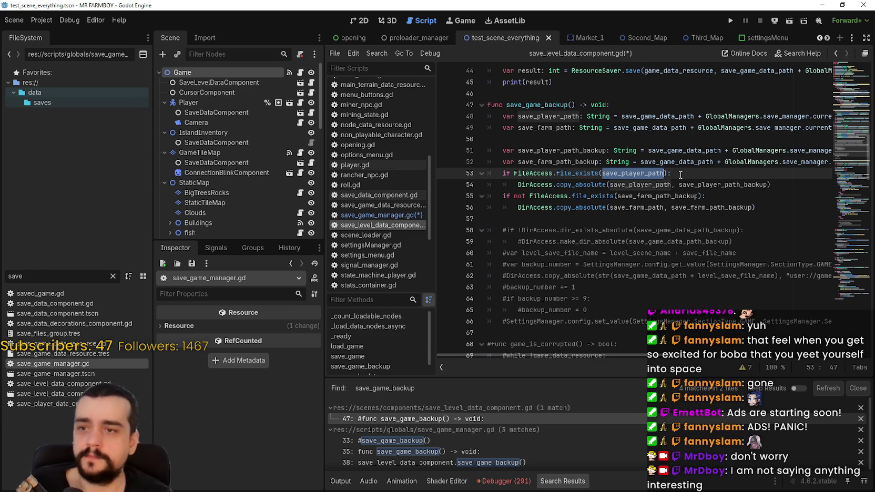
click(530, 196)
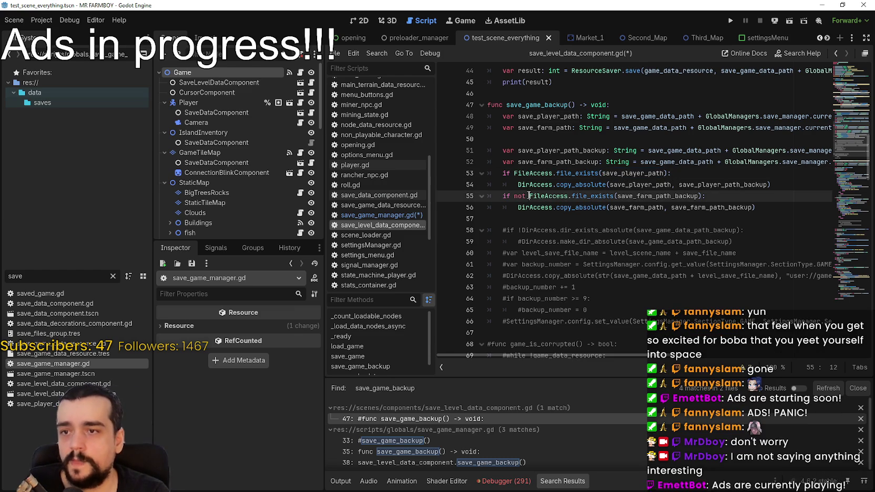
drag(529, 196, 514, 196)
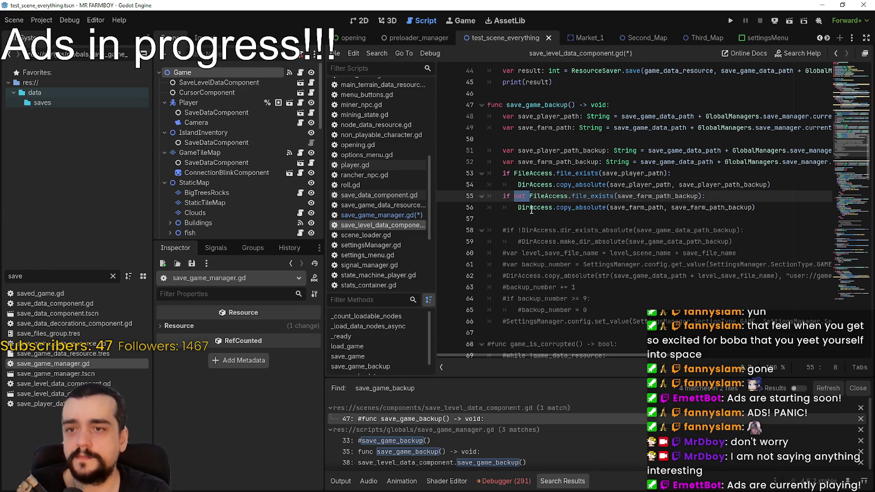
key(BackSpace)
Make the farm existence check test save_farm_path, then save the script
double_click(711, 185)
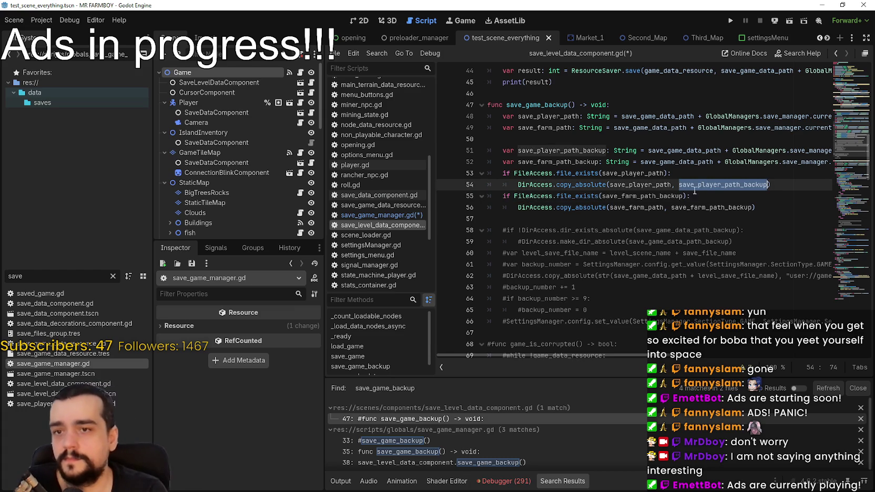
double_click(642, 208)
key(ctrl+c)
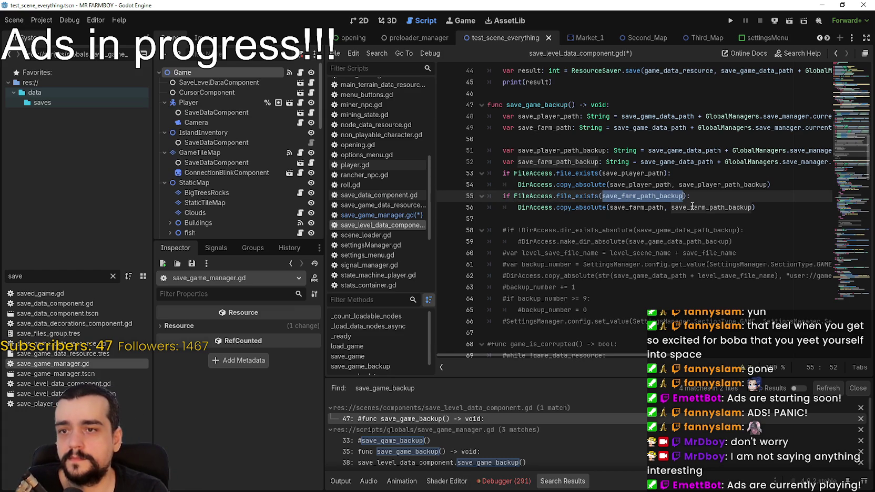
double_click(547, 149)
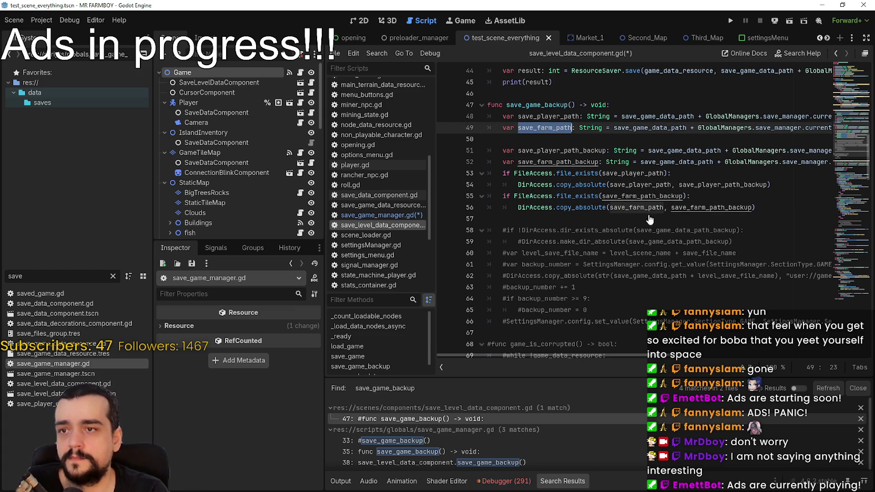
double_click(639, 196)
key(ctrl+v)
double_click(635, 207)
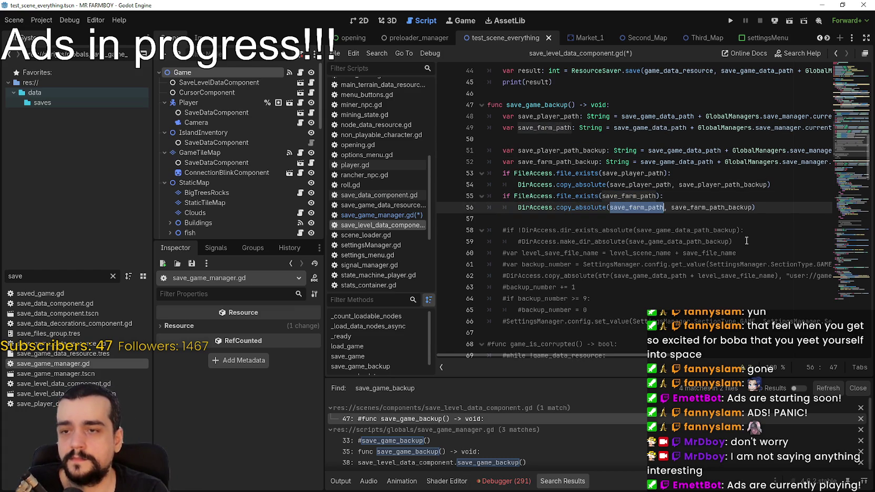
click(616, 218)
key(ctrl+s)
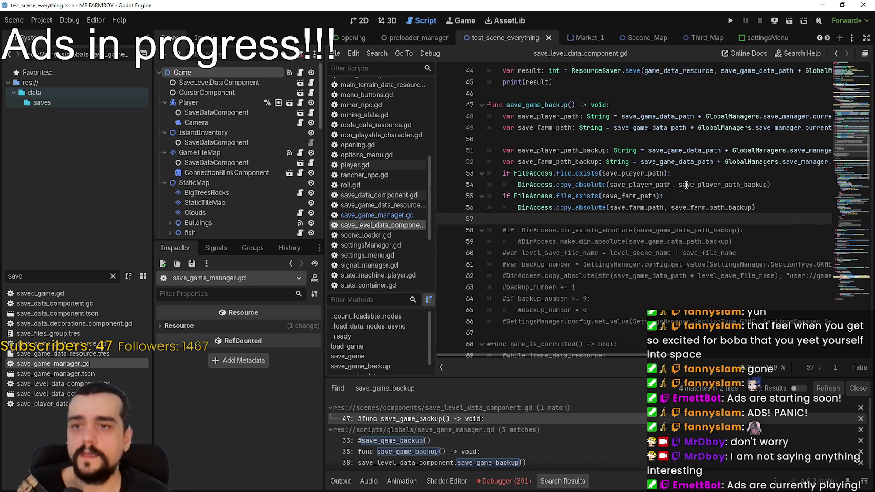
Remove the blank line between the path variables and add one after the player copy
click(760, 186)
click(781, 178)
click(624, 137)
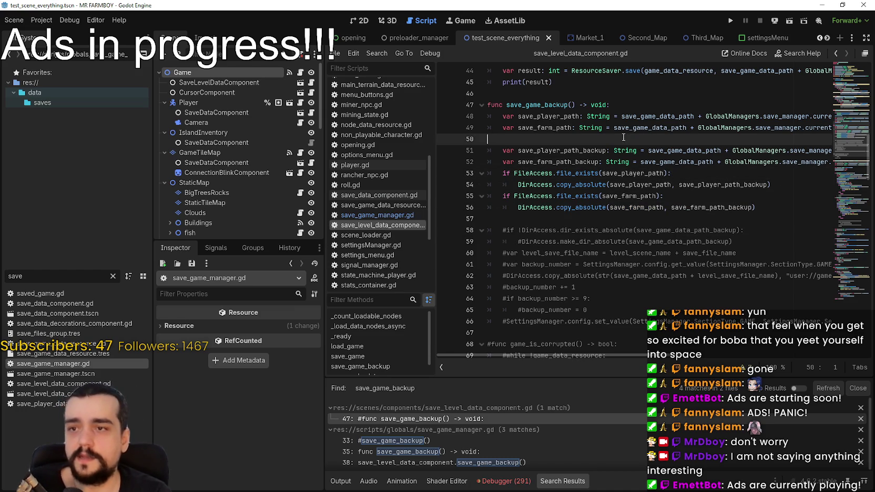
key(BackSpace)
click(654, 160)
click(649, 170)
key(Return)
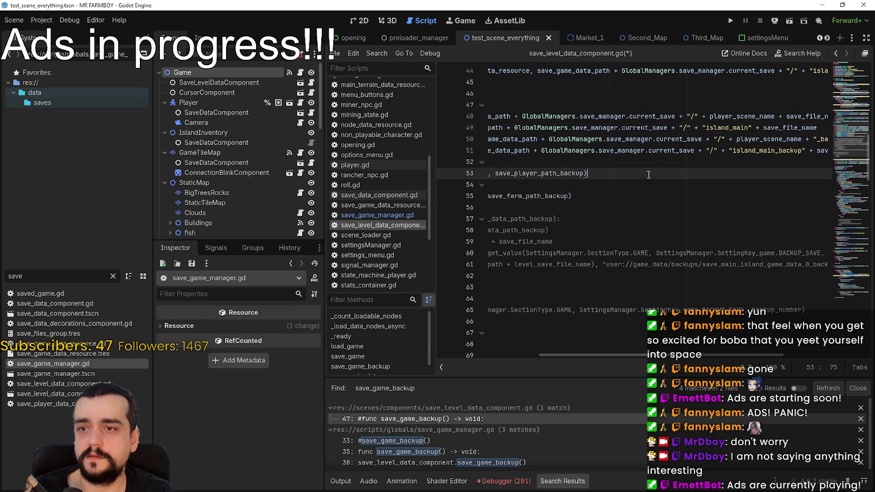
key(shift+Up)
key(shift+Home)
Insert 'await get_tree().physics_frame' before the farm check and save the script
click(551, 182)
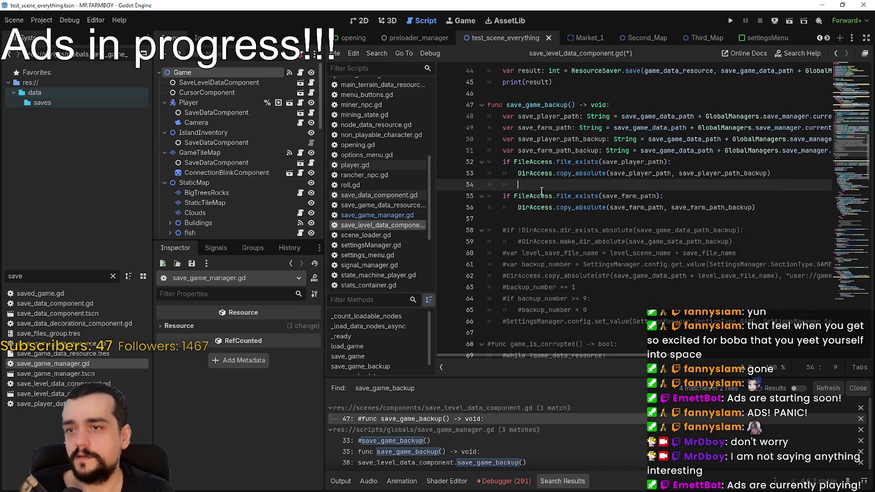
text(a)
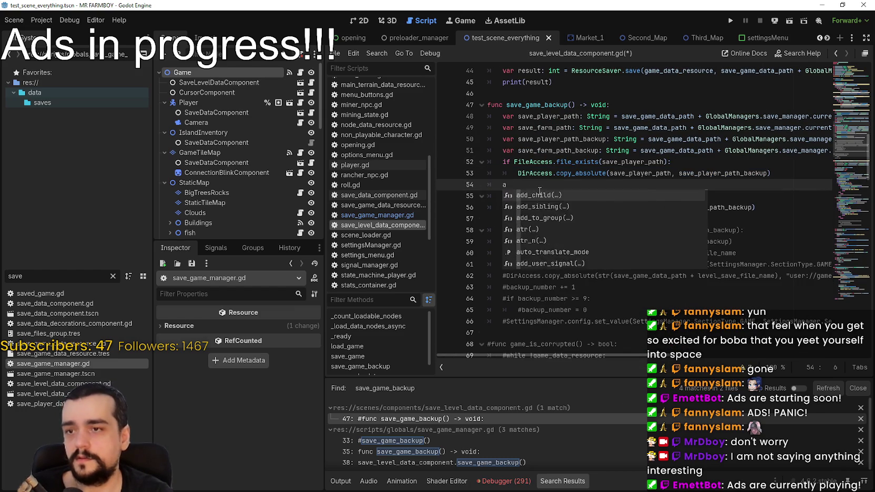
text(wait get_tree().p)
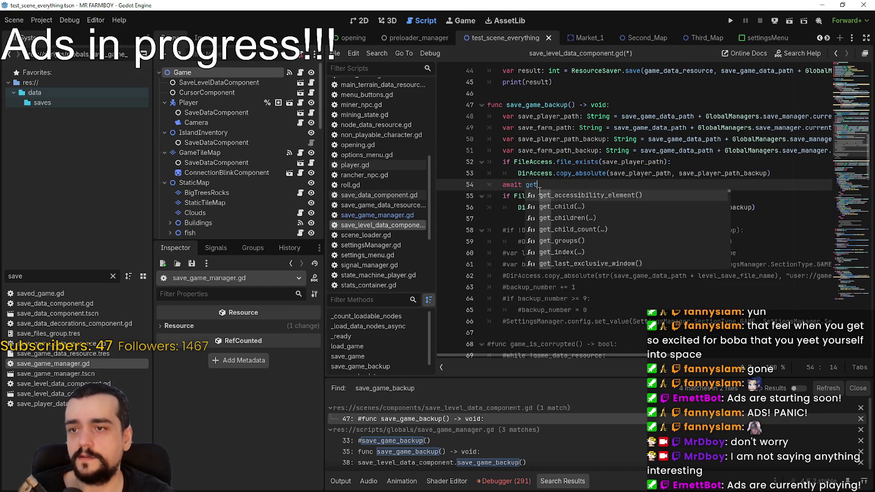
text(h)
key(Return)
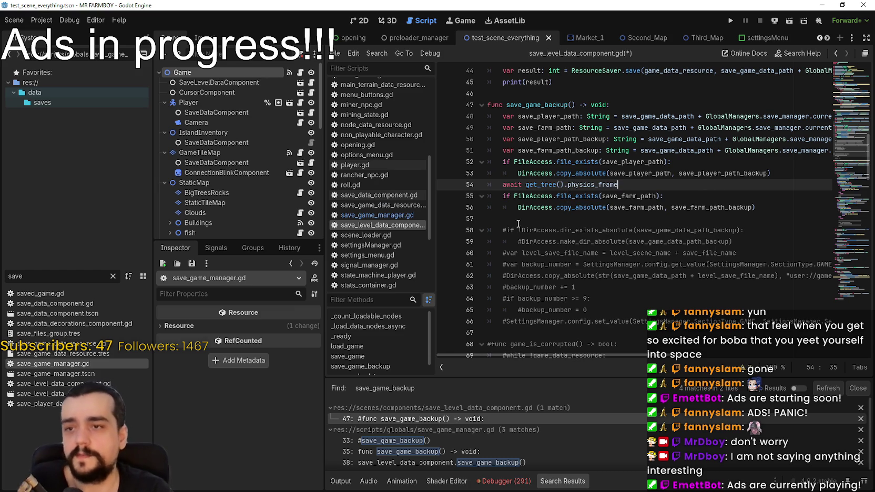
click(539, 216)
key(ctrl+s)
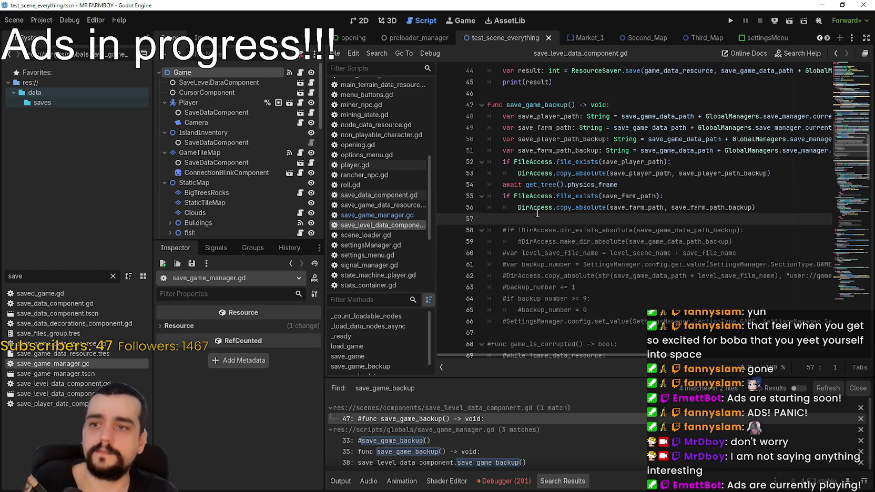
Scroll through the save_game and save_game_backup functions to review them
scroll(542, 218, up, 4)
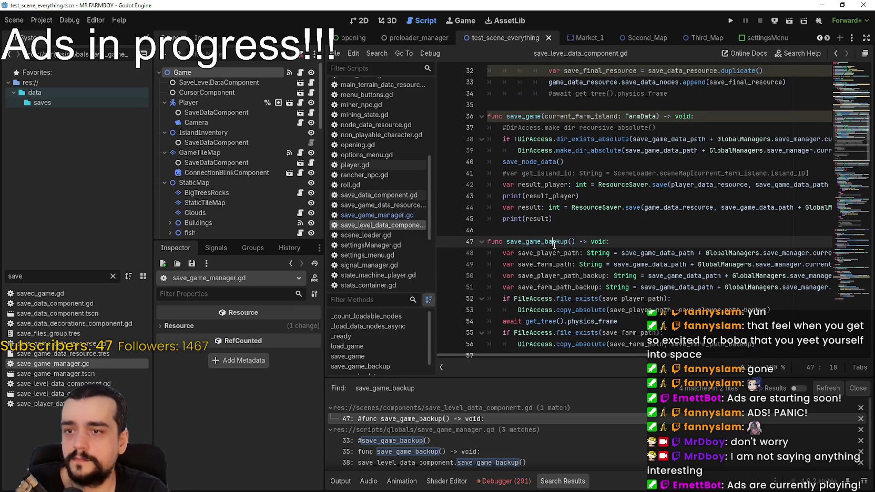
double_click(556, 242)
scroll(558, 243, down, 3)
scroll(559, 244, down, 1)
click(535, 221)
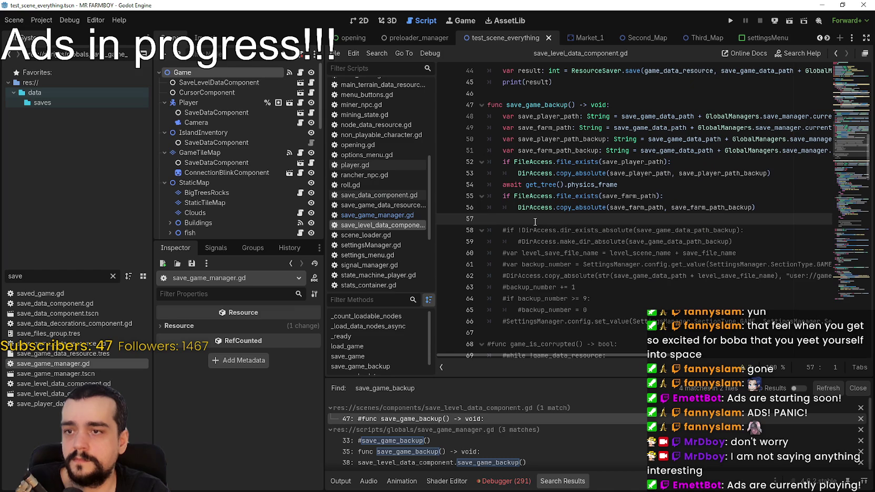
scroll(535, 222, up, 5)
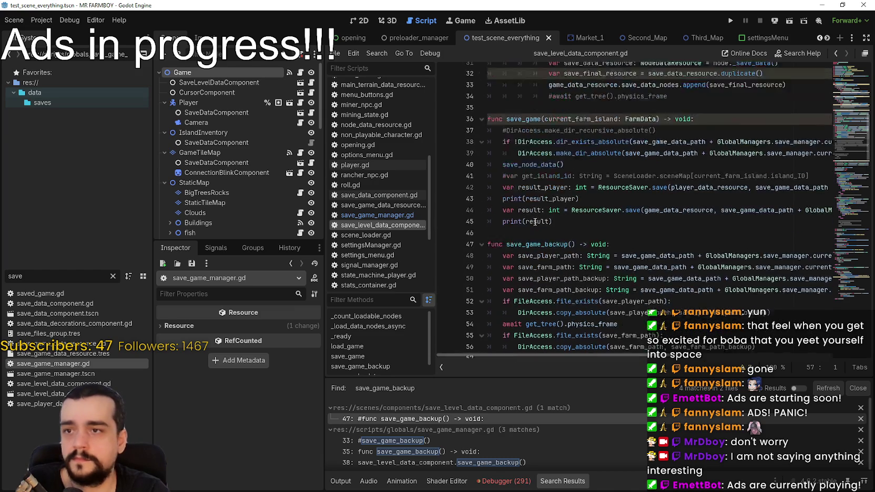
click(517, 154)
click(576, 264)
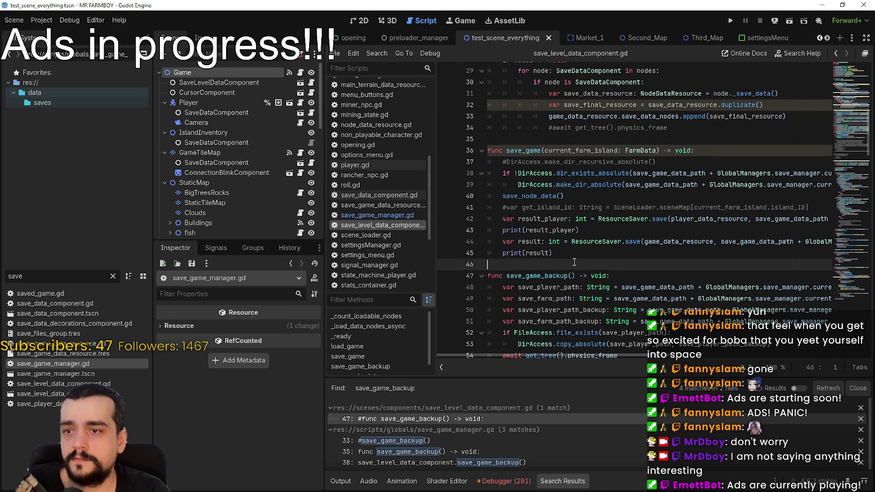
scroll(526, 227, up, 3)
click(525, 242)
scroll(532, 226, down, 7)
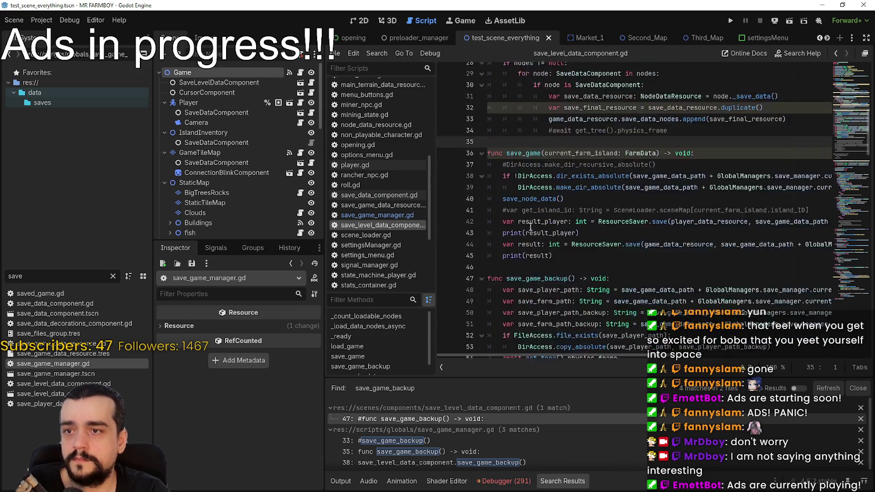
scroll(531, 227, down, 3)
click(514, 149)
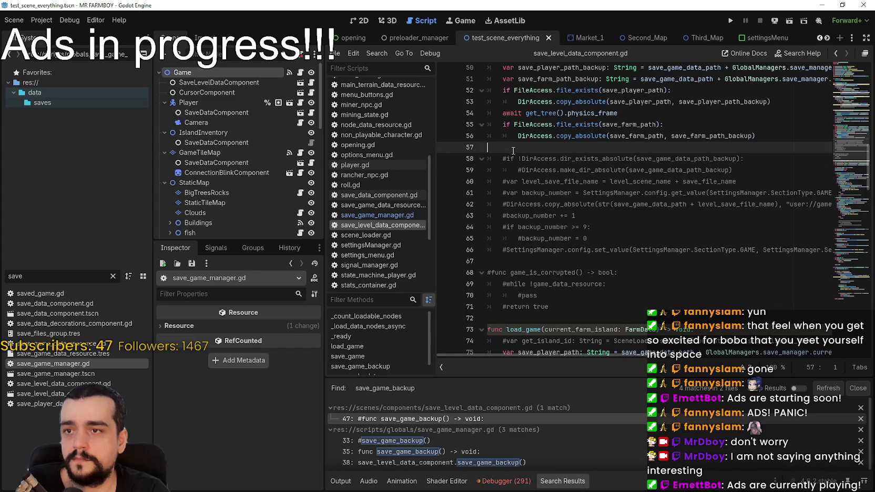
scroll(592, 251, up, 2)
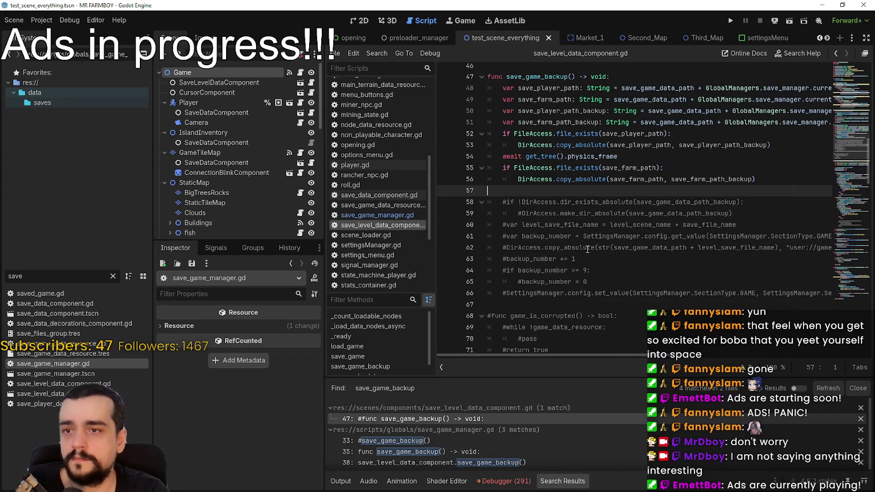
mouse_move(739, 180)
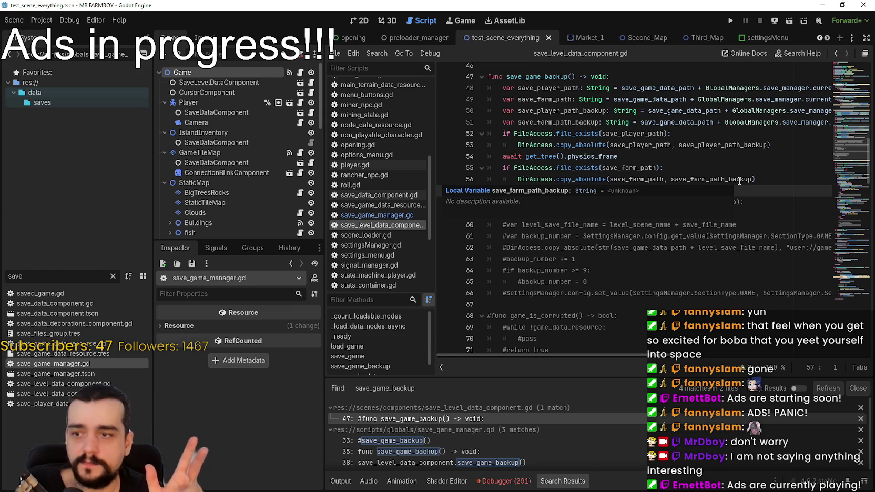
scroll(542, 273, up, 9)
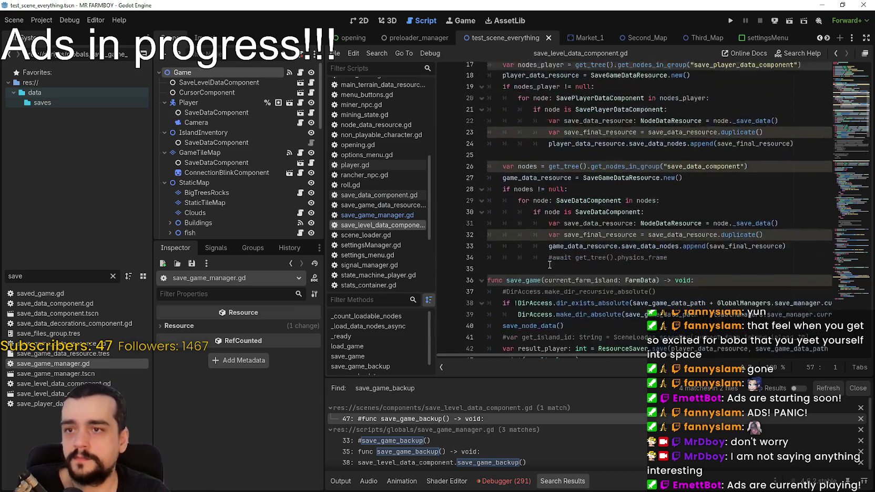
Open save_game_manager.gd at the save_game_backup call and highlight save_game_backup's uses
click(558, 465)
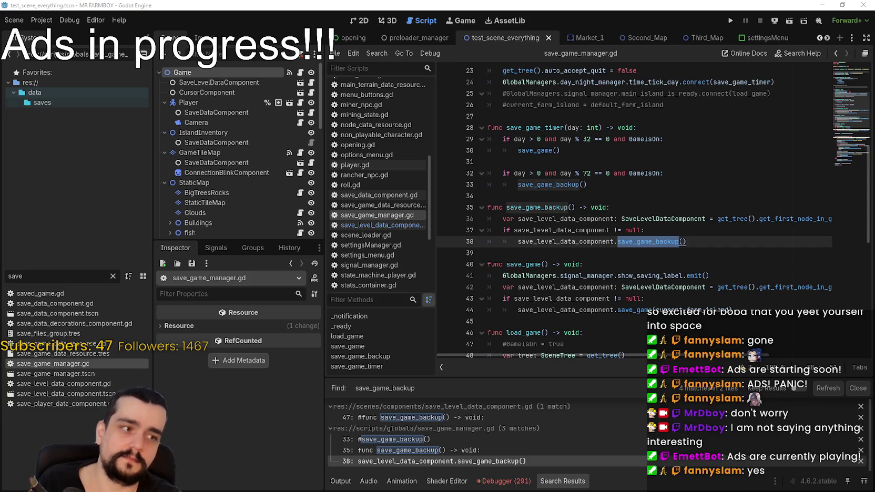
click(770, 253)
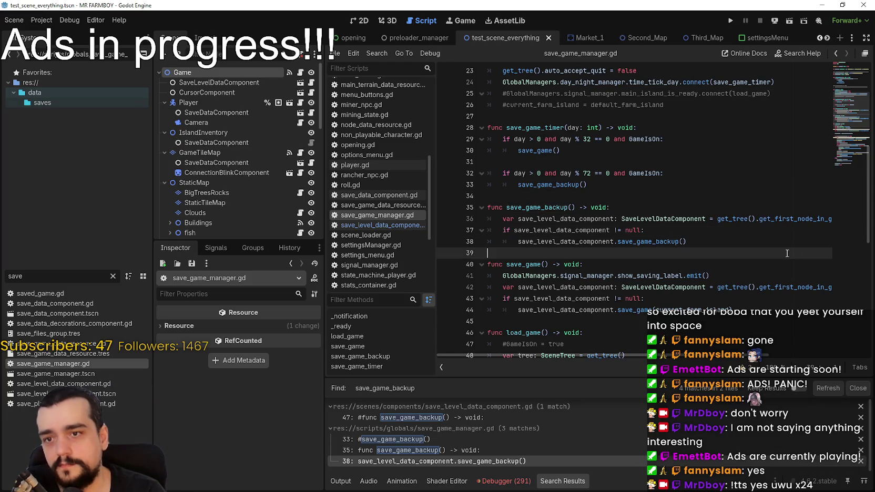
scroll(770, 252, down, 2)
click(696, 252)
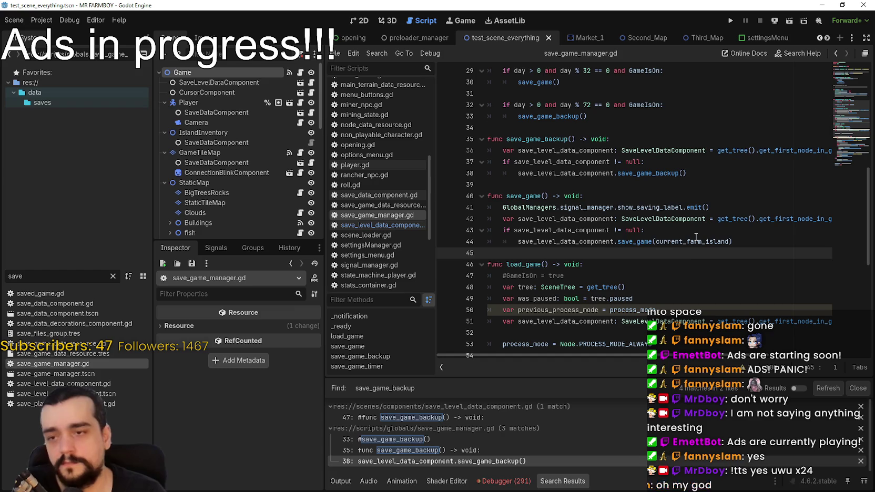
mouse_move(696, 238)
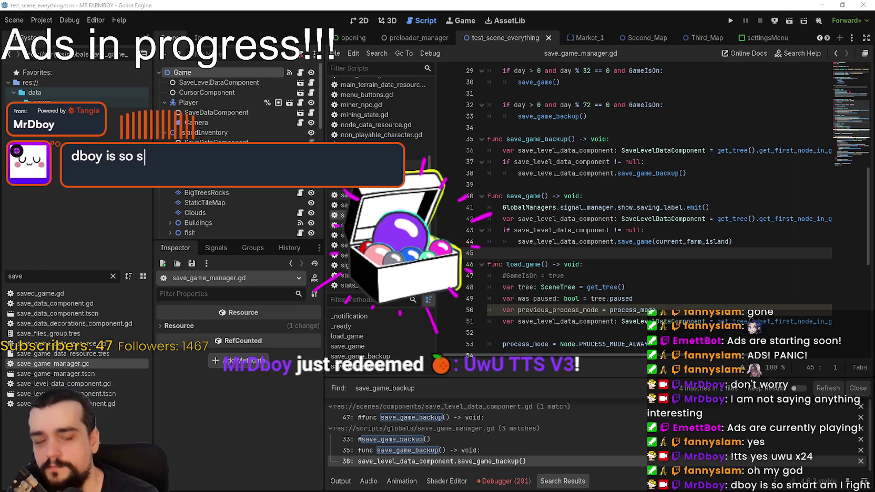
click(695, 340)
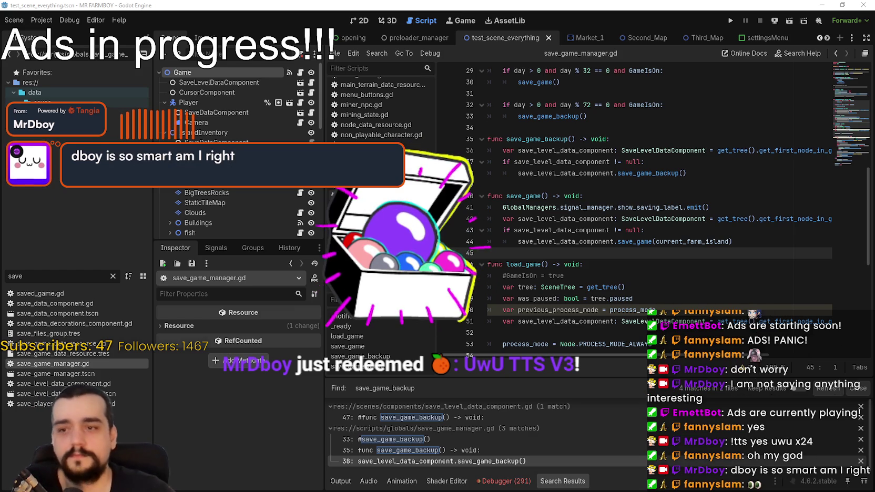
click(695, 335)
scroll(696, 335, down, 2)
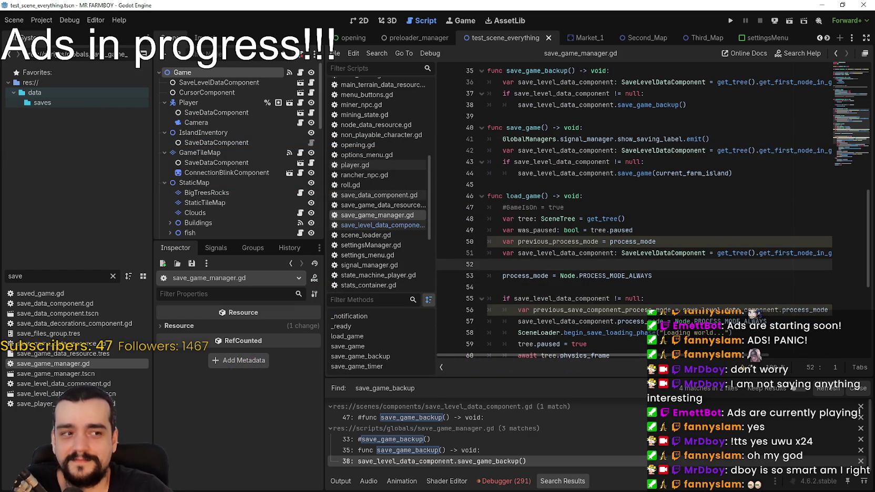
click(598, 180)
scroll(626, 234, up, 2)
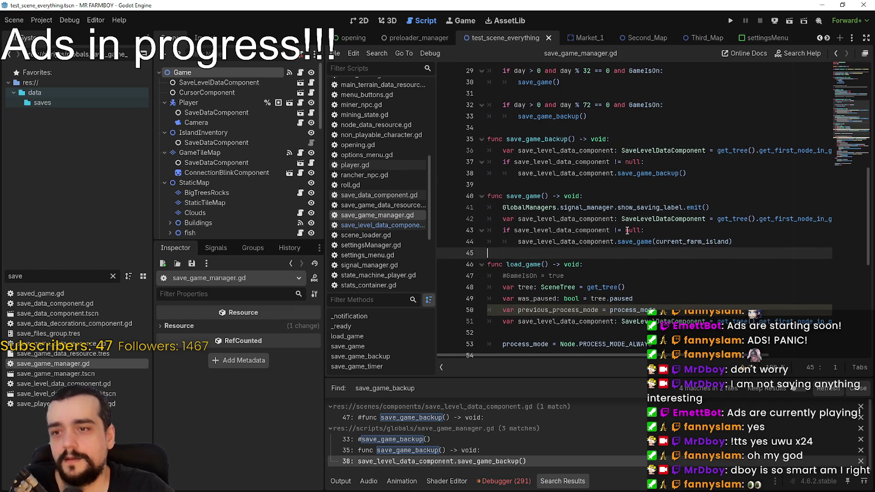
click(547, 183)
scroll(542, 180, up, 1)
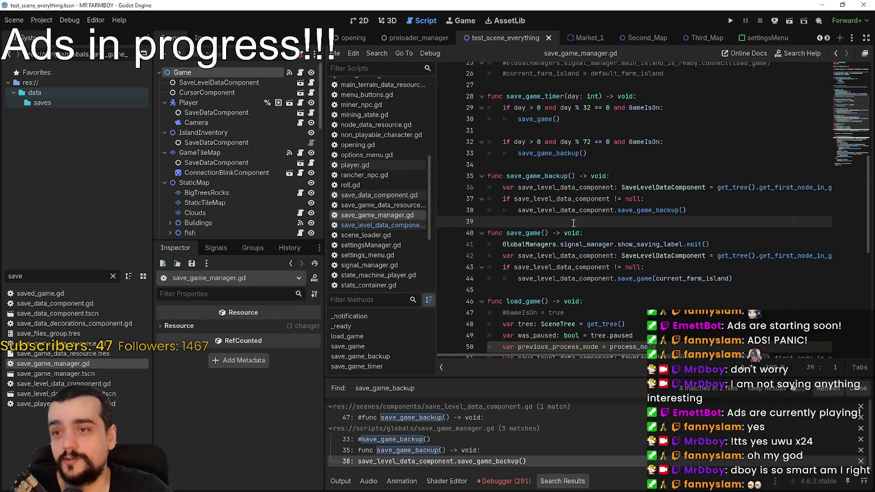
click(545, 176)
double_click(543, 176)
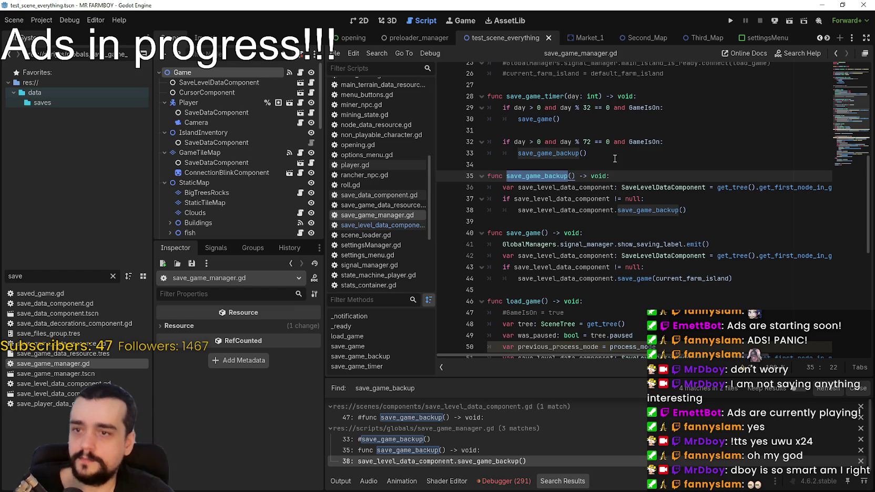
Inspect the save_game_backup call on line 38 and its function header
click(579, 211)
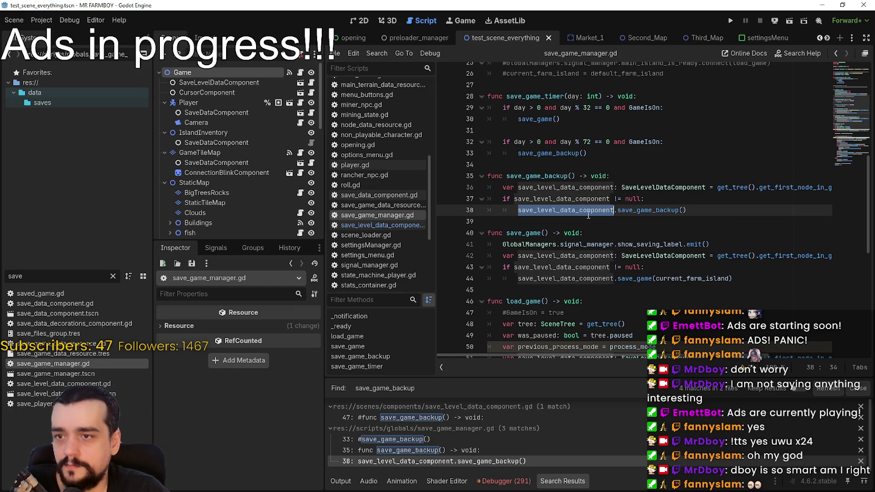
double_click(636, 210)
scroll(668, 297, down, 4)
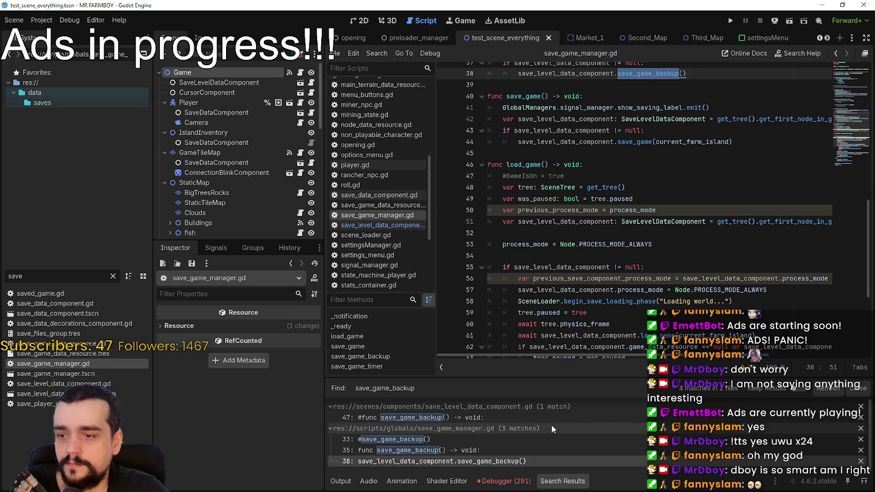
scroll(557, 129, up, 1)
scroll(558, 128, up, 3)
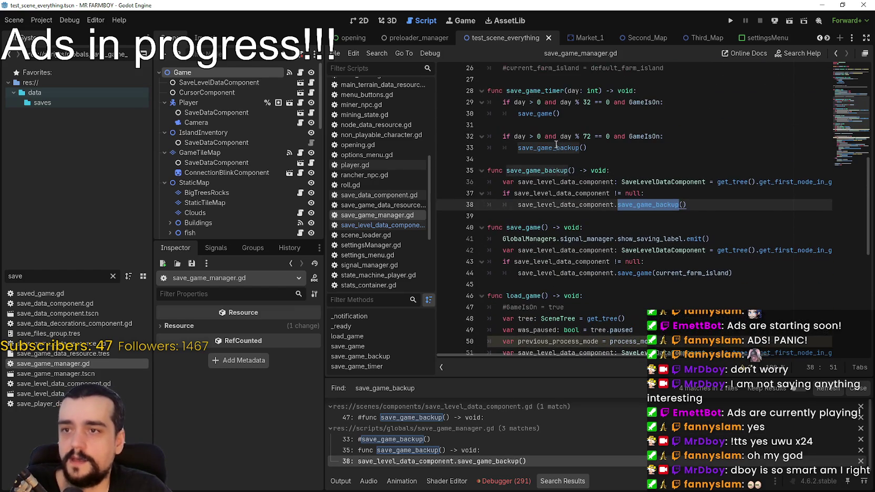
double_click(547, 179)
double_click(557, 171)
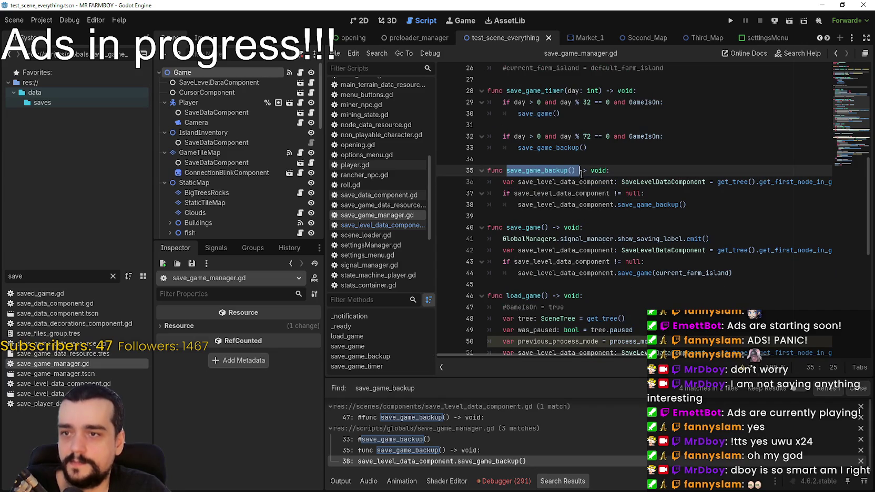
drag(557, 171, 573, 178)
click(573, 174)
scroll(589, 200, up, 8)
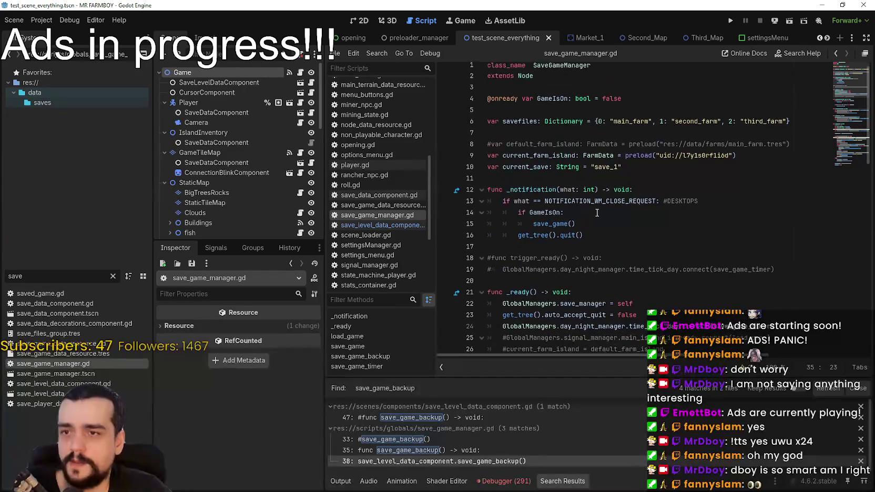
scroll(677, 260, down, 3)
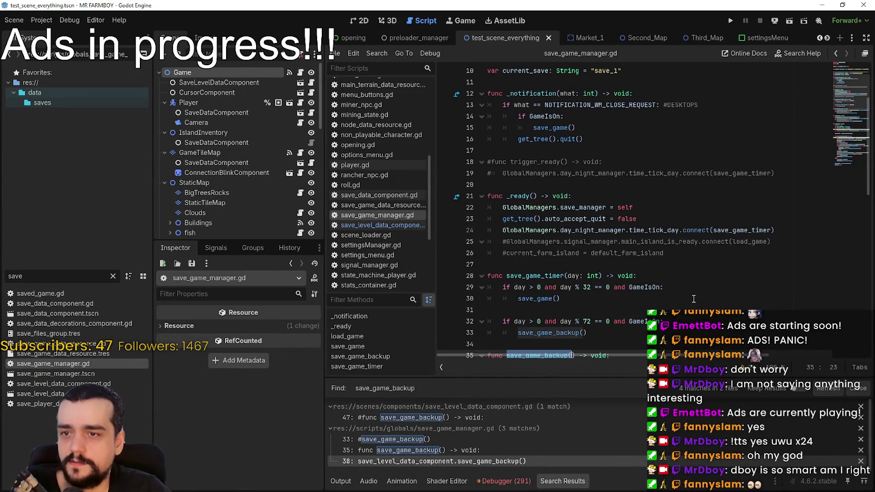
Check auto_accept_quit and time_tick_day in _ready, then select the save_game call on line 30
click(661, 255)
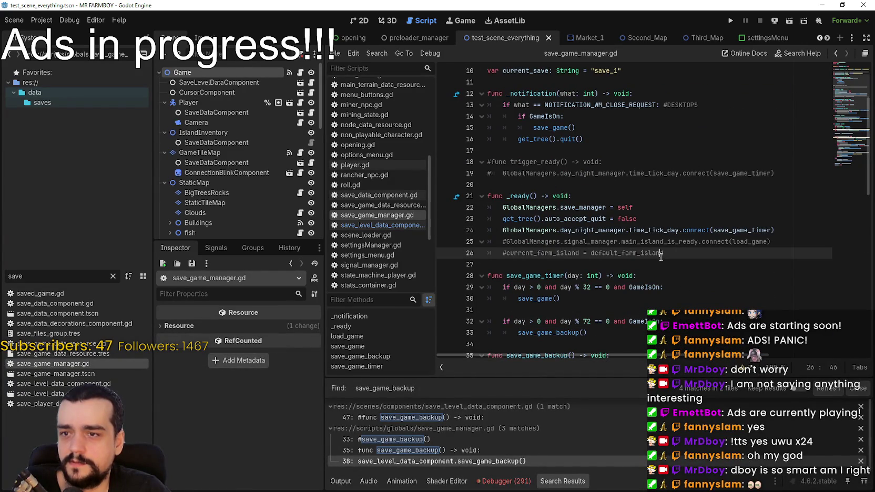
double_click(585, 220)
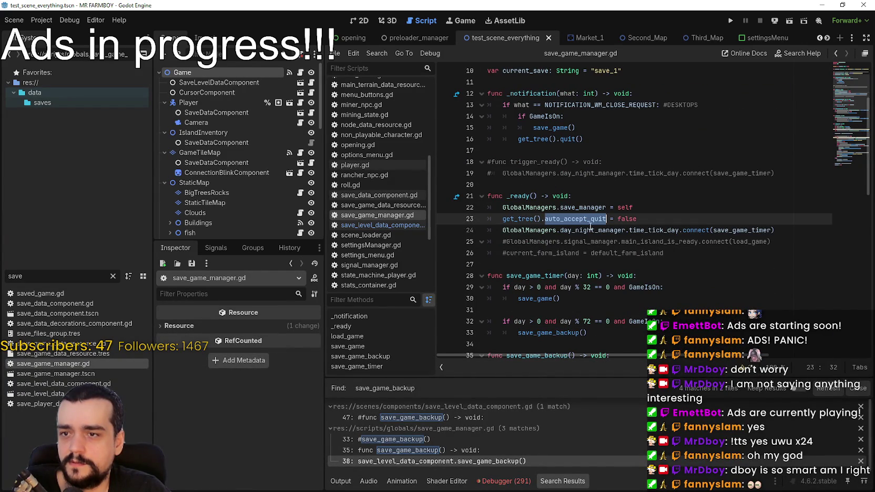
click(656, 263)
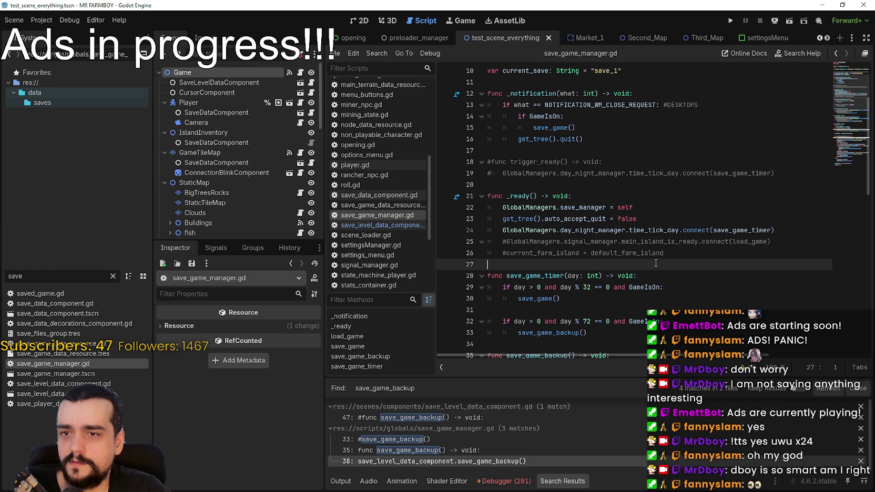
double_click(655, 230)
scroll(644, 262, down, 2)
scroll(644, 262, down, 1)
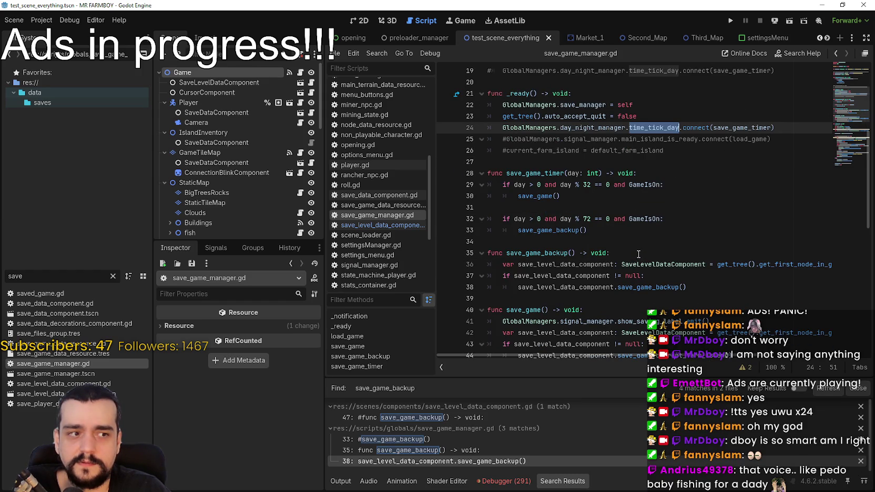
scroll(635, 251, down, 1)
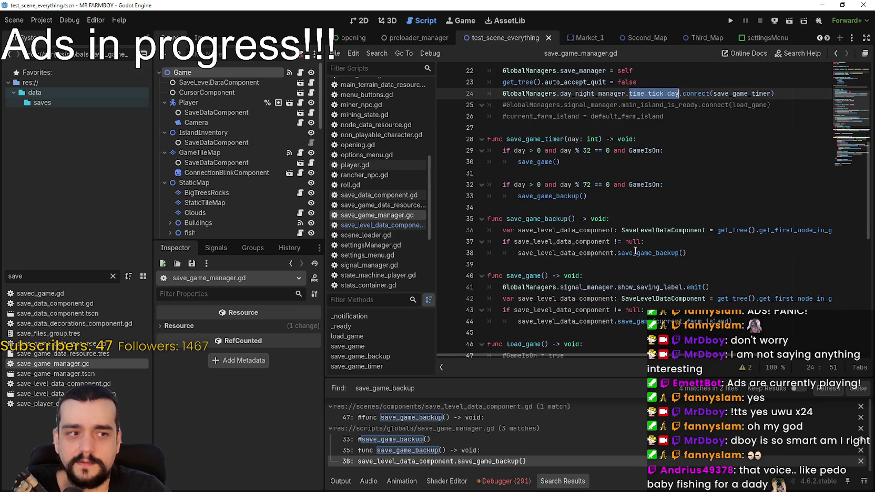
click(565, 206)
scroll(565, 200, up, 1)
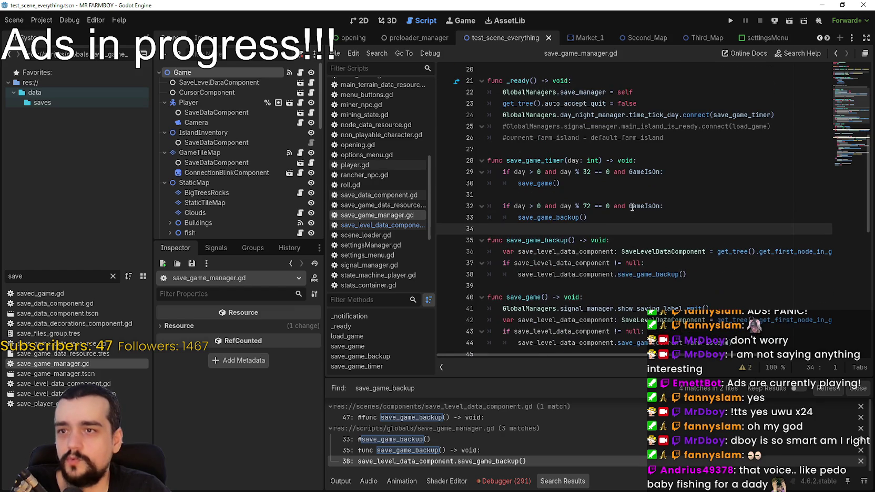
double_click(539, 184)
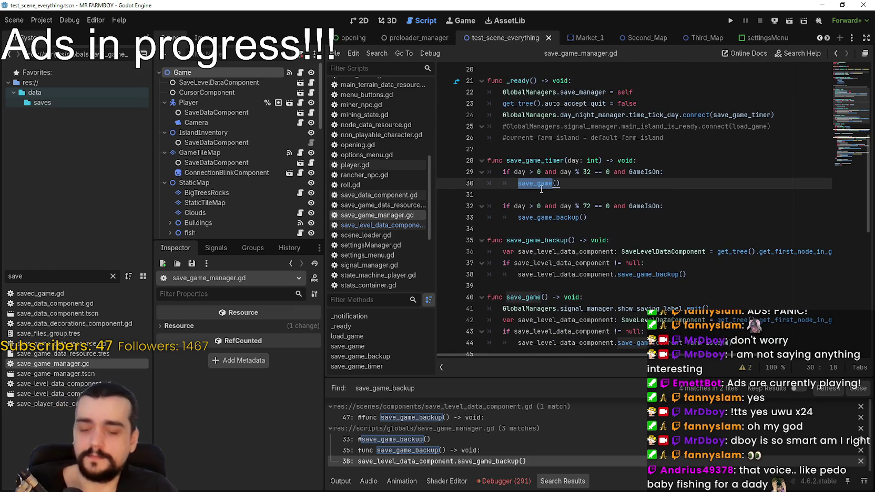
Search the whole project for save_game and open the settings_menu.gd result
key(ctrl+shift+f)
key(Return)
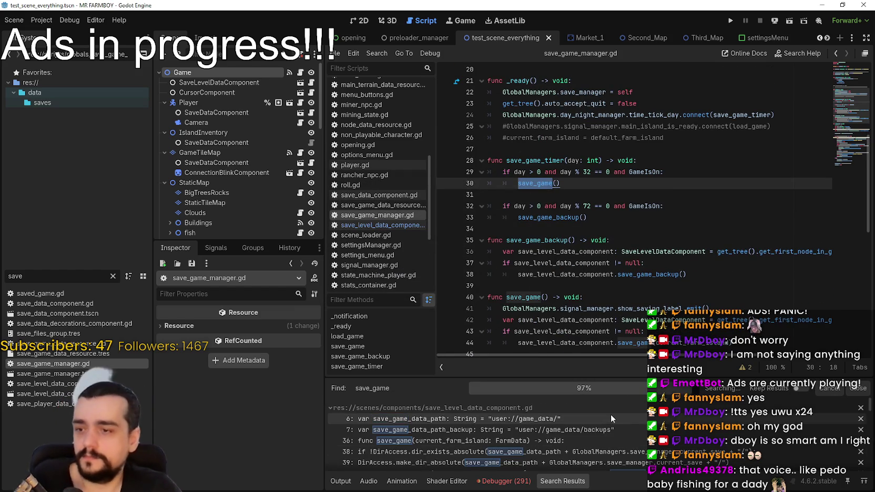
scroll(619, 427, down, 5)
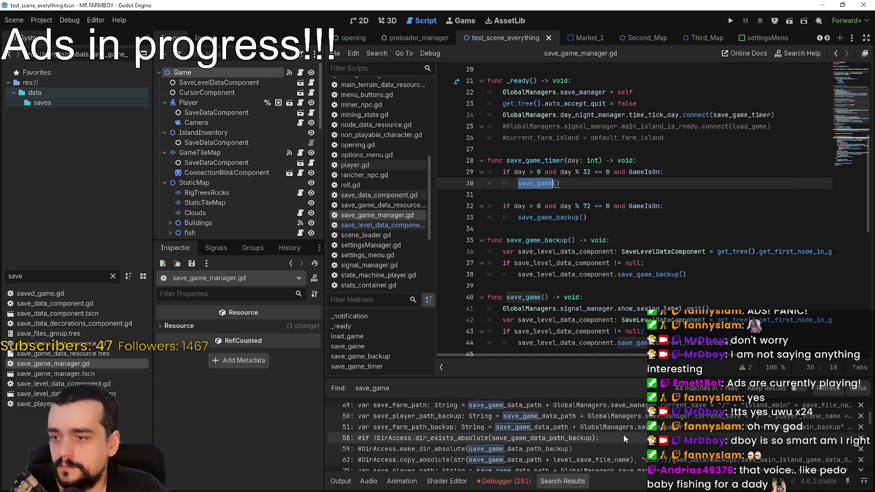
scroll(624, 427, down, 10)
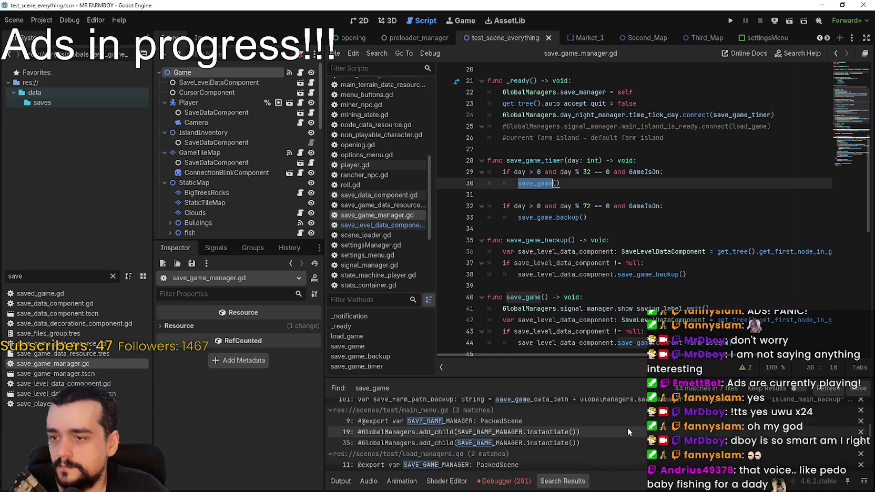
scroll(759, 471, down, 3)
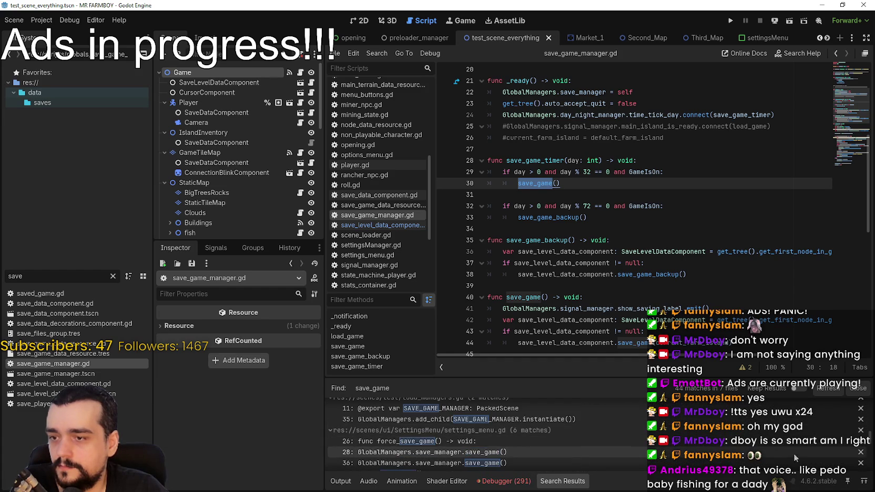
scroll(870, 443, down, 3)
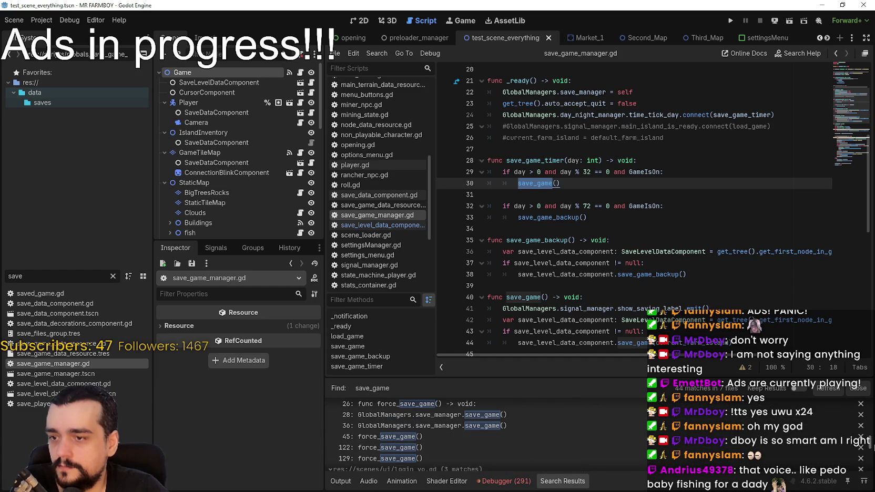
scroll(871, 444, up, 1)
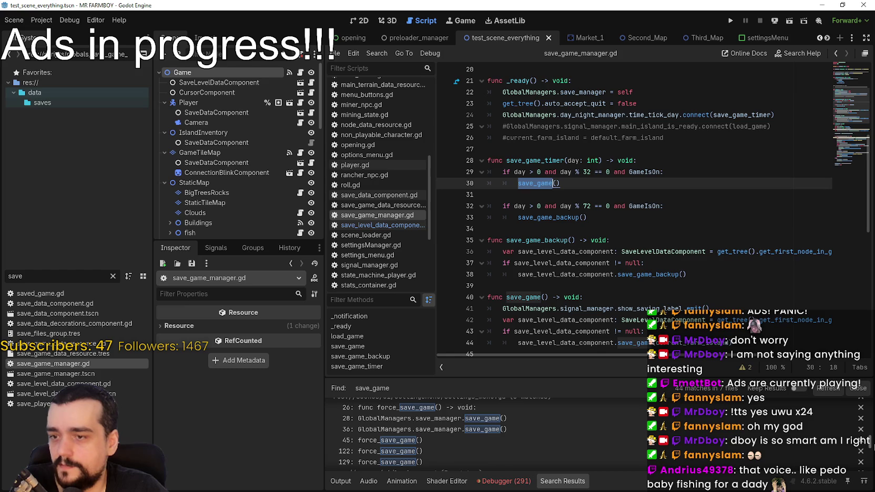
click(446, 440)
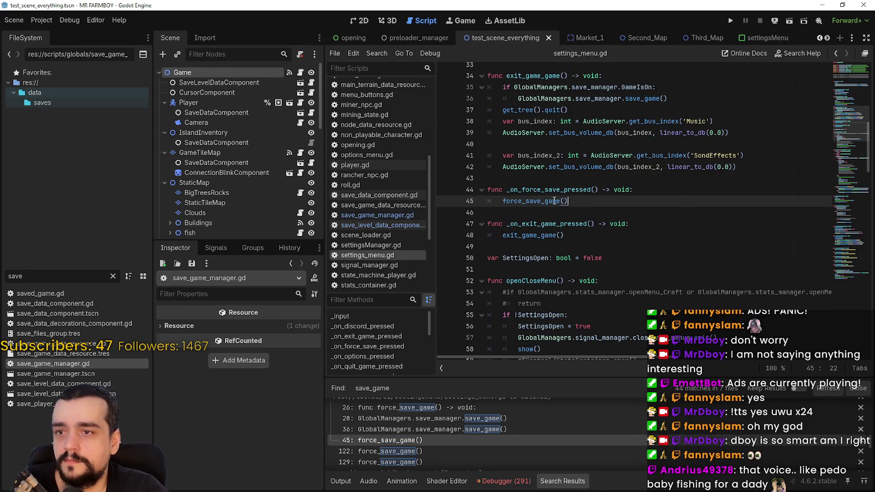
Jump to the force_save_game definition and select its save_game call on line 28
right_click(555, 201)
click(613, 345)
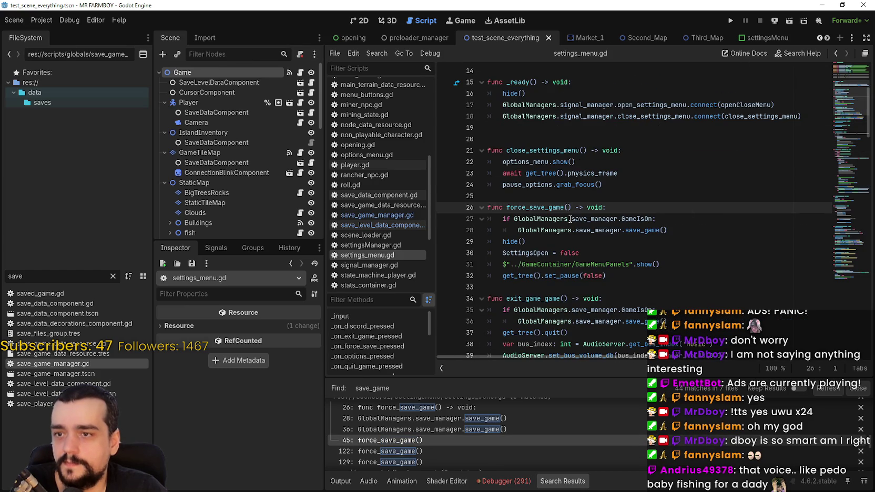
drag(661, 230, 515, 233)
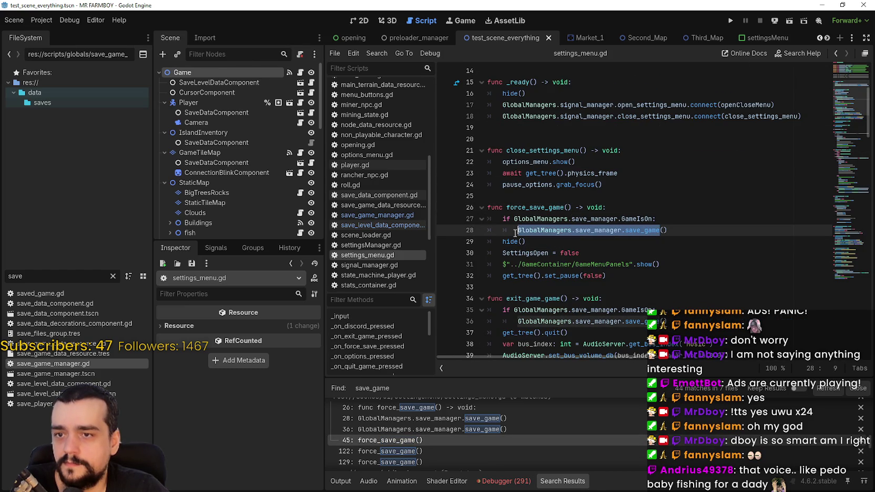
drag(668, 230, 497, 232)
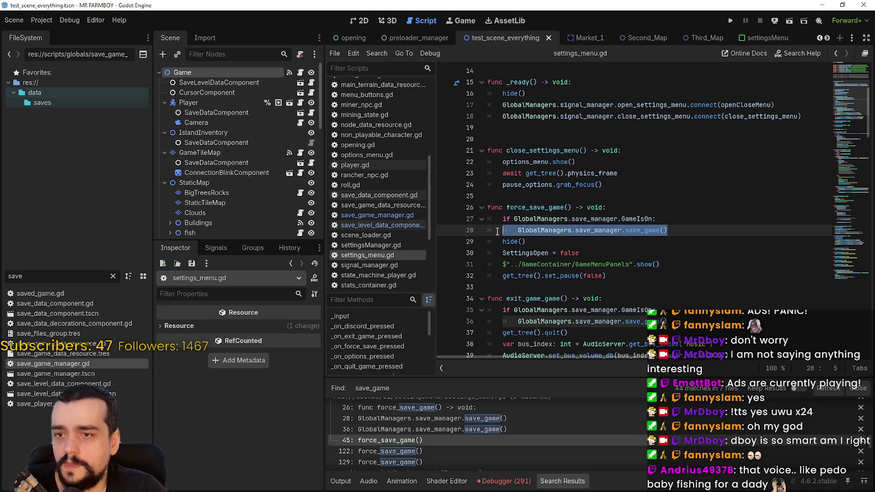
mouse_move(667, 230)
mouse_down()
mouse_move(499, 232)
mouse_move(511, 232)
mouse_up()
scroll(638, 256, down, 2)
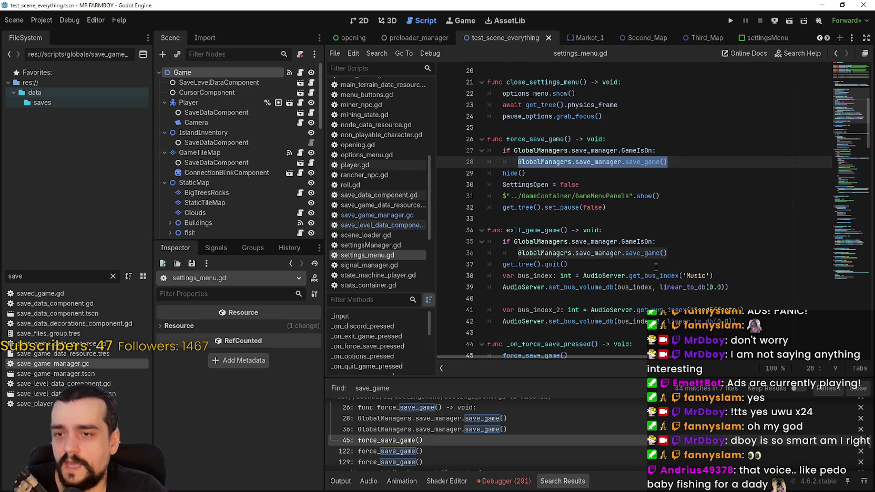
drag(667, 253, 515, 253)
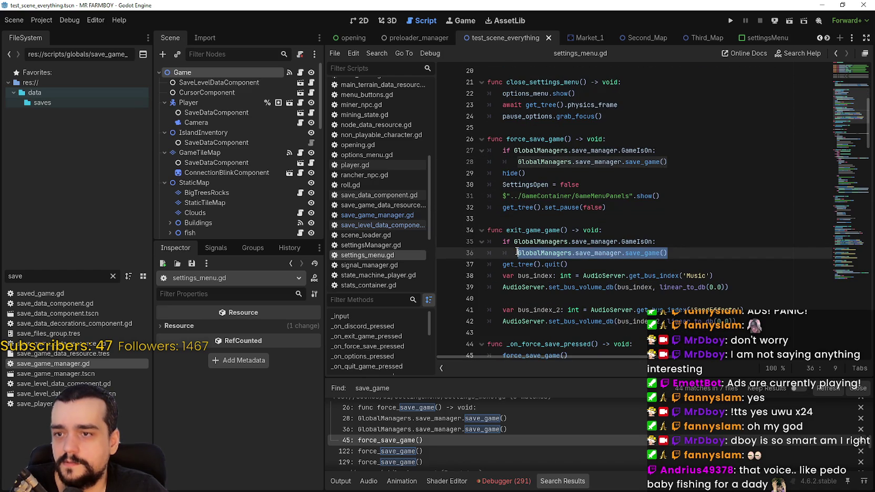
drag(666, 166, 515, 161)
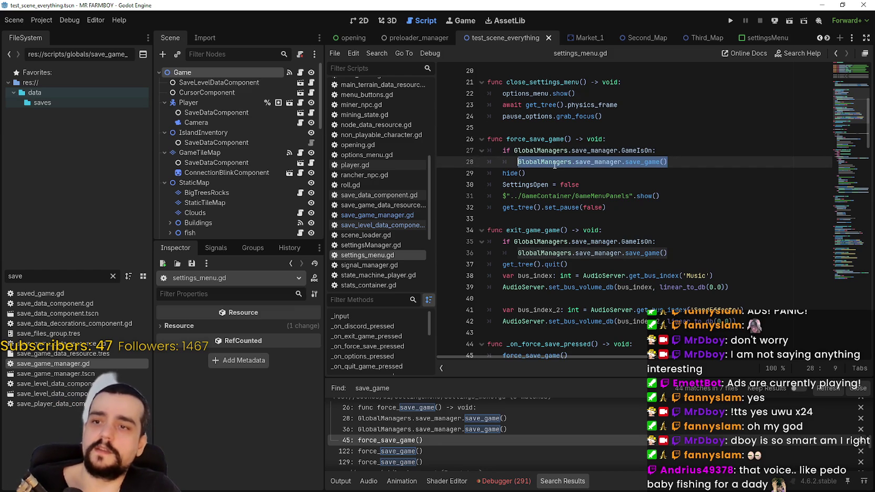
drag(518, 162, 659, 158)
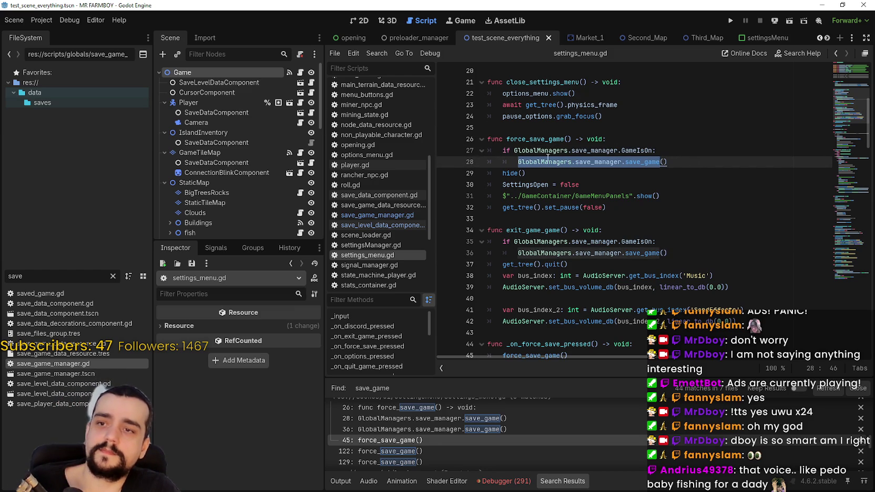
click(676, 162)
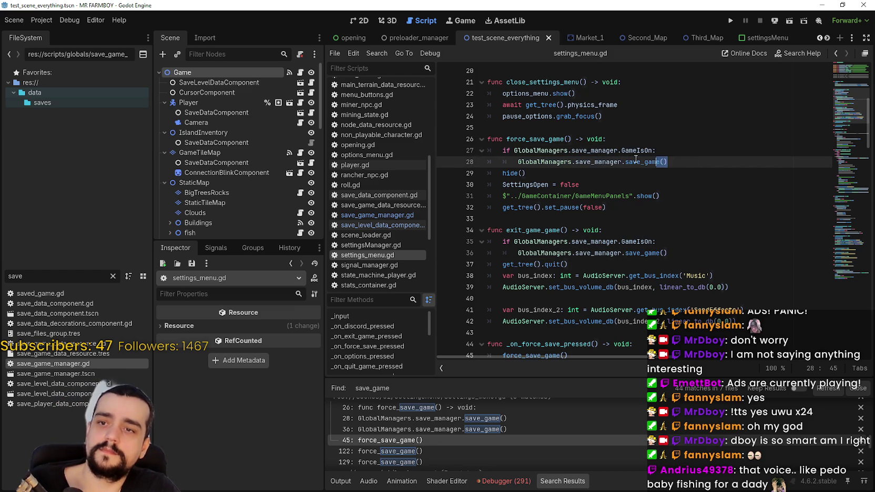
Duplicate the line 28 save_game call onto line 29
key(shift+Left)
key(shift+Left)
key(shift+Left)
key(Left)
double_click(540, 160)
shift+click(679, 159)
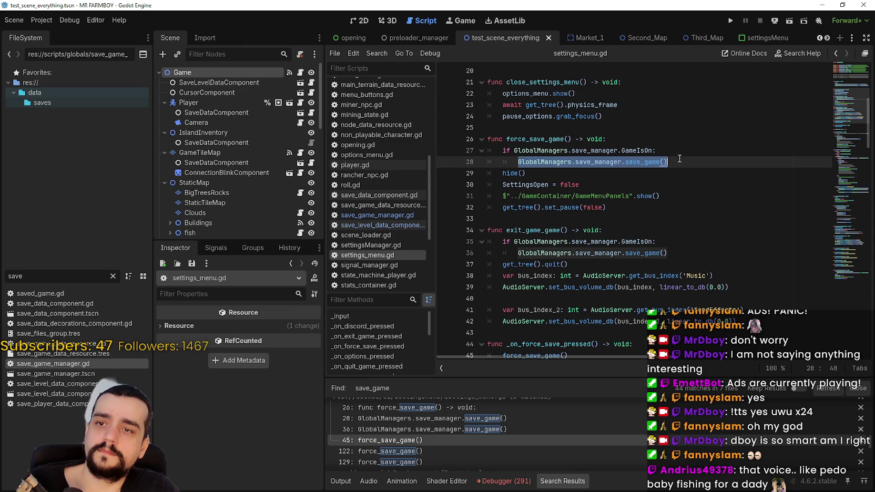
key(ctrl+c)
click(683, 164)
key(Return)
key(ctrl+v)
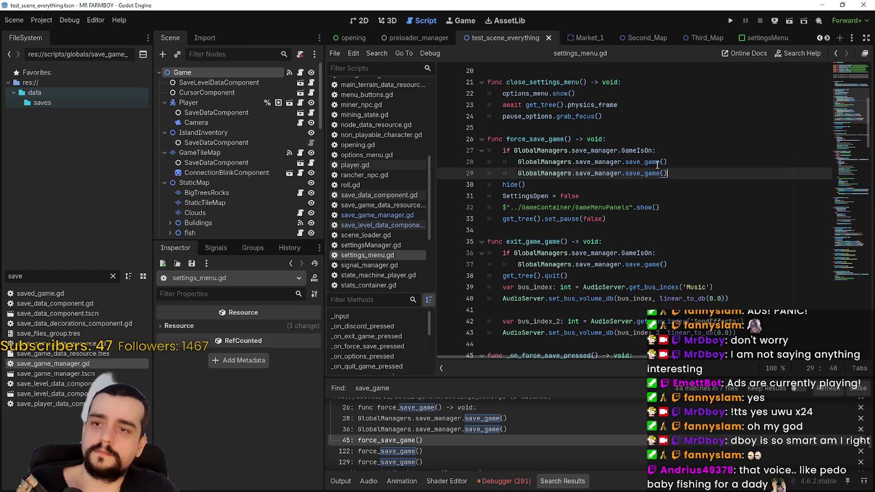
Change line 29's call to save_game_backup, save settings_menu.gd, and switch to the save_10 folder
double_click(647, 162)
double_click(654, 174)
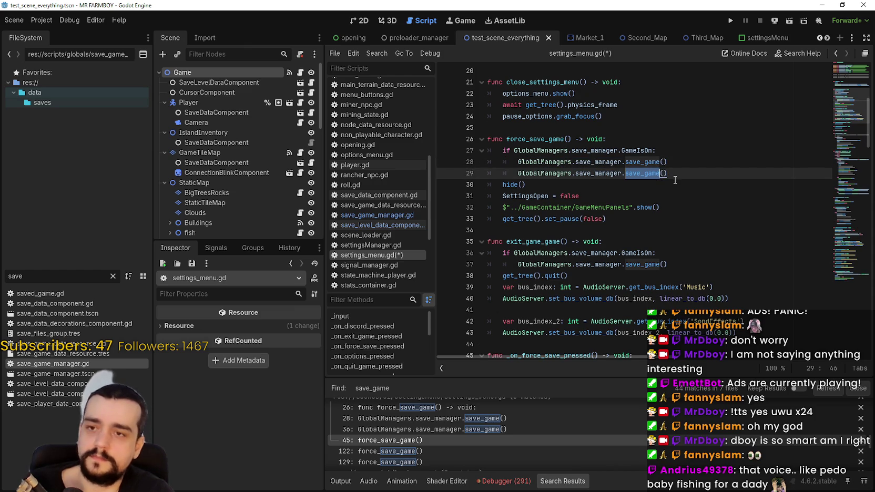
text(sav)
key(BackSpace)
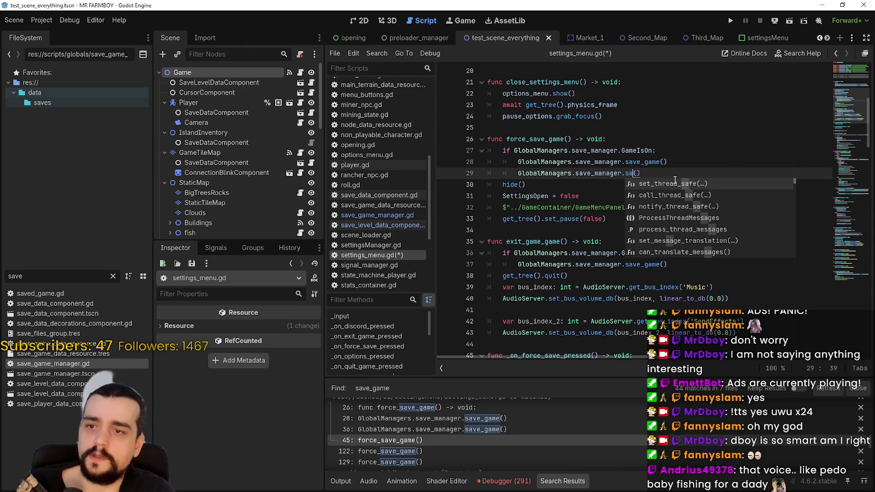
double_click(79, 364)
double_click(547, 219)
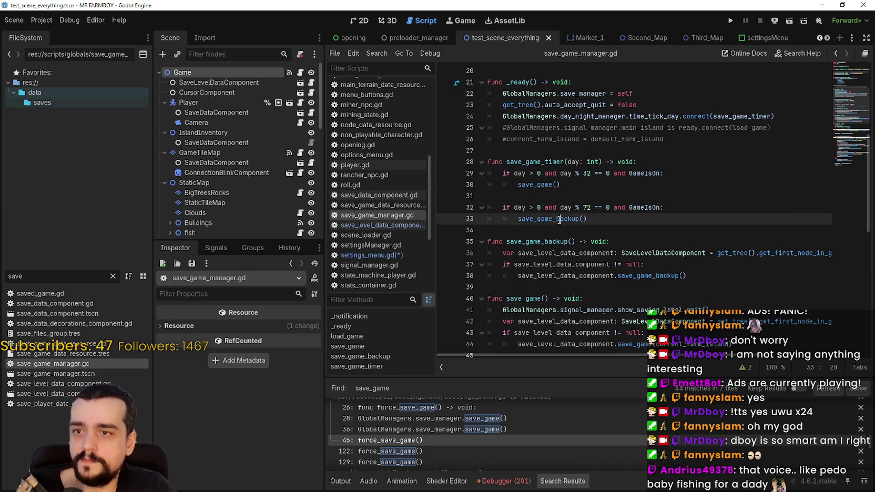
click(420, 440)
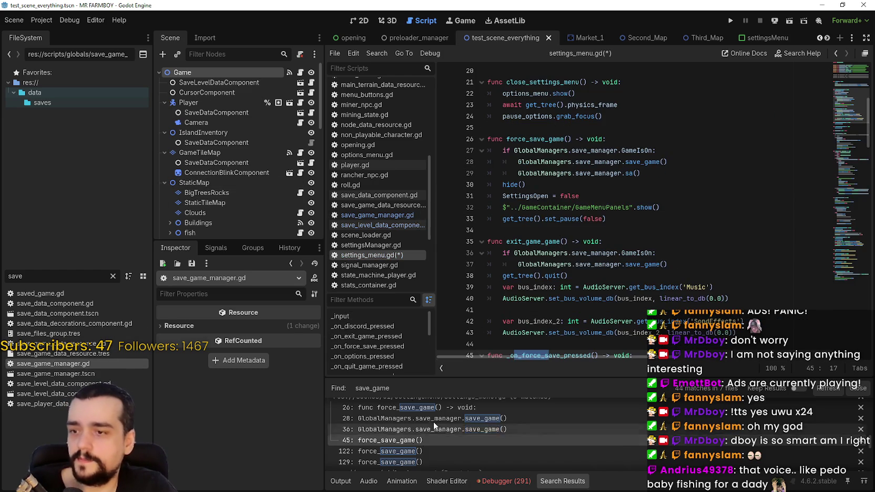
double_click(630, 173)
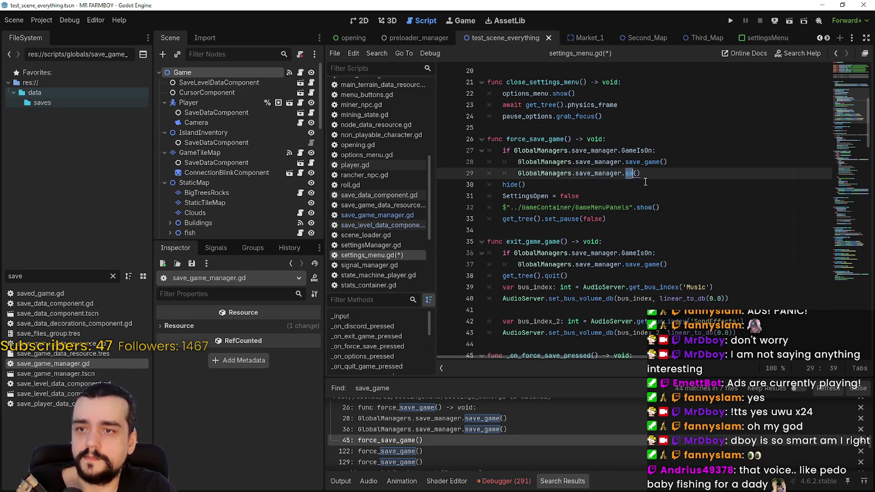
key(ctrl+s)
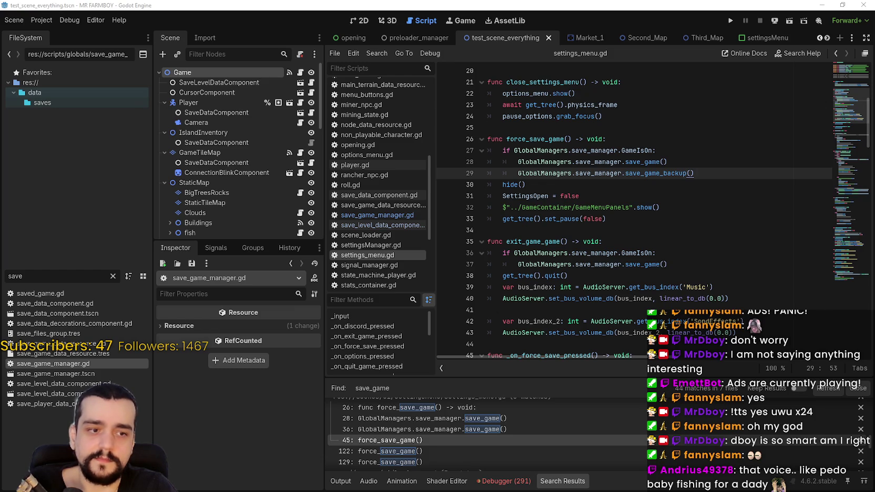
key(alt+Tab)
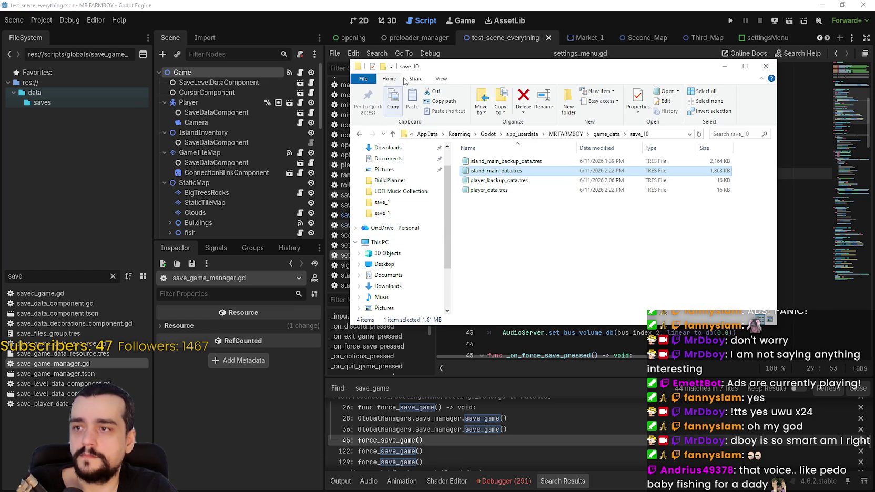
Close the save_10 folder window and run Mr Farmboy from Godot's Play button
drag(405, 80, 433, 75)
key(alt+Tab)
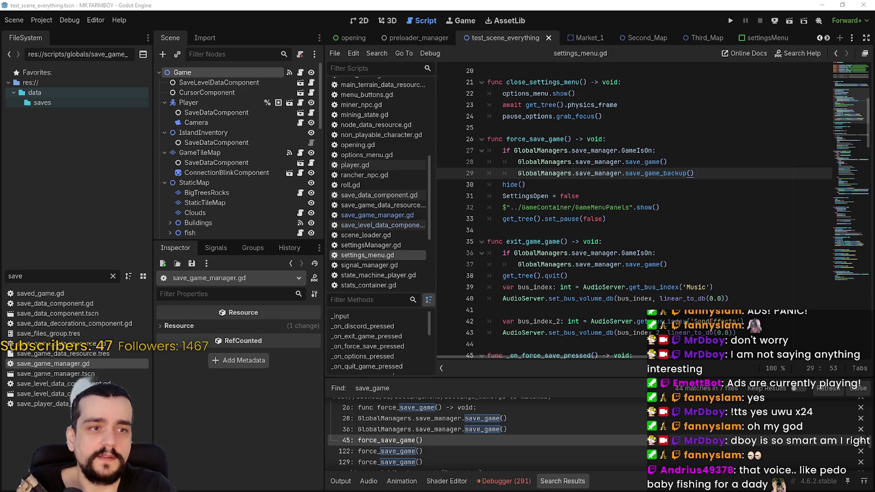
click(660, 116)
click(731, 20)
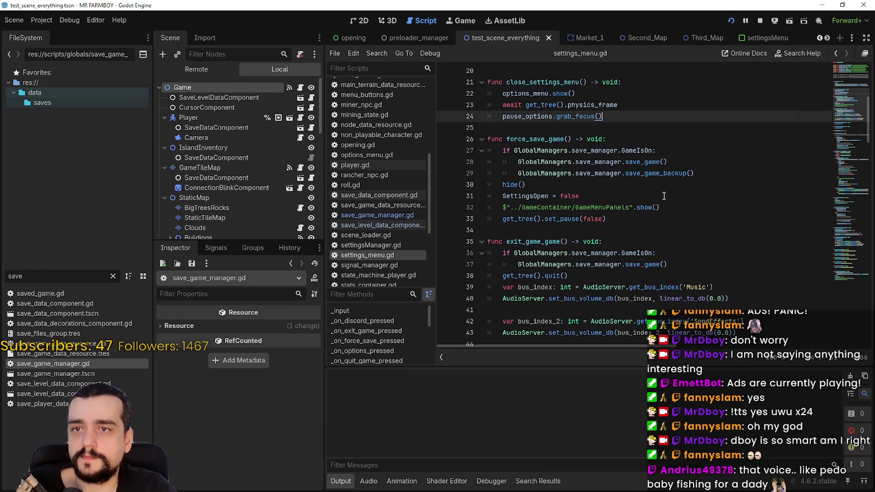
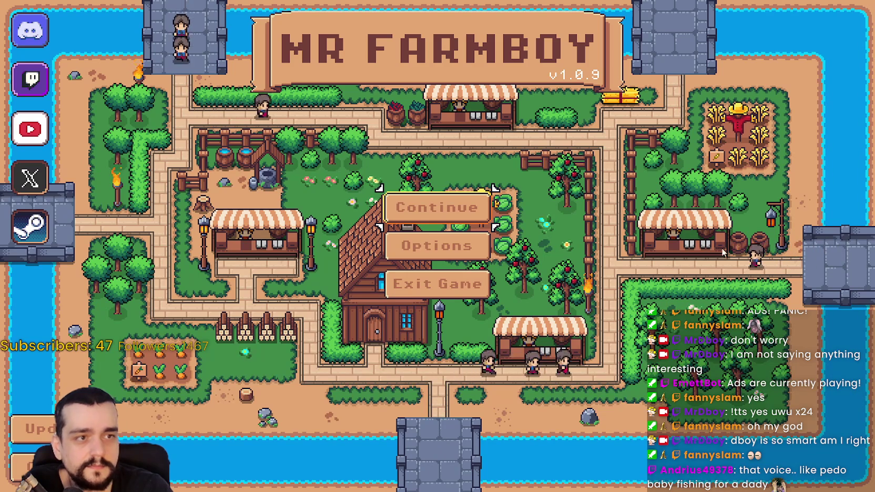
Continue, pick the Save 10 slot from the save list, and load it
key(Return)
scroll(619, 344, down, 6)
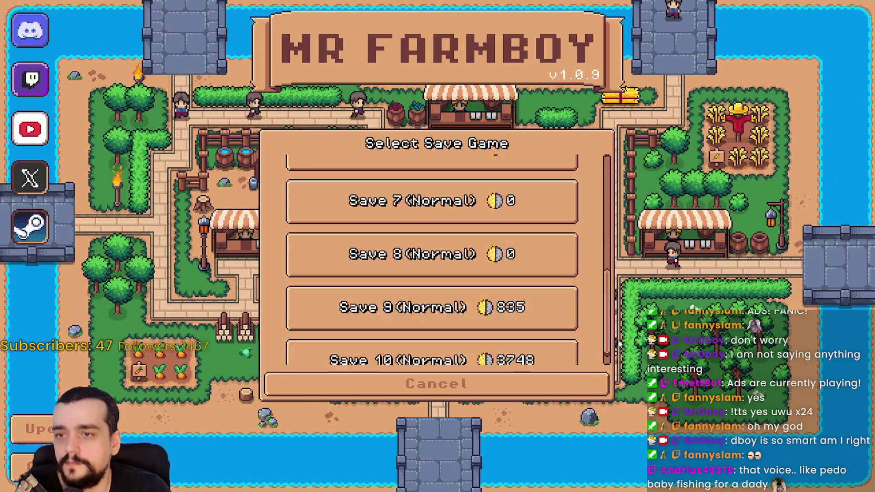
click(423, 360)
click(423, 358)
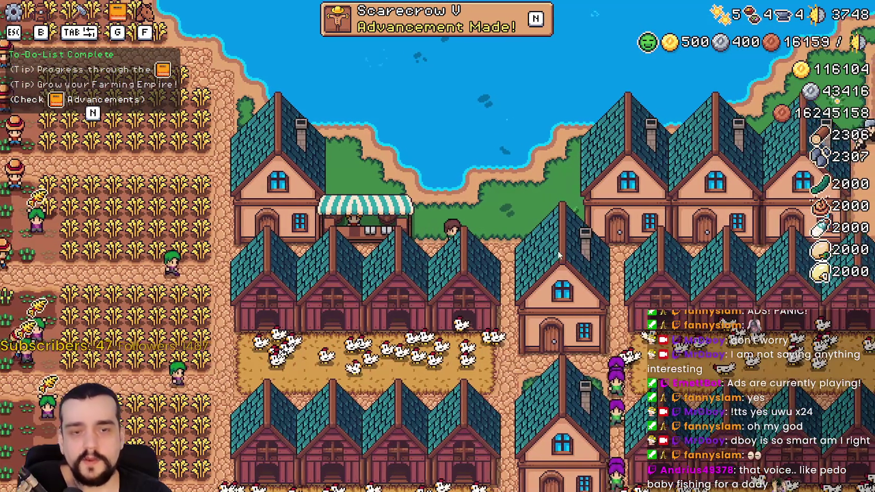
Move the market stall beside the chicken coops to a new spot on the farm
key(Escape)
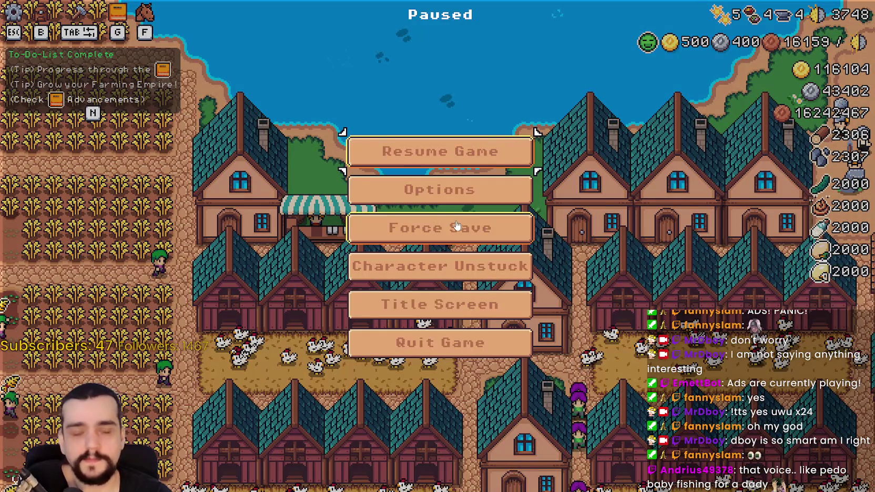
click(469, 153)
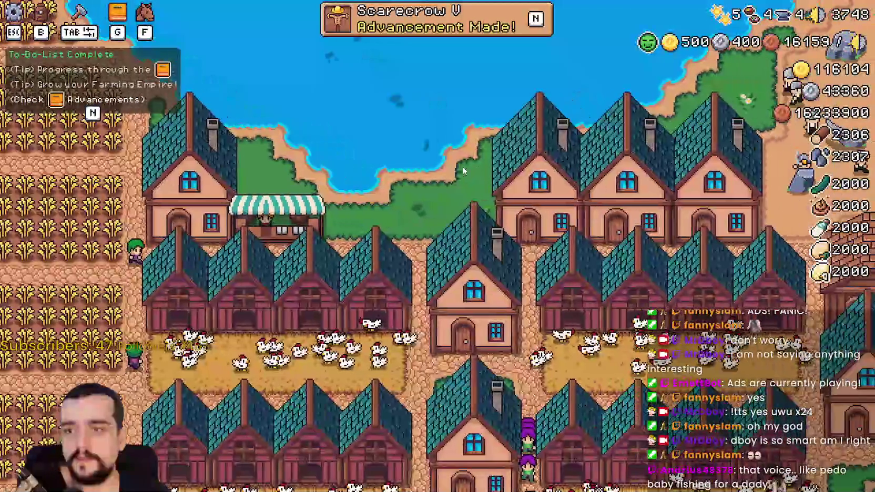
key(a)
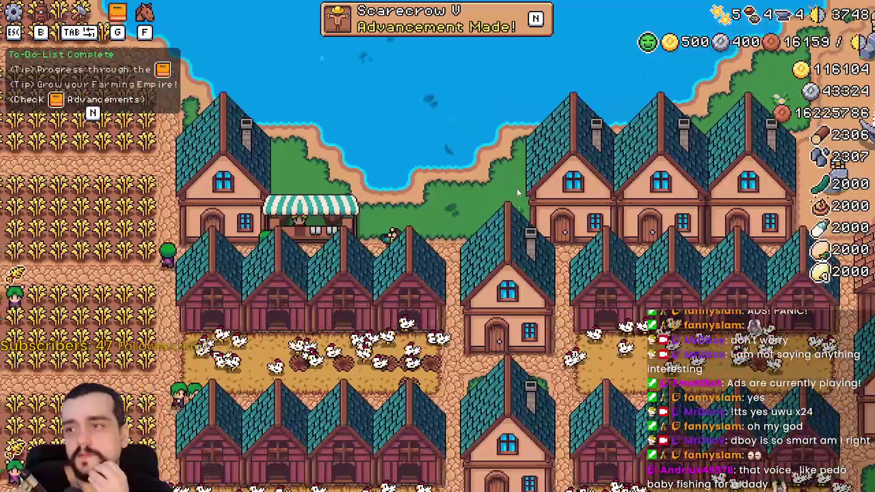
key(d)
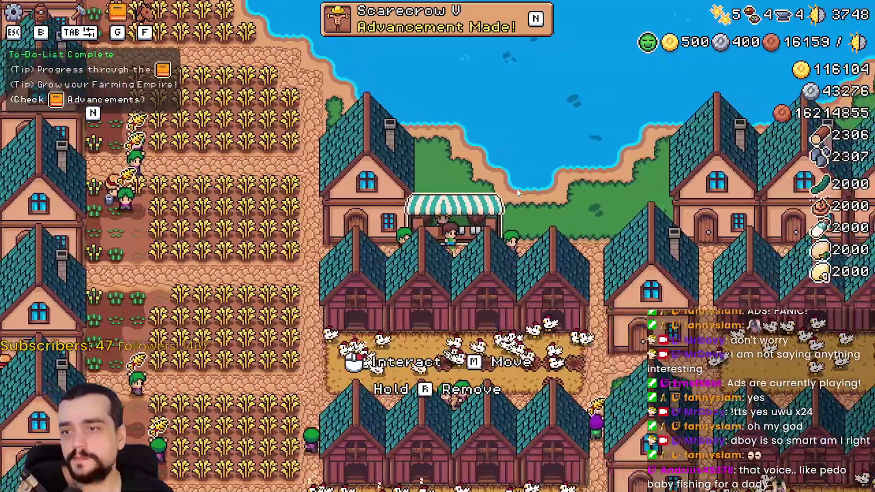
key(m)
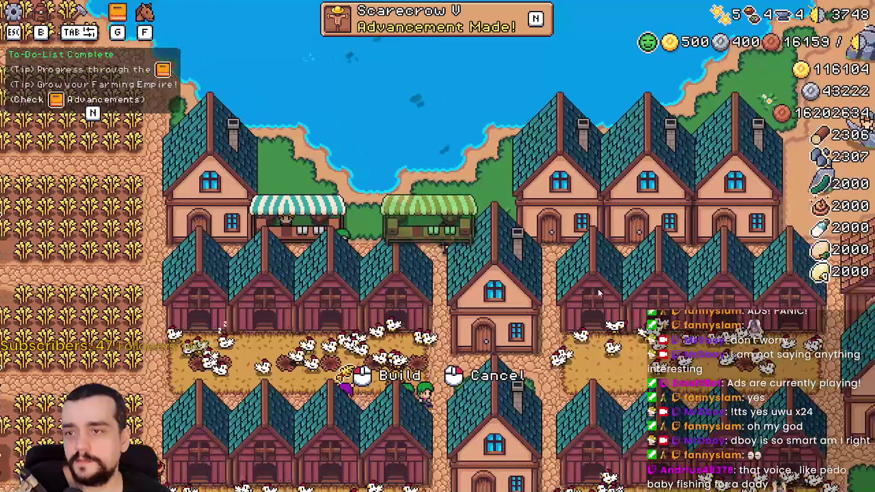
click(584, 284)
scroll(574, 277, down, 5)
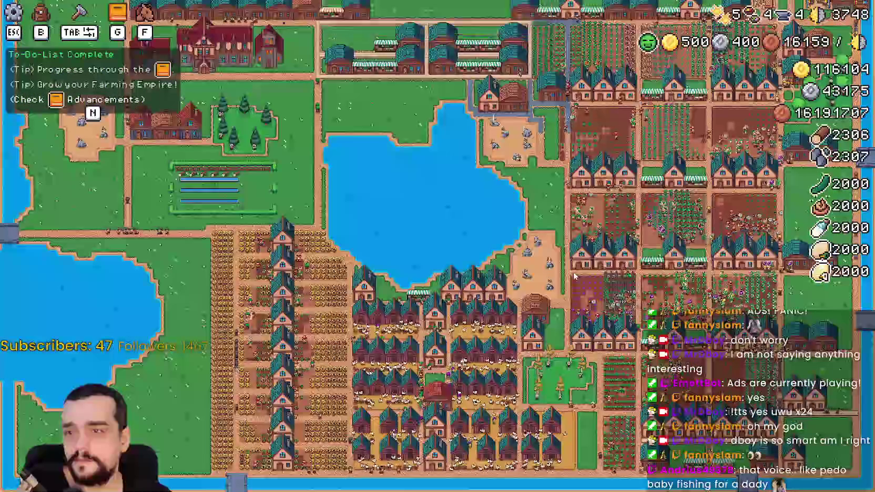
scroll(574, 276, up, 5)
Ride the farmer through the wheat fields, toward the lake, and down to the houses
key(w)
key(a)
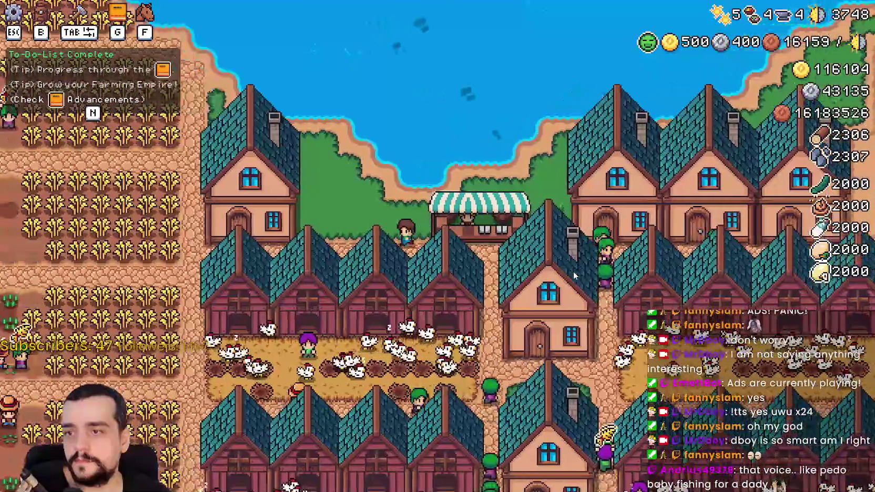
scroll(575, 276, up, 3)
key(f)
key(a)
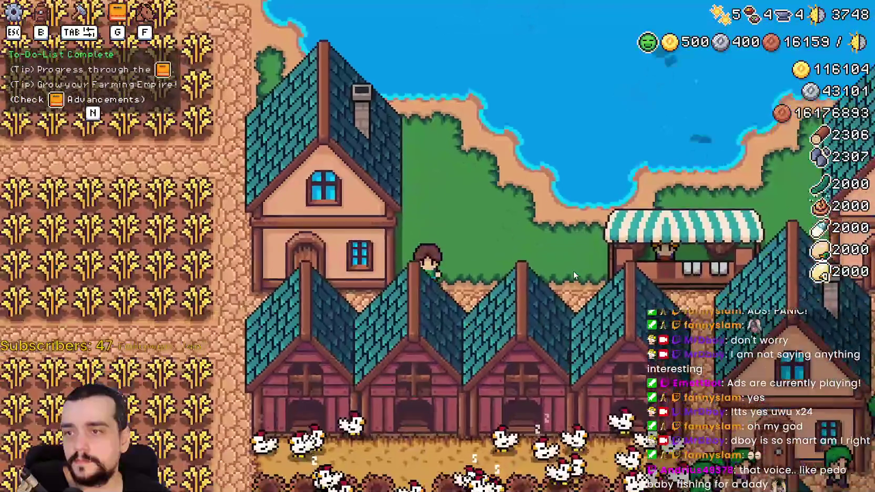
scroll(573, 268, down, 4)
key(w)
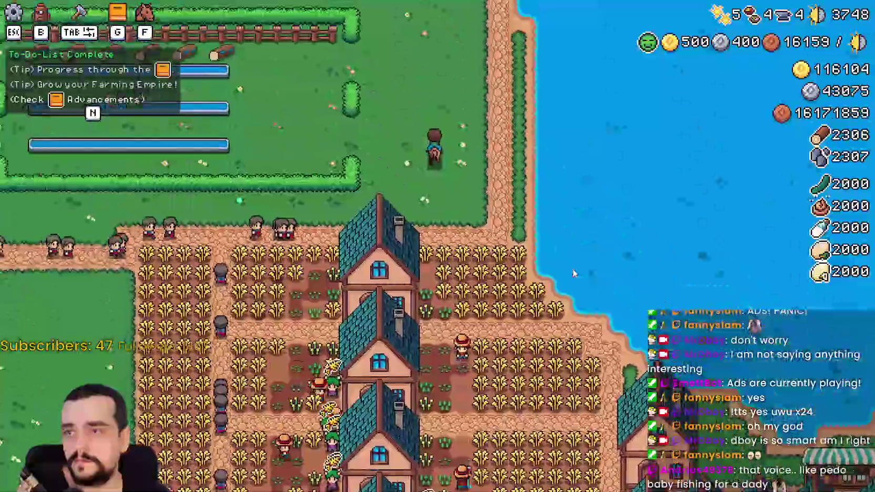
key(s)
scroll(573, 269, down, 3)
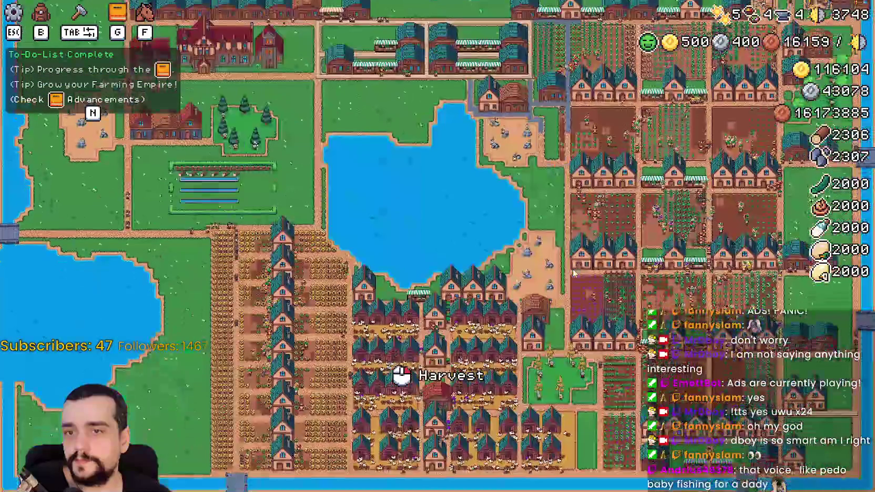
scroll(573, 269, up, 5)
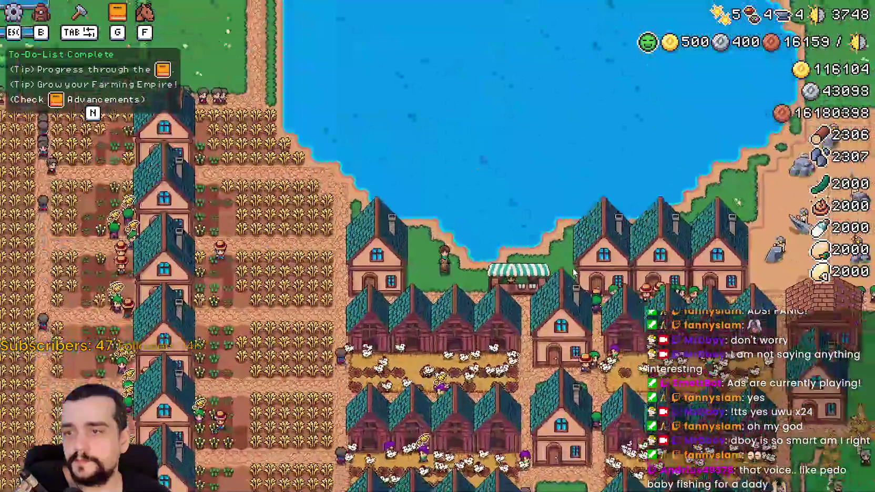
scroll(574, 272, up, 3)
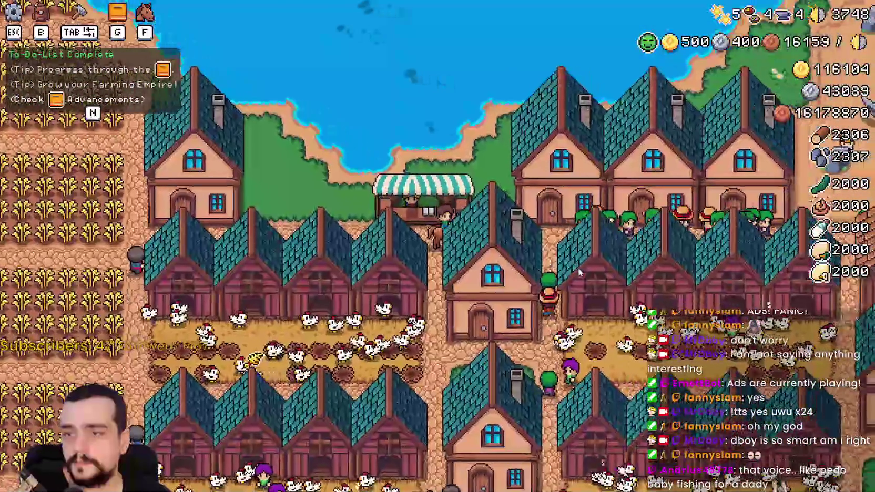
Ride a little further, then quit Mr Farmboy from the pause menu back to the editor
key(Escape)
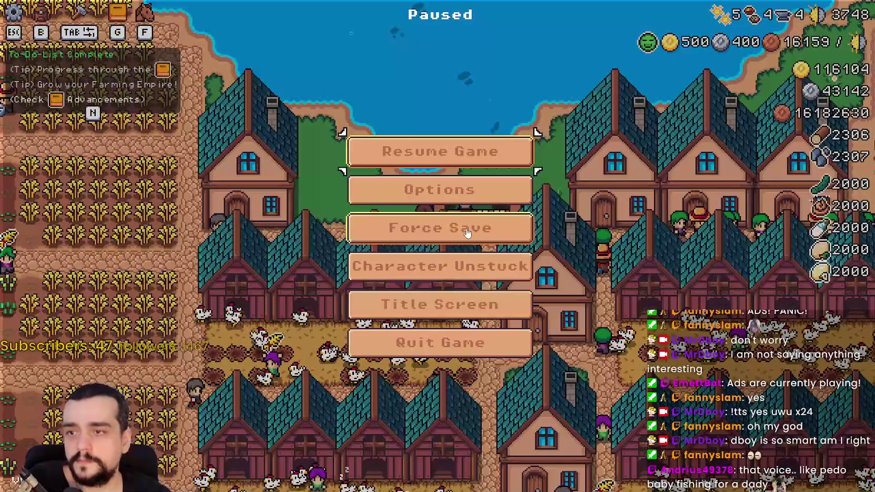
key(Escape)
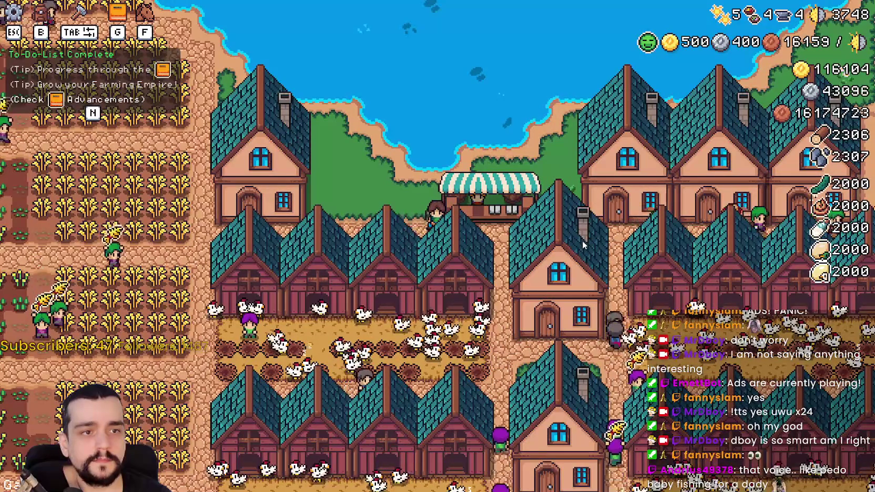
key(d)
key(Escape)
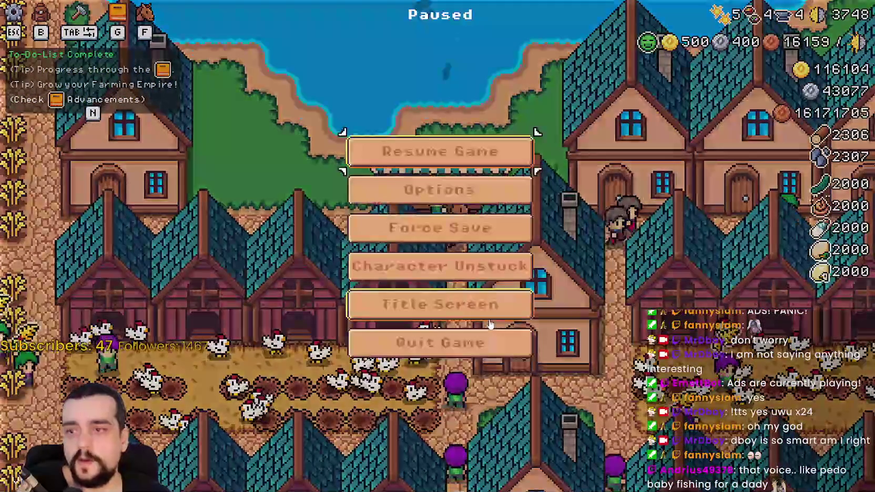
key(Escape)
scroll(486, 307, up, 2)
key(w)
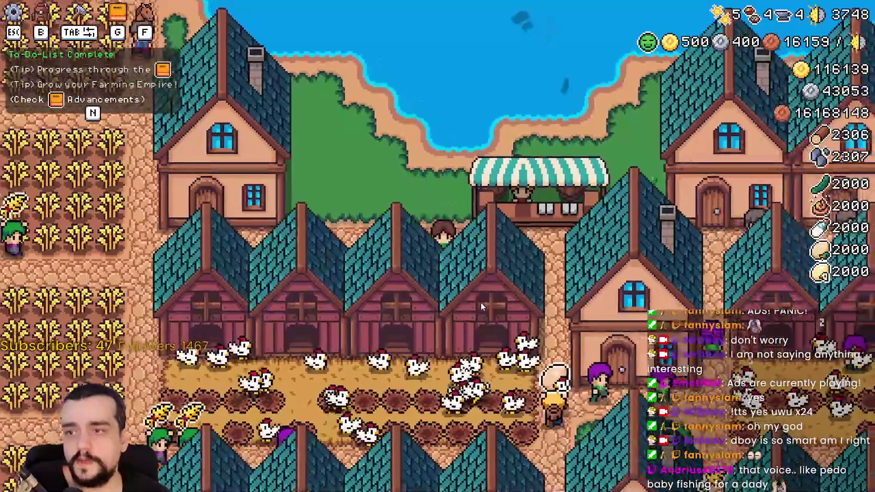
key(Escape)
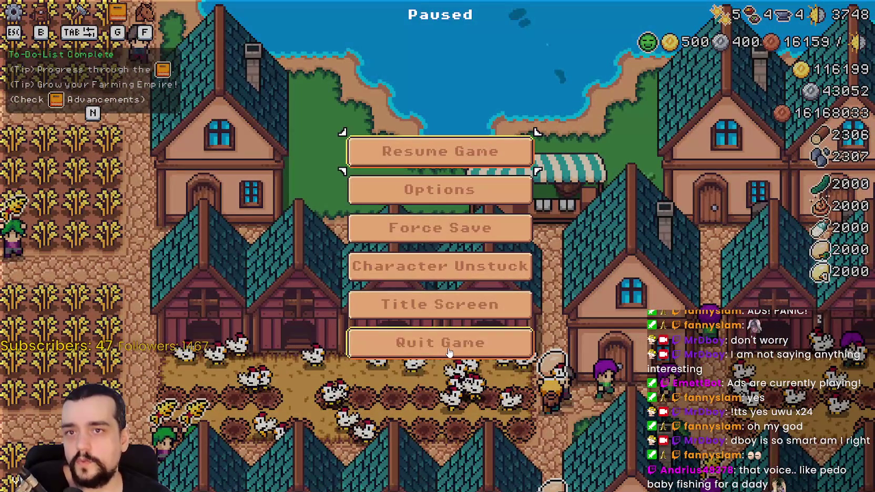
click(449, 353)
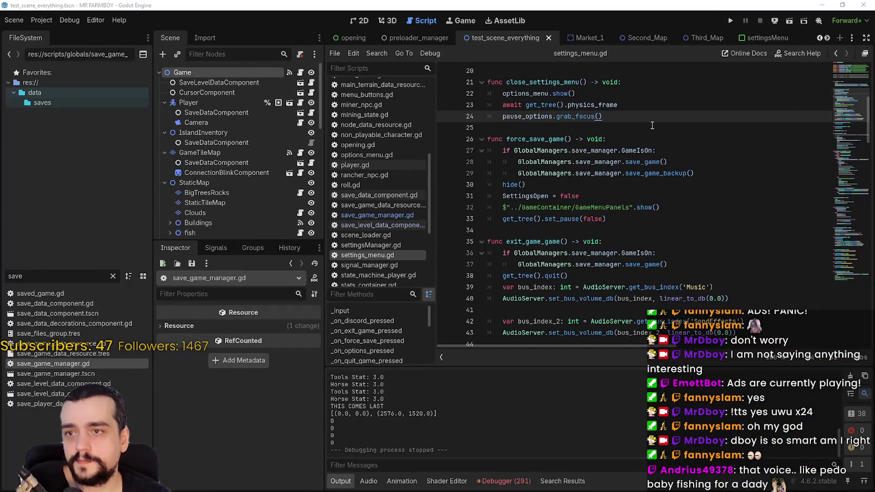
Open save_10's island_main_data.tres in Notepad and delete a block of crop entries
key(alt+Tab)
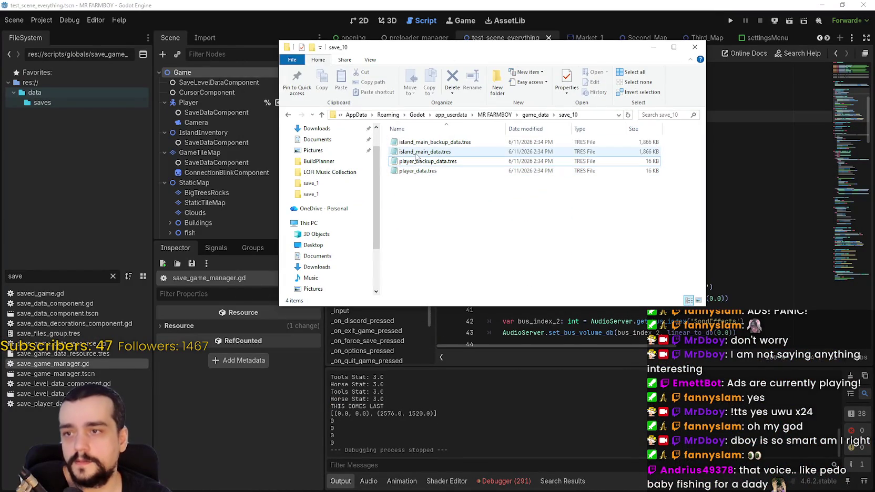
click(444, 143)
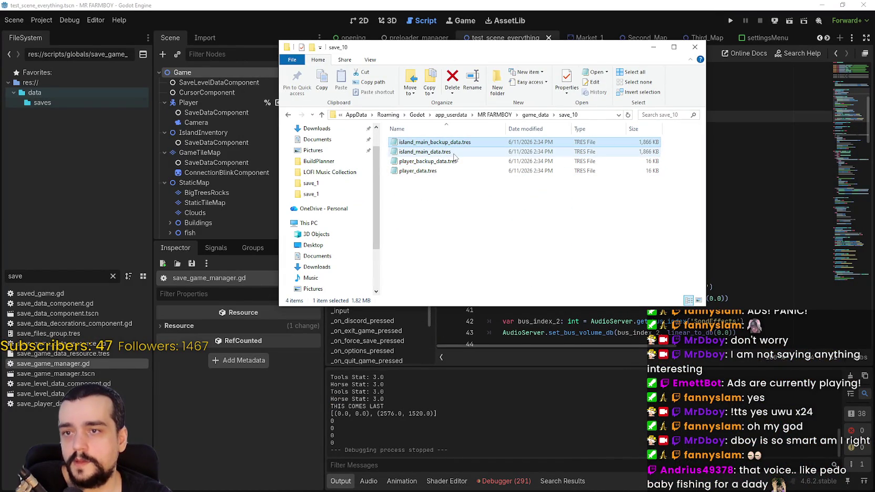
click(453, 153)
double_click(489, 152)
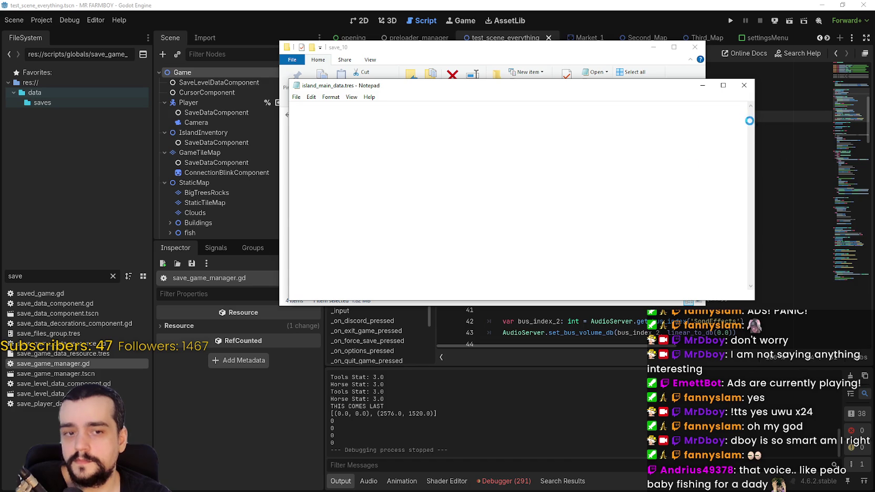
drag(749, 121, 750, 198)
drag(358, 242, 293, 122)
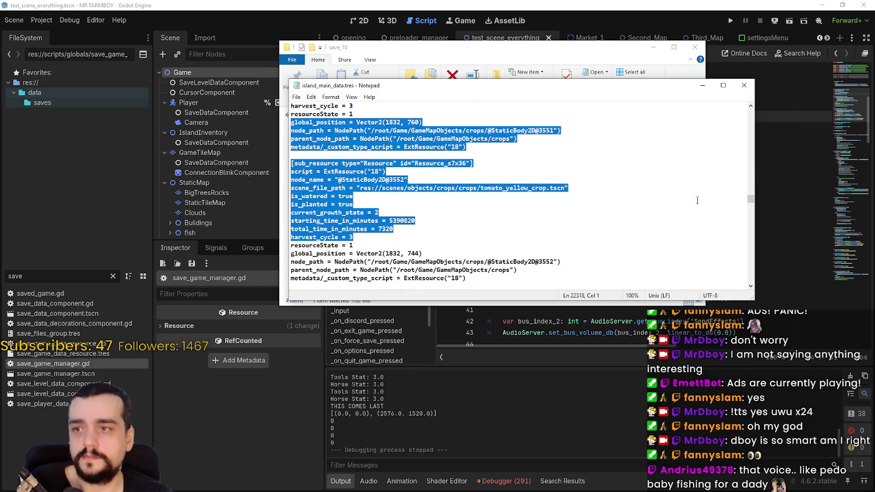
key(Delete)
drag(751, 200, 756, 274)
click(568, 196)
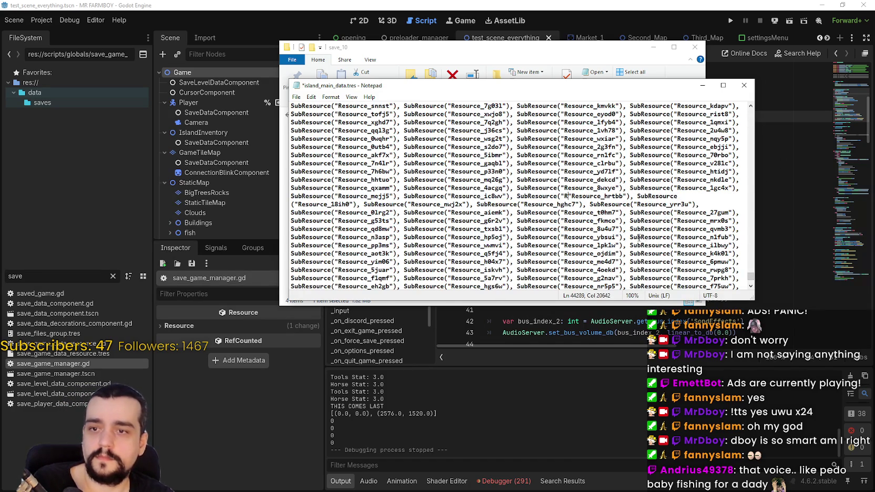
Save the edited file when closing Notepad and relaunch Mr Farmboy from Godot
click(744, 85)
click(441, 259)
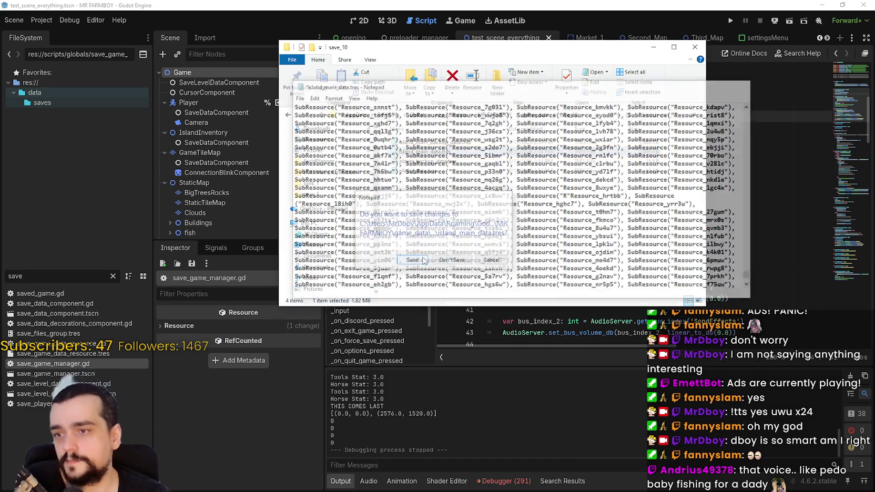
click(731, 21)
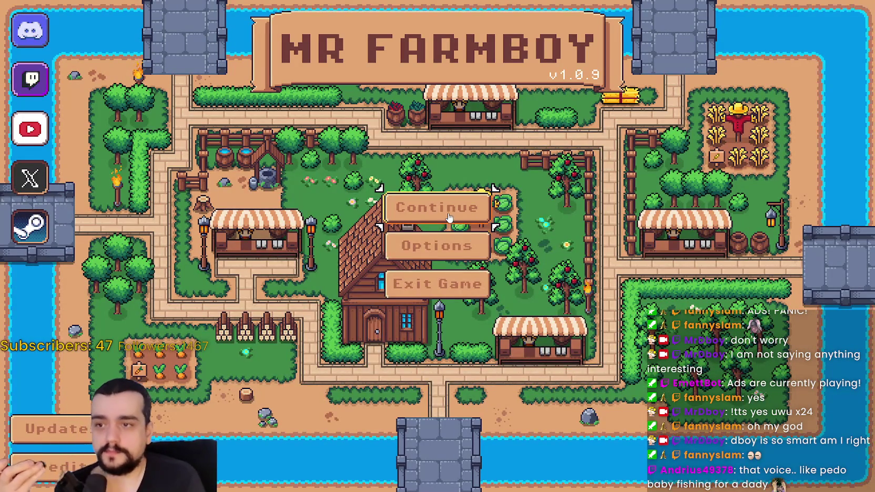
Reload Save 10 and open the Advancements window showing the Decorations list
key(Return)
scroll(568, 340, down, 5)
click(569, 339)
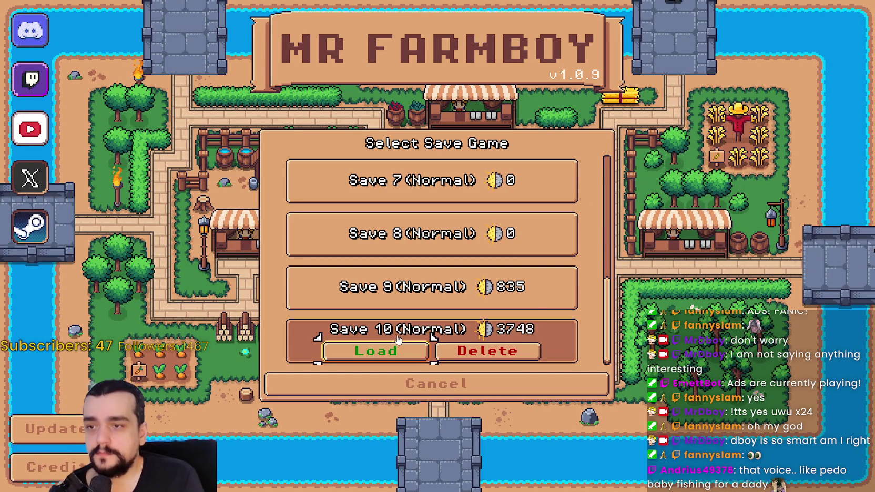
click(383, 355)
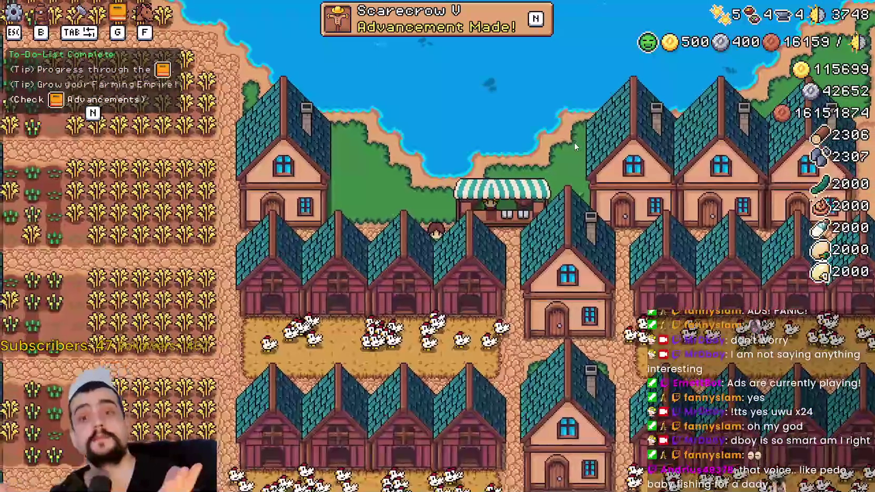
key(n)
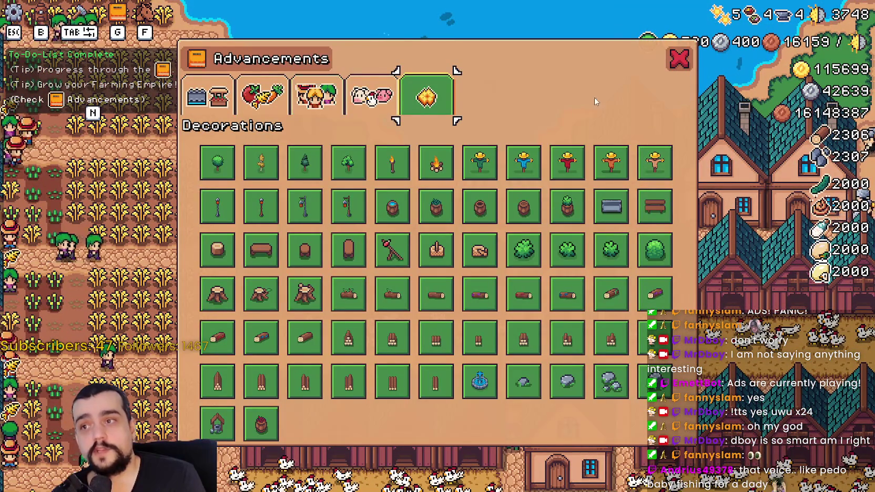
Raise the Tutorial Font Size from 5 to 7 in the accessibility options
key(Escape)
click(440, 190)
click(612, 103)
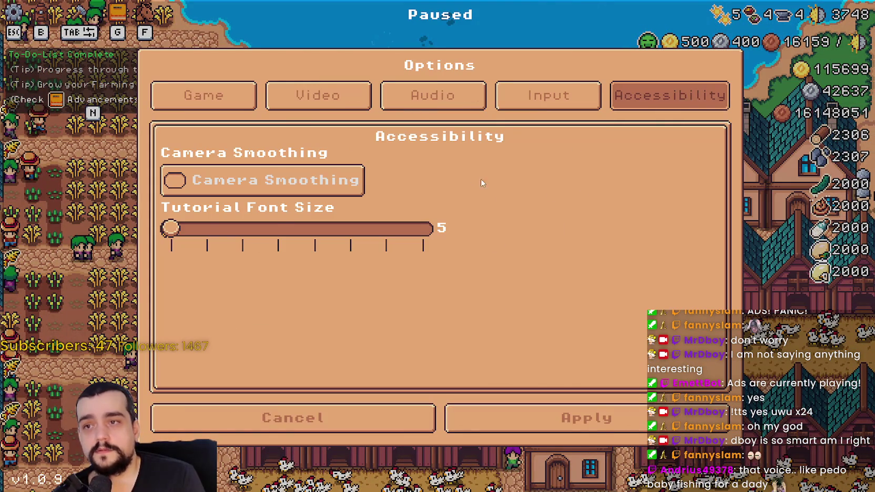
drag(213, 233, 422, 232)
Lower the FPS limit on the Video tab and close the options
click(518, 108)
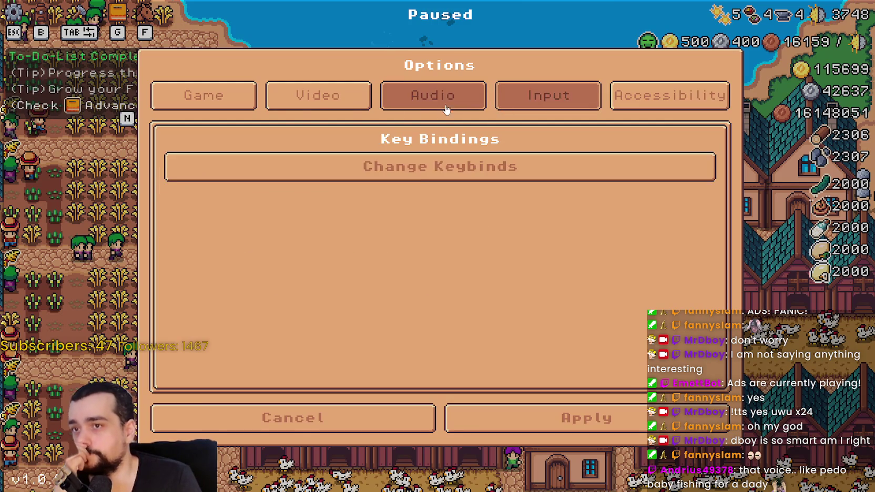
click(293, 107)
click(155, 111)
click(248, 96)
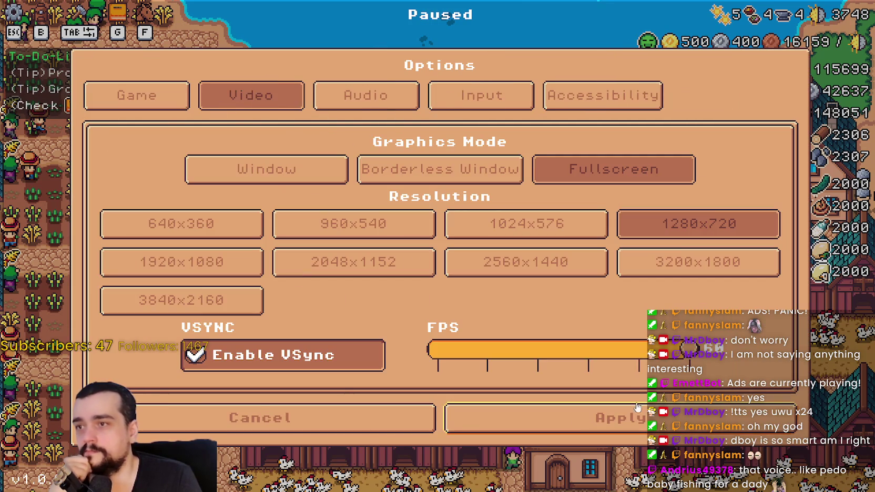
drag(654, 351, 487, 348)
click(595, 354)
click(595, 418)
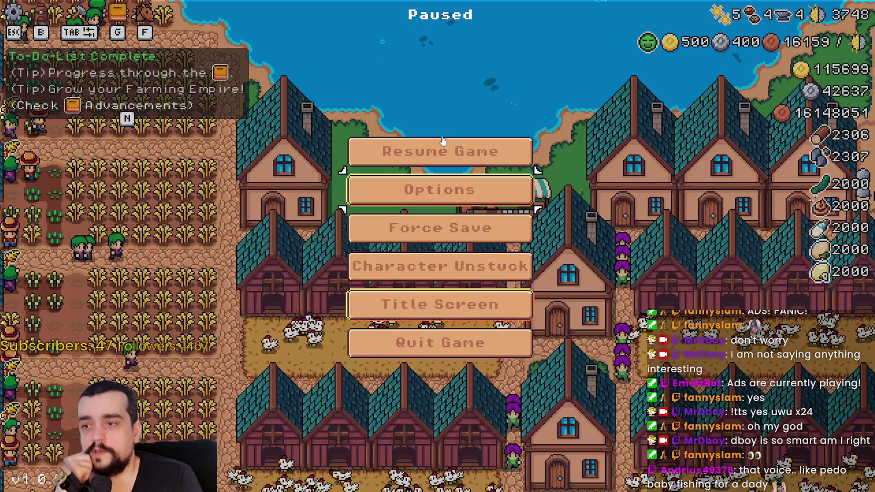
Quit the running game back to the editor with F8
key(Escape)
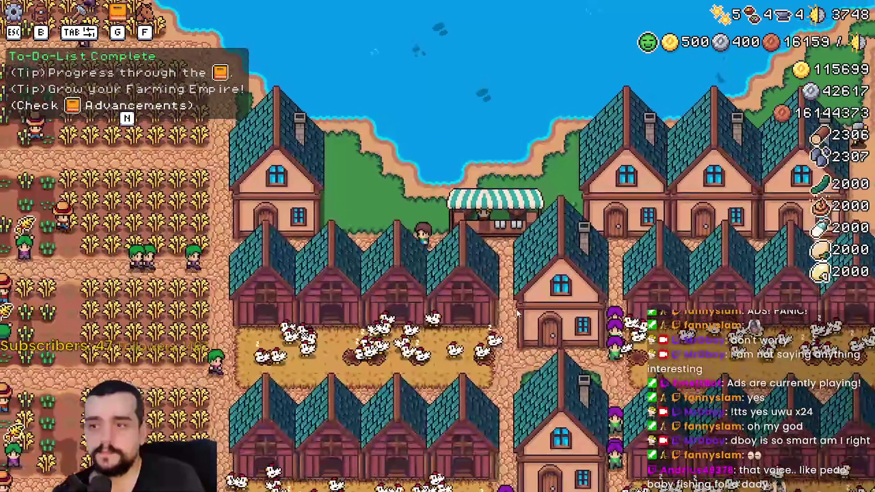
key(Escape)
key(Escape)
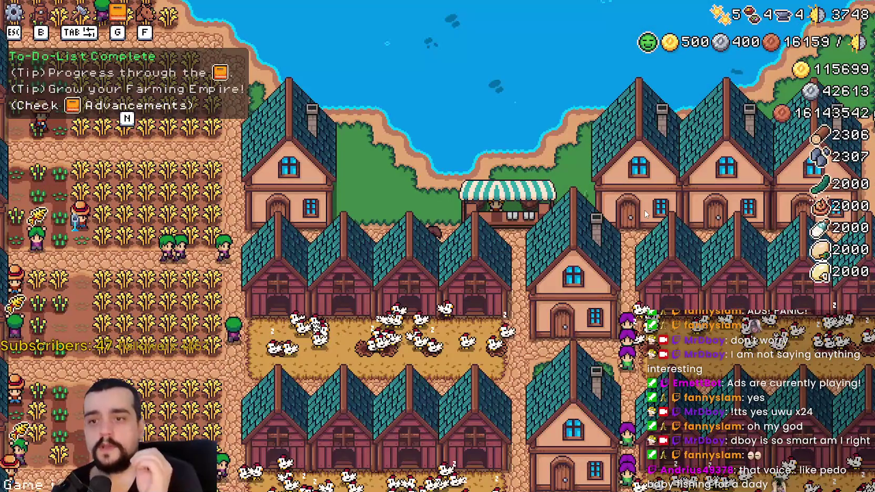
key(F8)
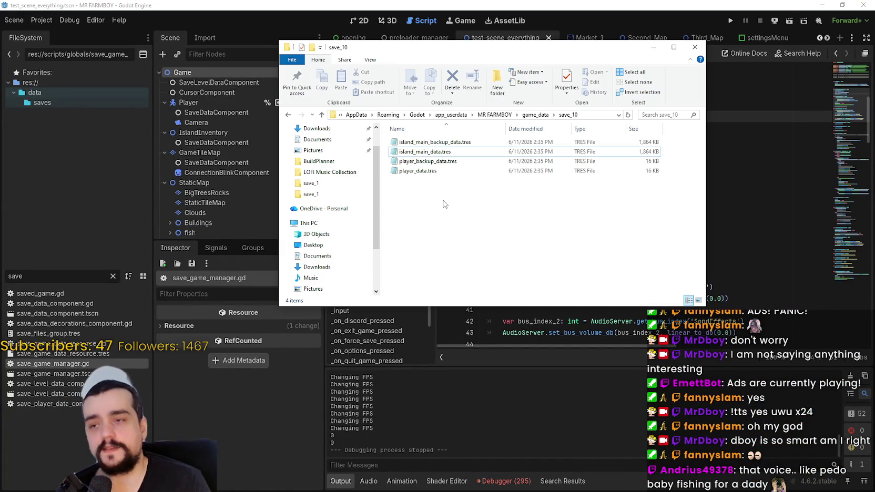
Open the save_10 folder, then review Godot's debugger error list near line 35
key(ctrl+a)
click(502, 226)
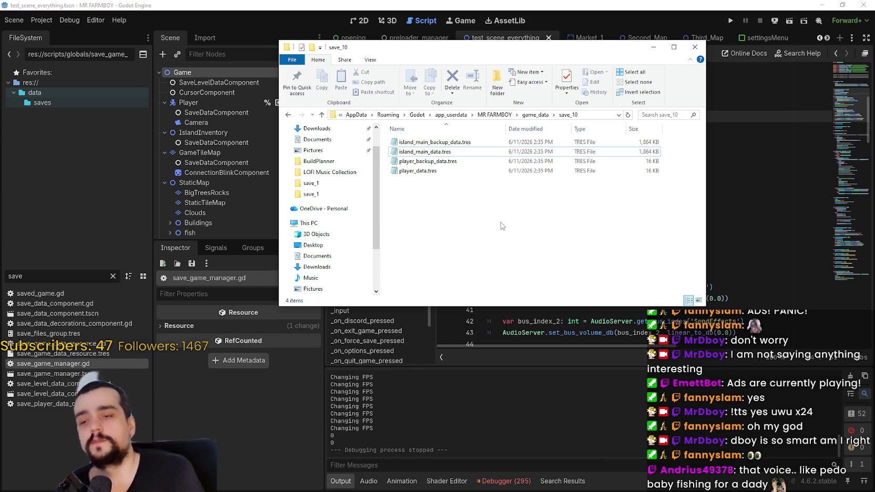
click(506, 481)
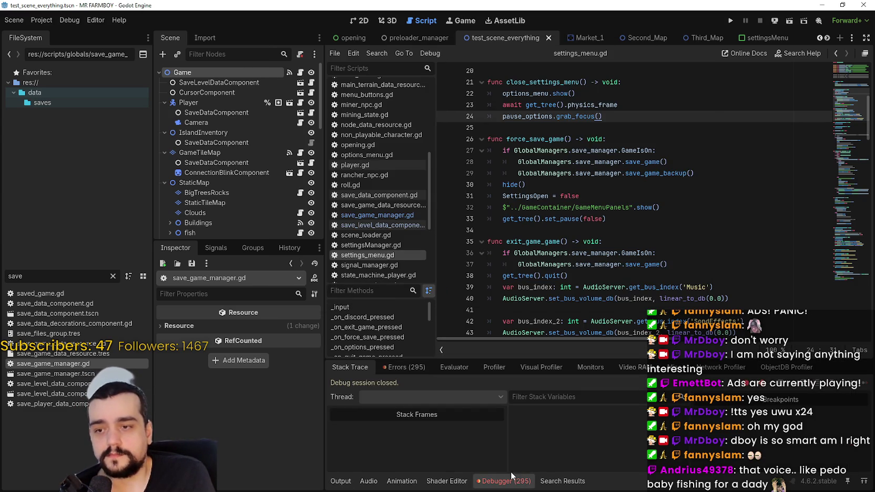
click(403, 367)
scroll(862, 429, down, 5)
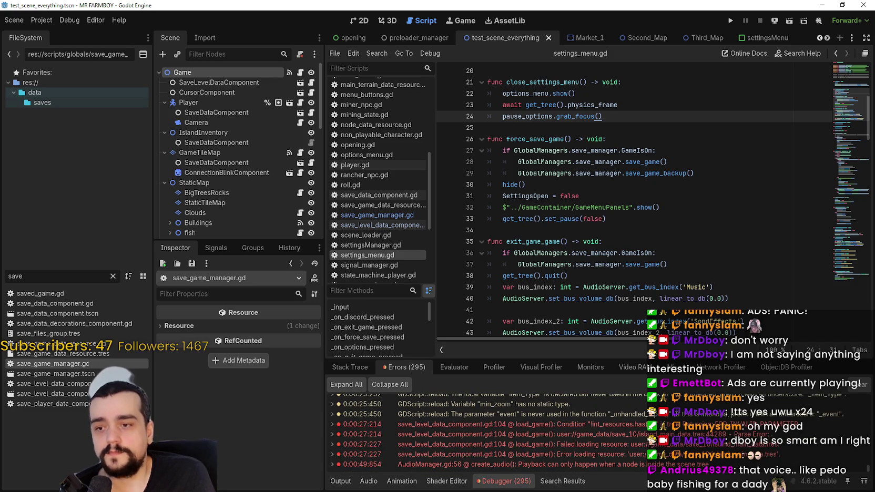
click(716, 236)
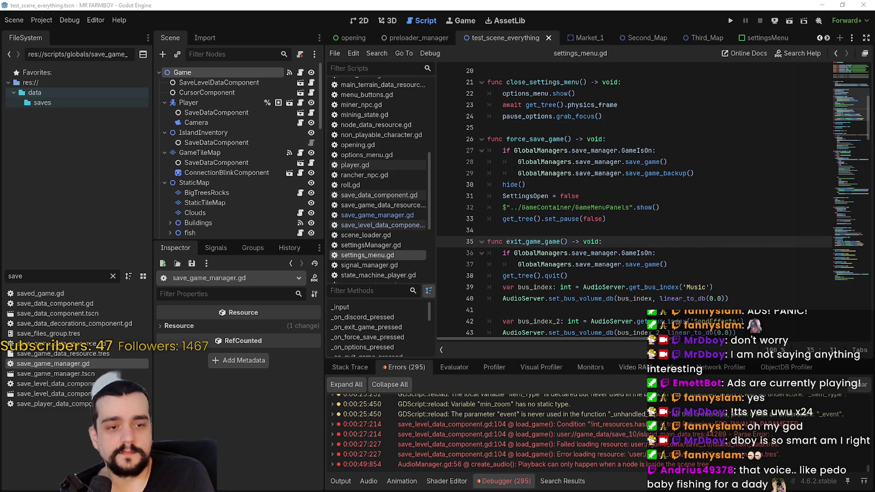
Delete the four .tres save files from the save_10 folder
key(alt+Tab)
drag(525, 225, 412, 137)
right_click(418, 150)
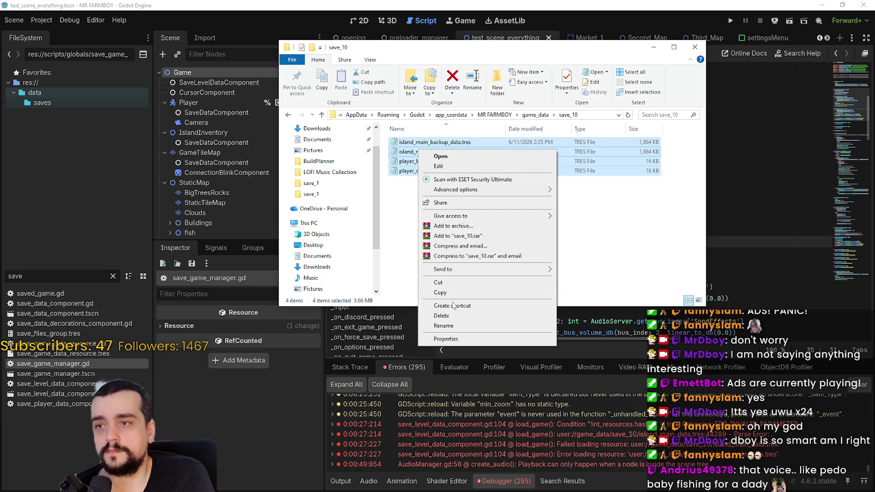
click(455, 316)
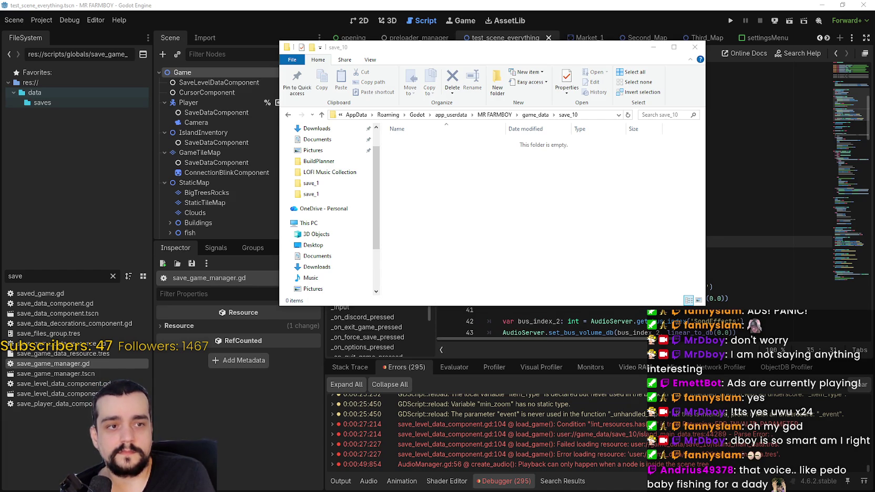
Paste the older island_main_data.tres and player_data.tres into the empty save_10 folder
right_click(534, 204)
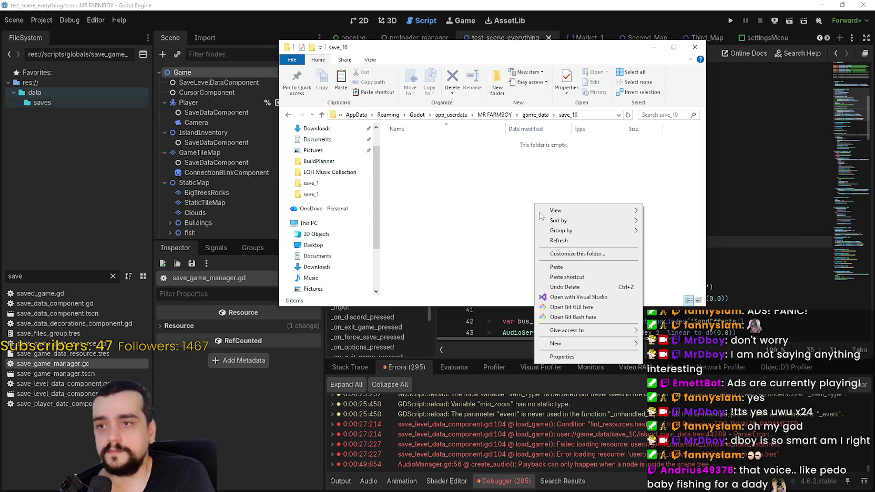
click(578, 269)
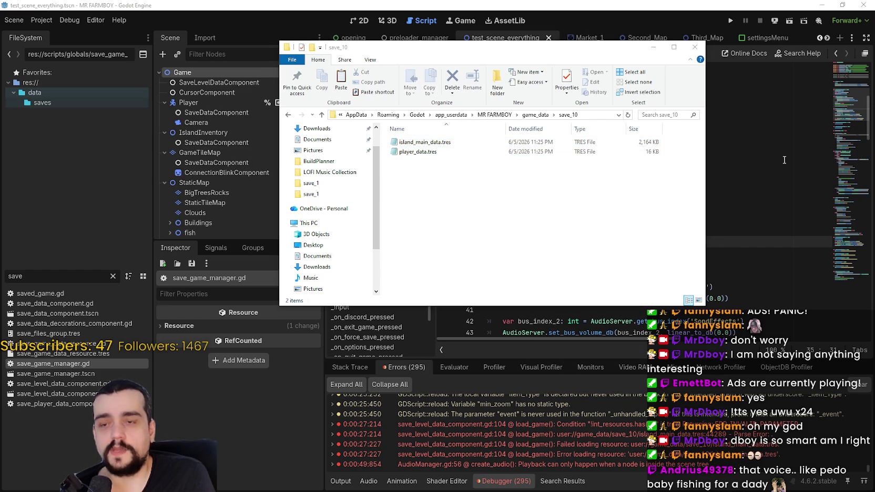
click(731, 22)
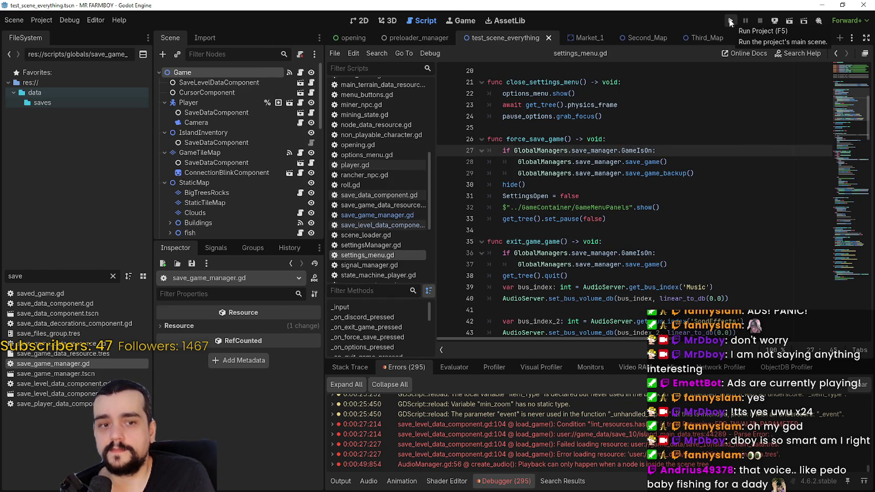
Run the project, load Save 10, and briefly check the save_10 folder contents
click(730, 22)
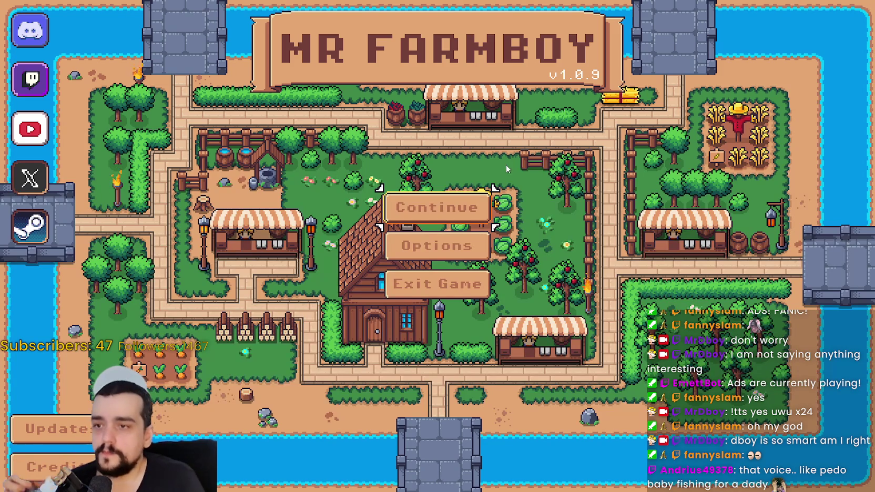
click(474, 207)
scroll(499, 344, down, 3)
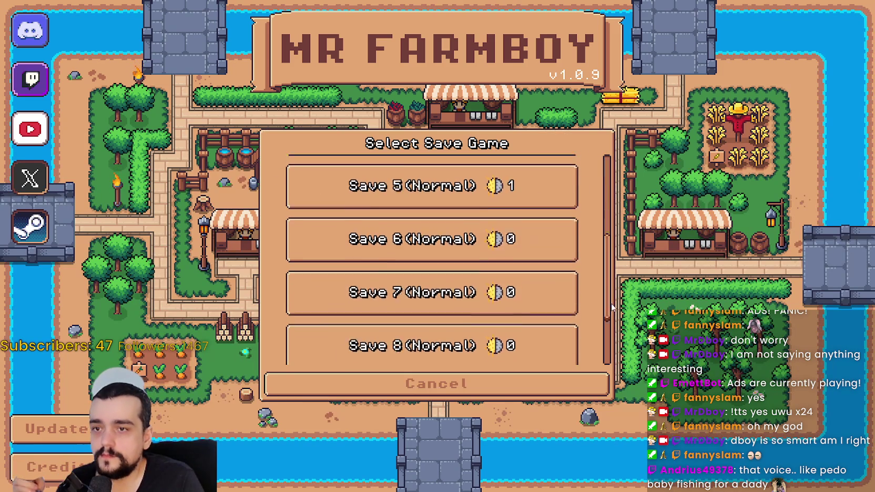
click(498, 345)
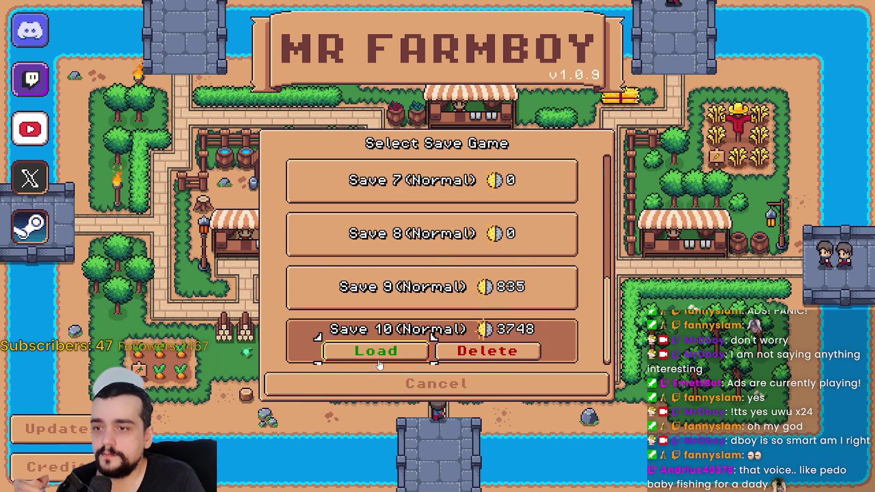
click(379, 364)
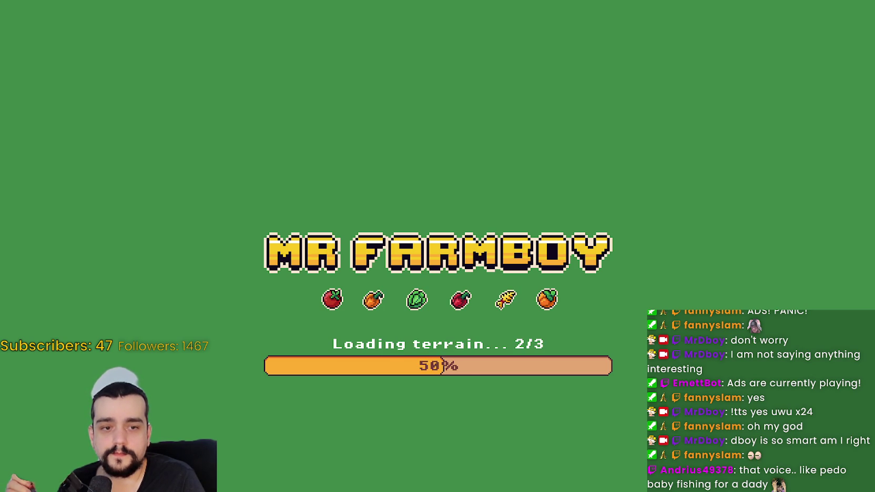
key(alt+Tab)
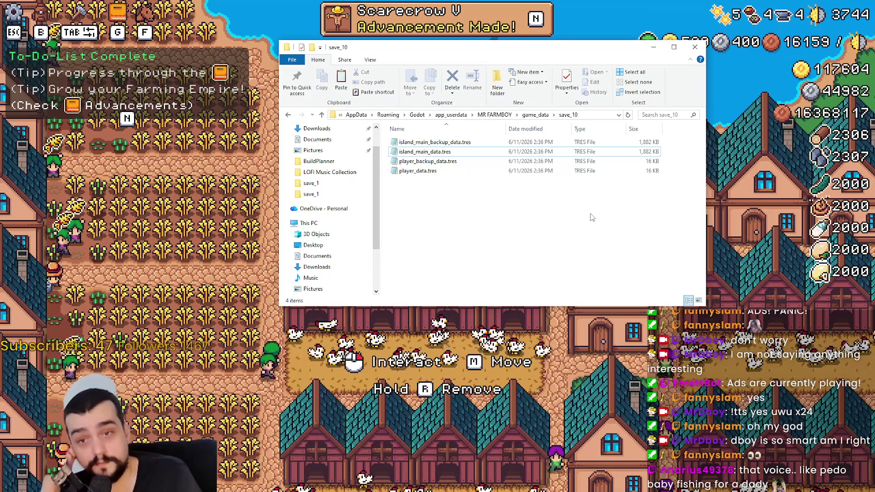
click(655, 47)
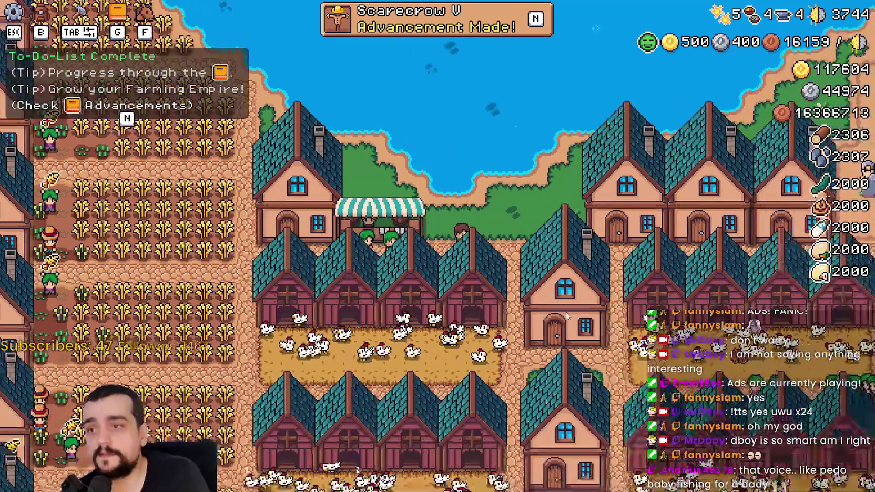
Ride the horse around the restored farm and town, then quit back to the editor
key(d)
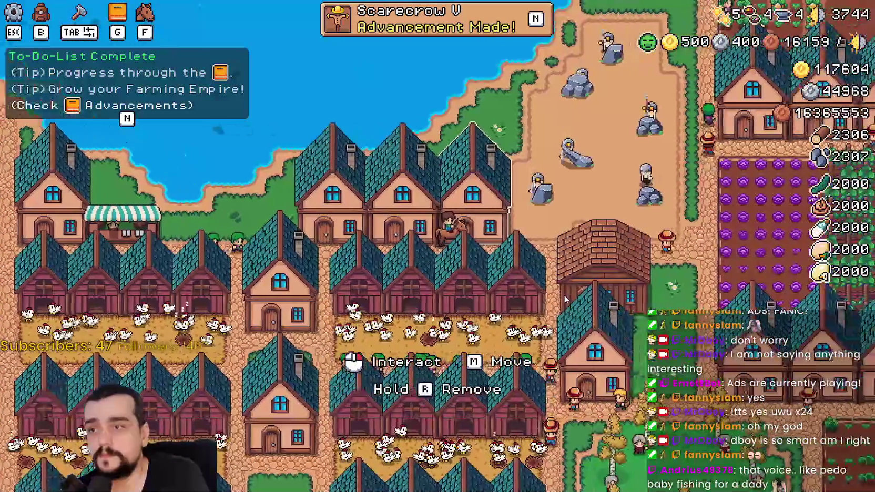
key(d)
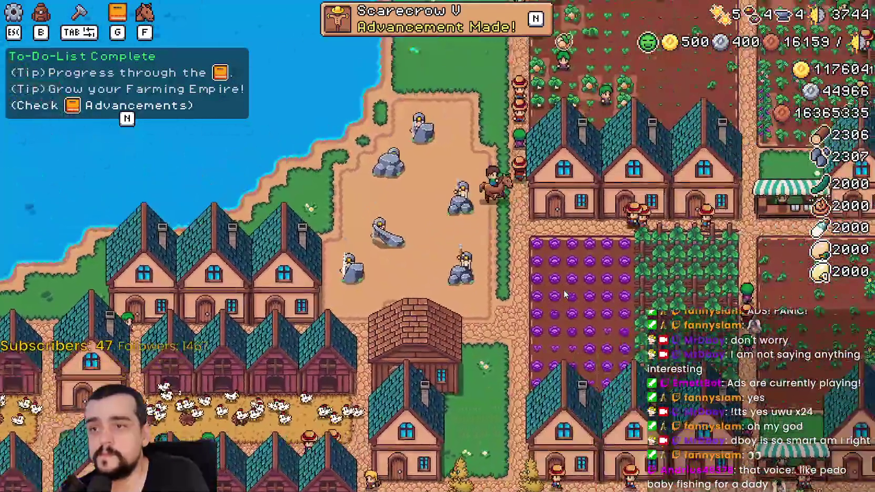
key(w)
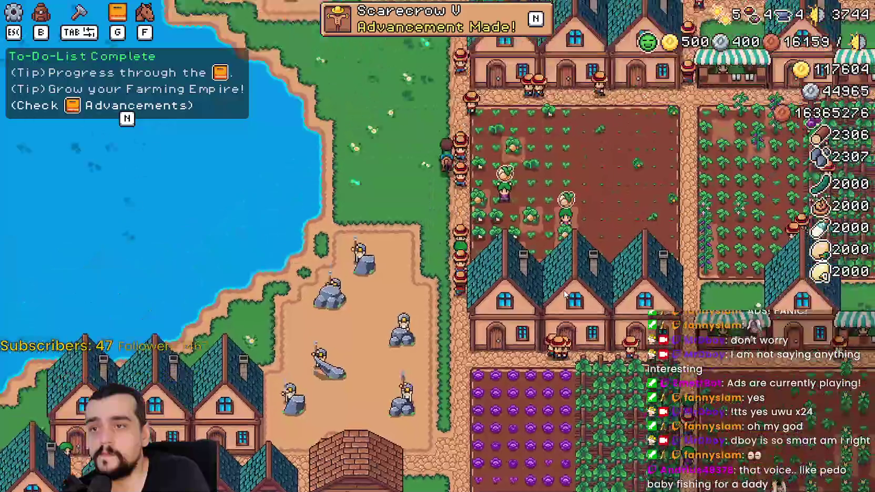
key(d)
key(w)
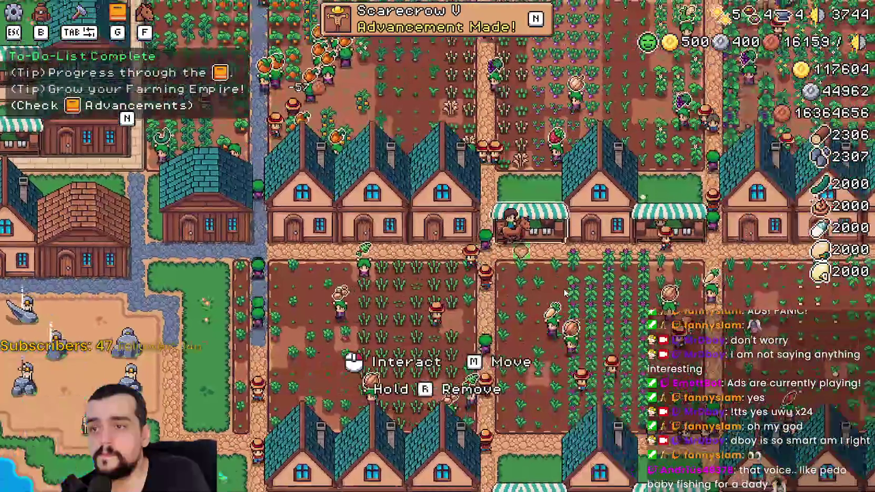
key(a)
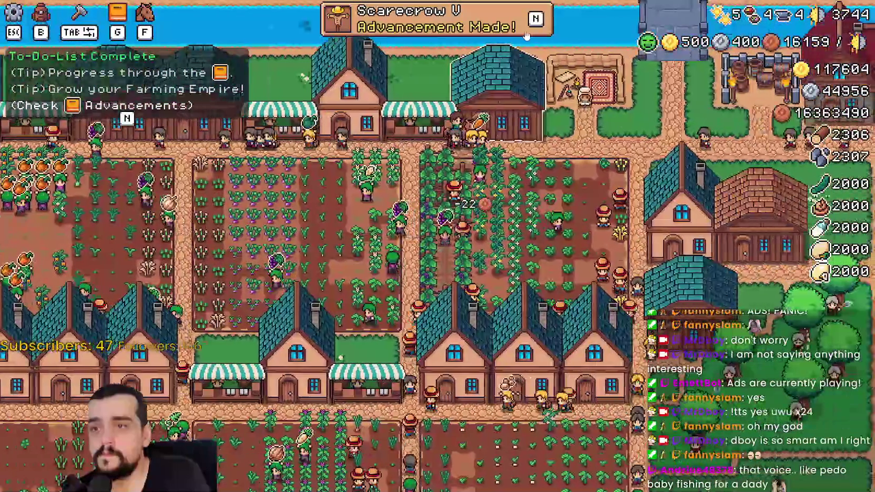
key(n)
key(n)
key(d)
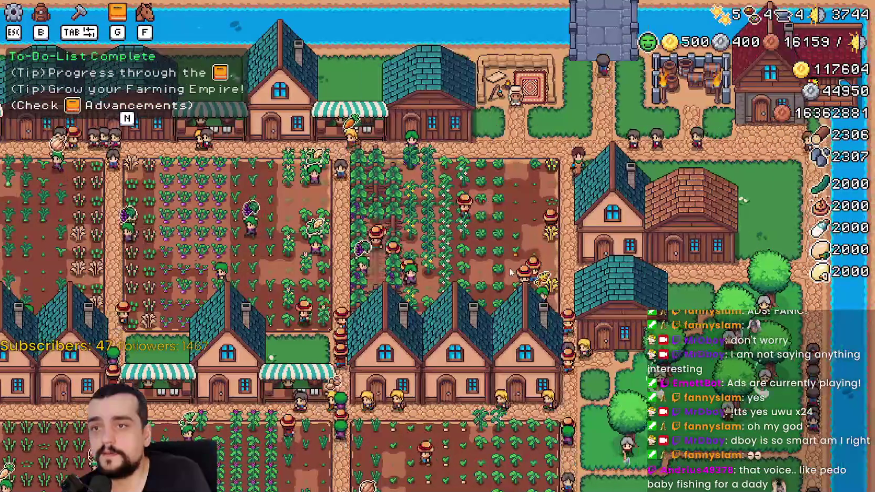
key(s)
key(Escape)
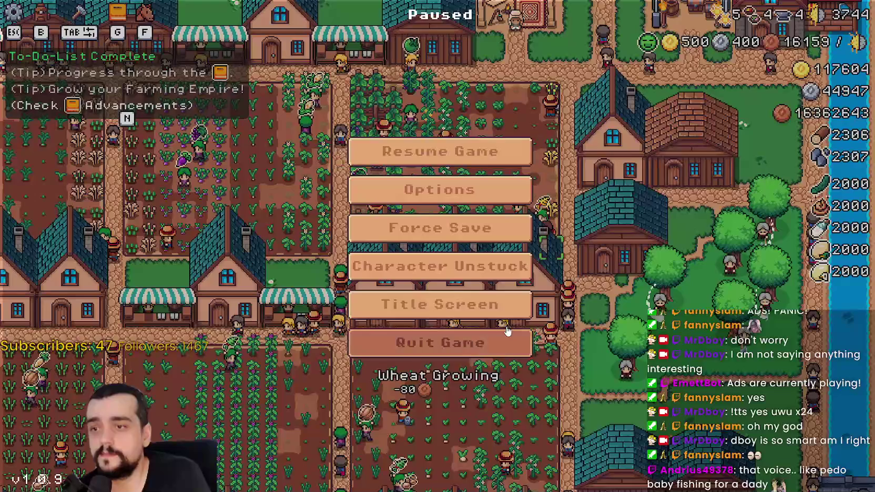
click(466, 347)
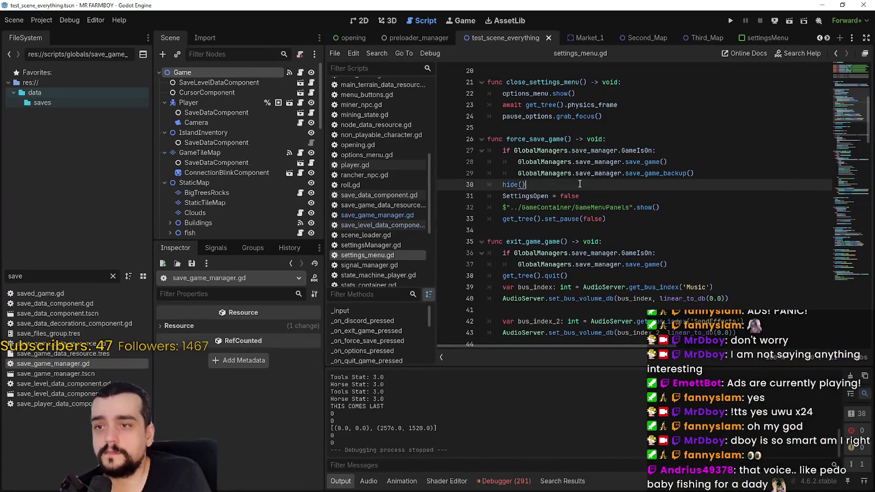
Check the debugger's error list against script lines 34–36 and save
click(526, 230)
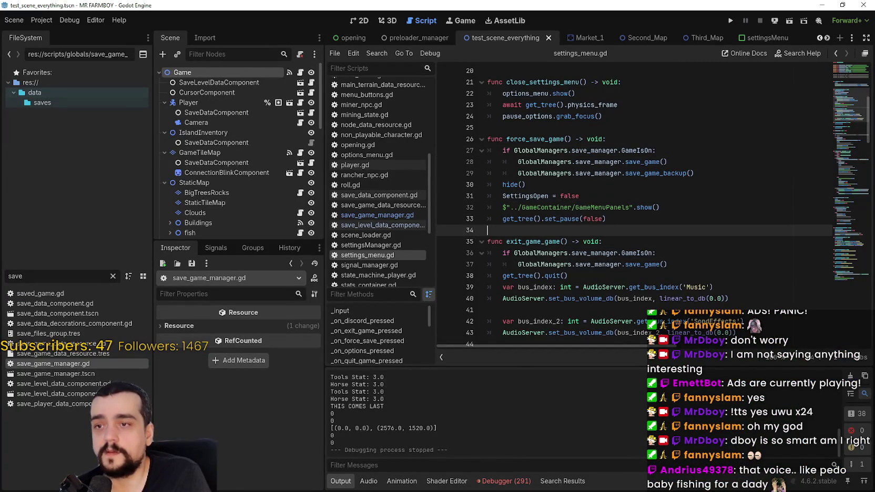
click(503, 481)
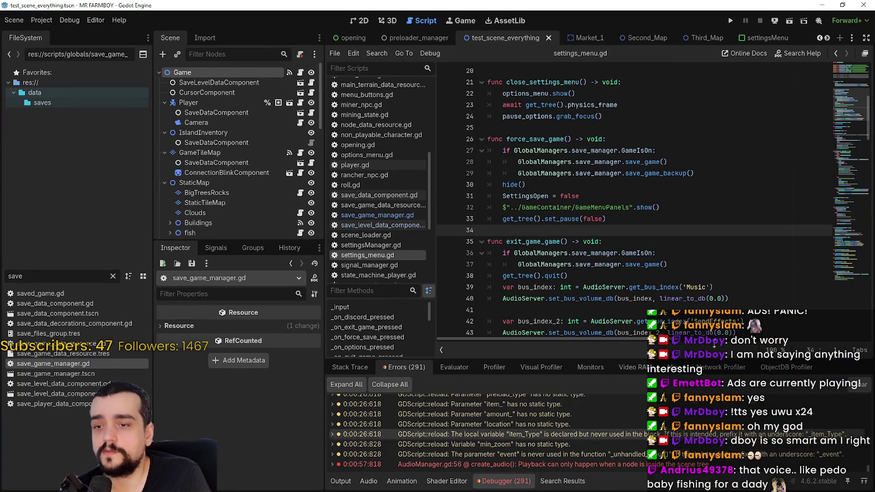
click(731, 253)
key(ctrl+s)
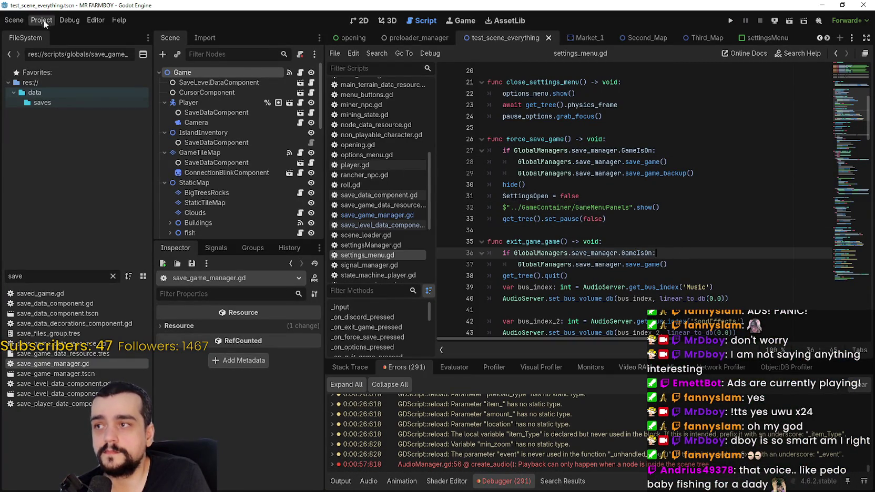
Filter the FileSystem for 'main' and open main_menu.tscn in the 2D view
double_click(24, 275)
text(m)
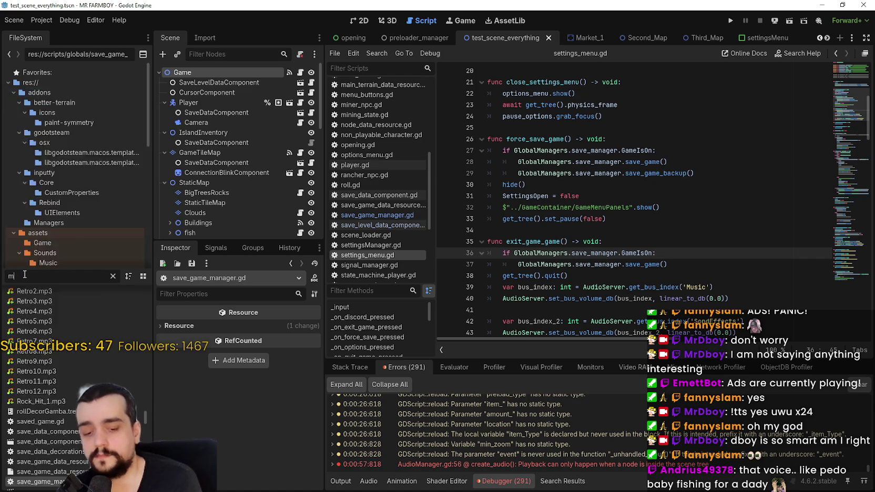
text(ain)
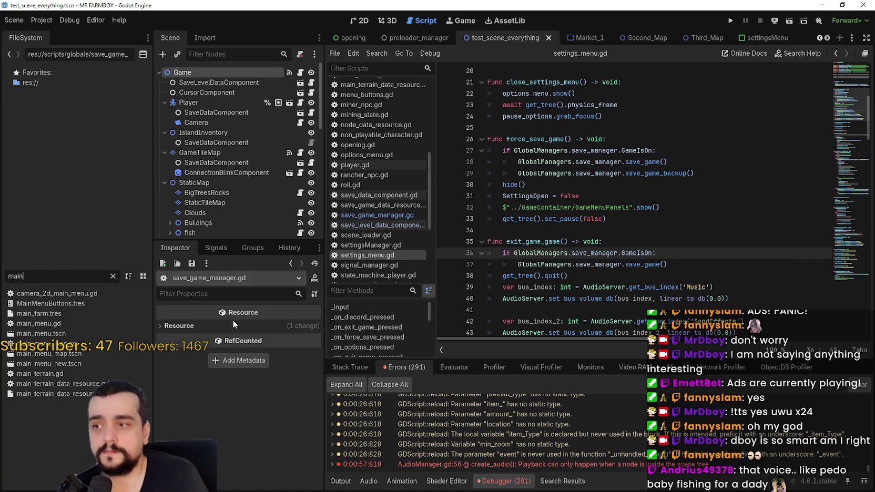
double_click(56, 333)
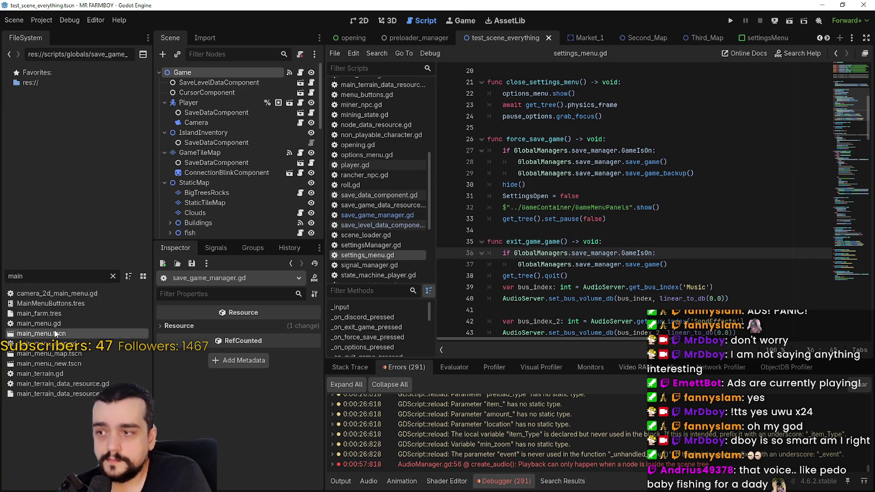
click(367, 21)
scroll(597, 127, up, 6)
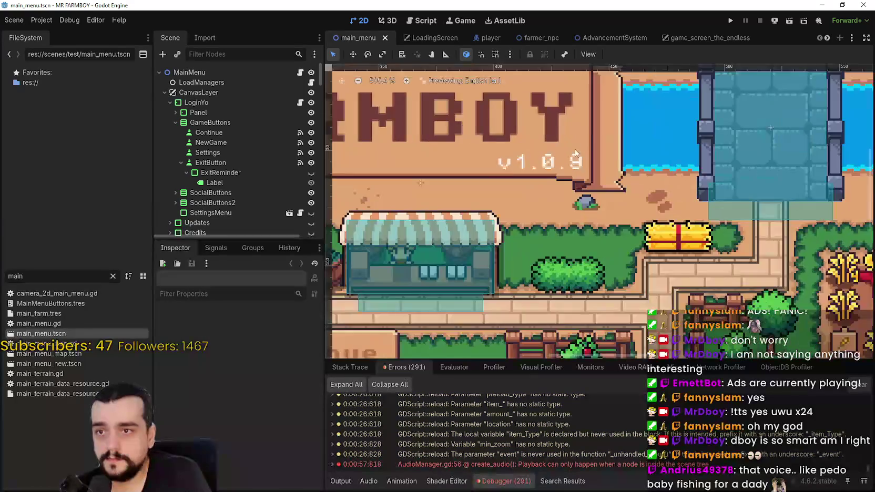
scroll(575, 153, up, 1)
Expand Panel in the scene tree and select the UpdateLabel node
click(574, 152)
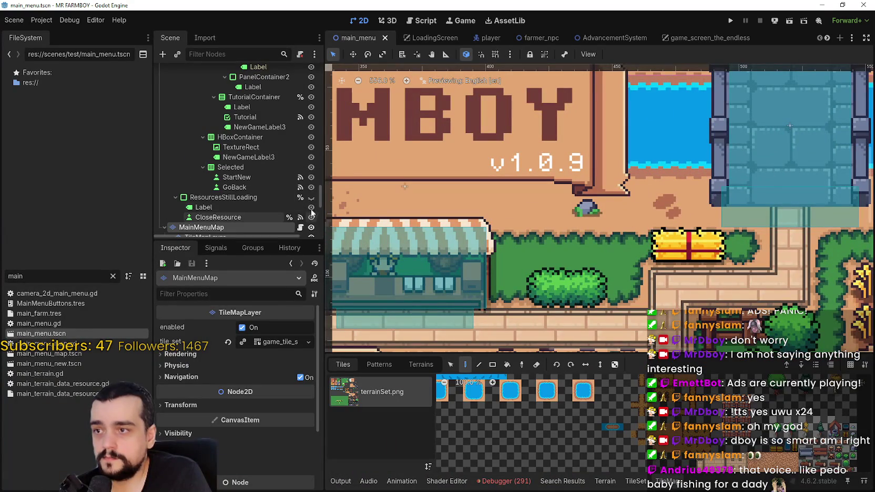
scroll(318, 197, up, 10)
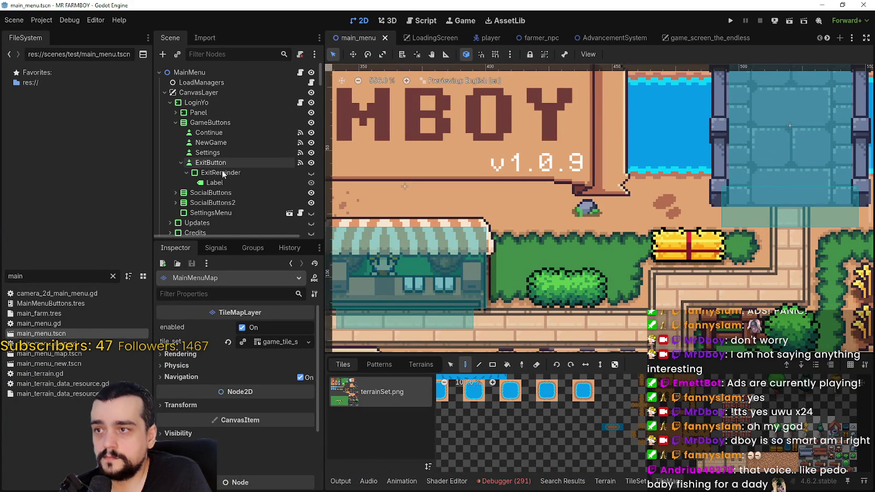
click(184, 112)
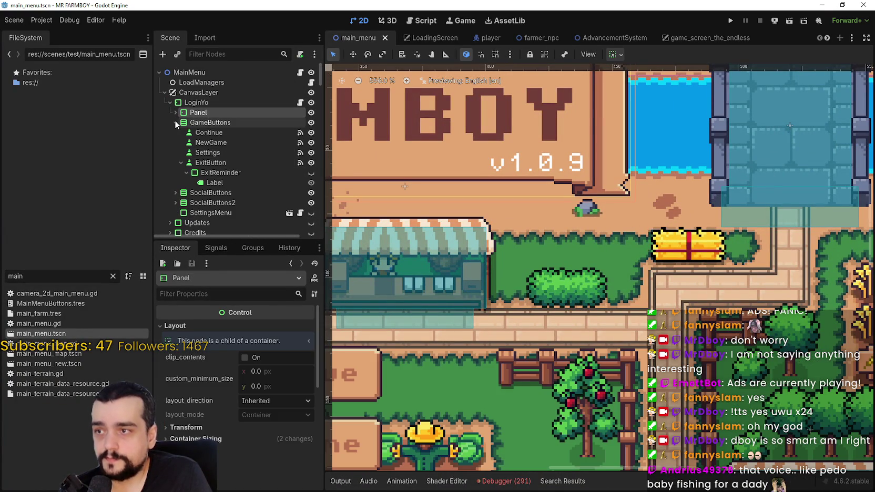
click(176, 123)
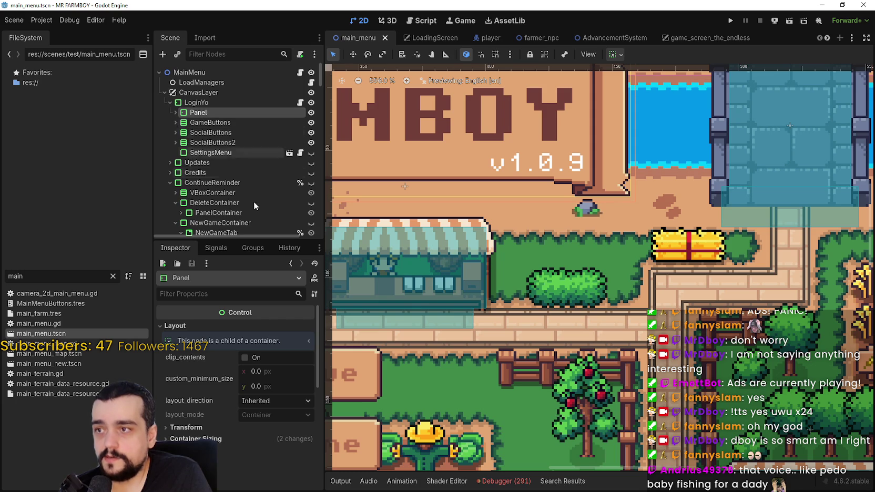
scroll(225, 161, down, 3)
click(170, 123)
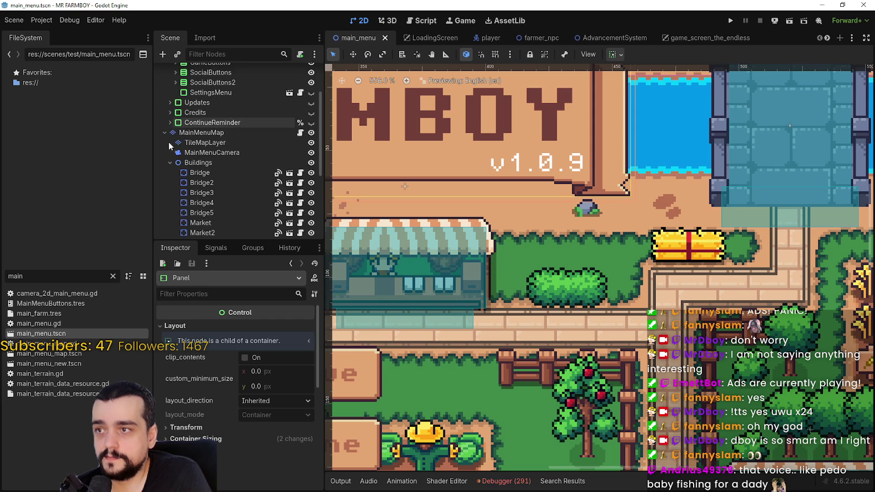
scroll(256, 192, down, 4)
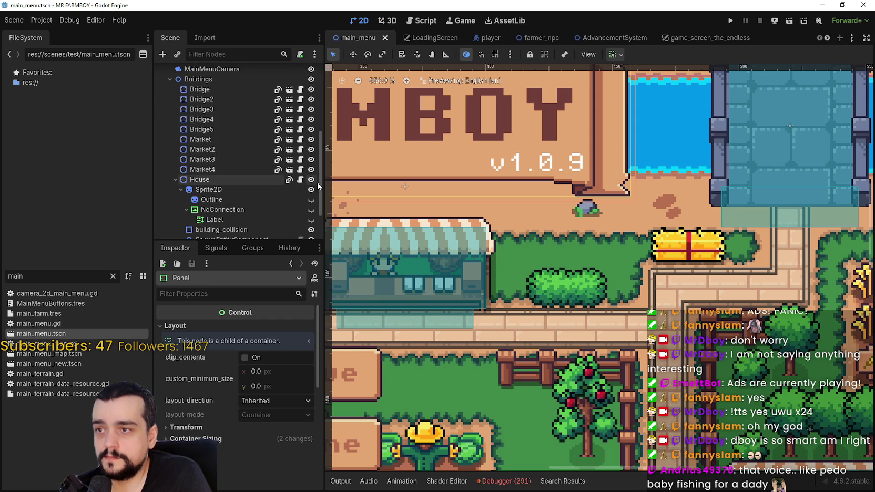
scroll(318, 185, up, 5)
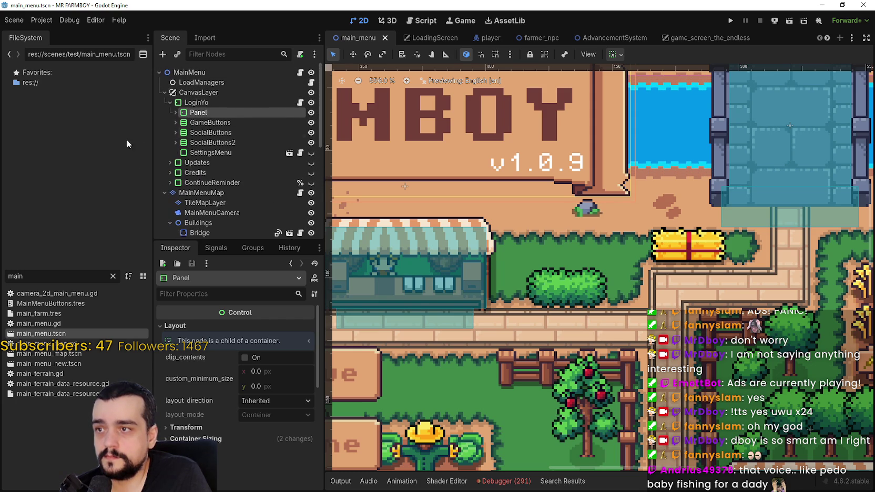
click(166, 161)
click(166, 160)
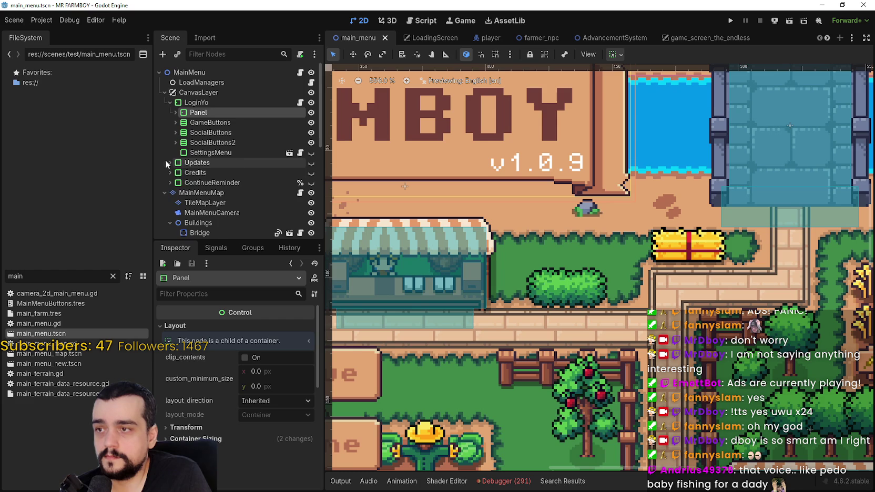
click(174, 112)
click(220, 142)
Change UpdateLabel's Text from v1.0.9 to v1.1.0 and save main_menu.tscn
click(193, 339)
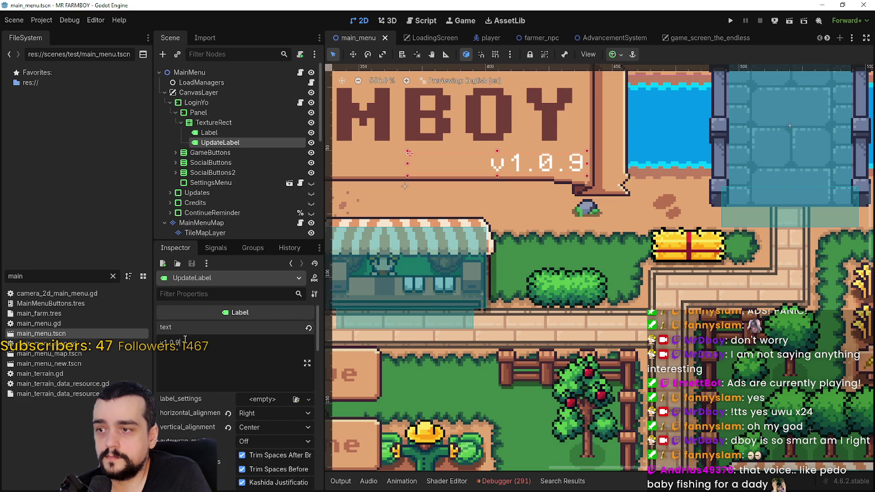
drag(177, 342, 171, 344)
text(1)
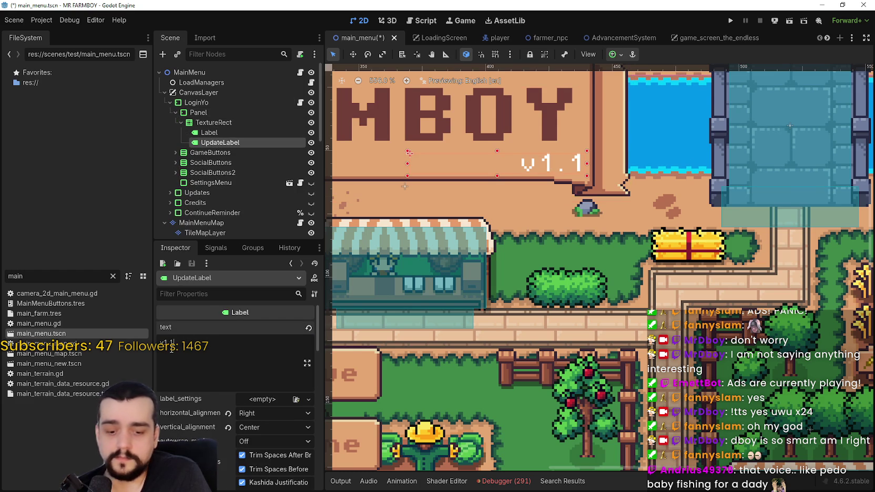
text(.0)
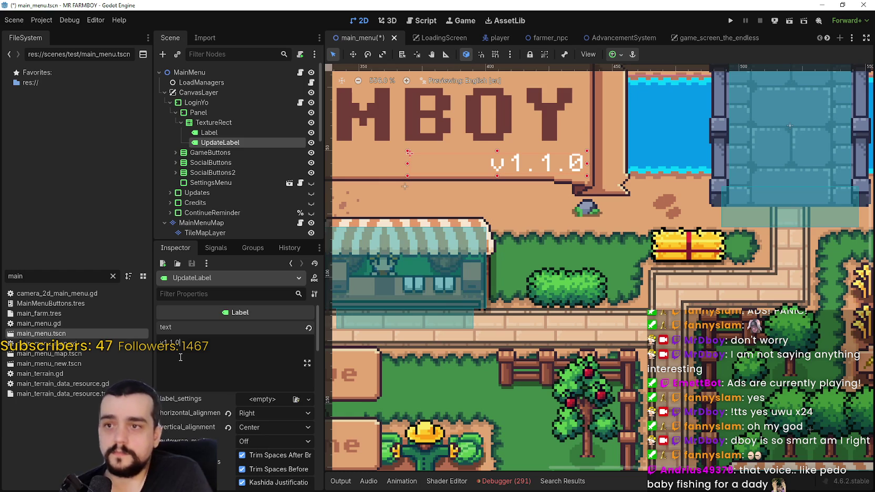
key(ctrl+s)
scroll(650, 267, down, 6)
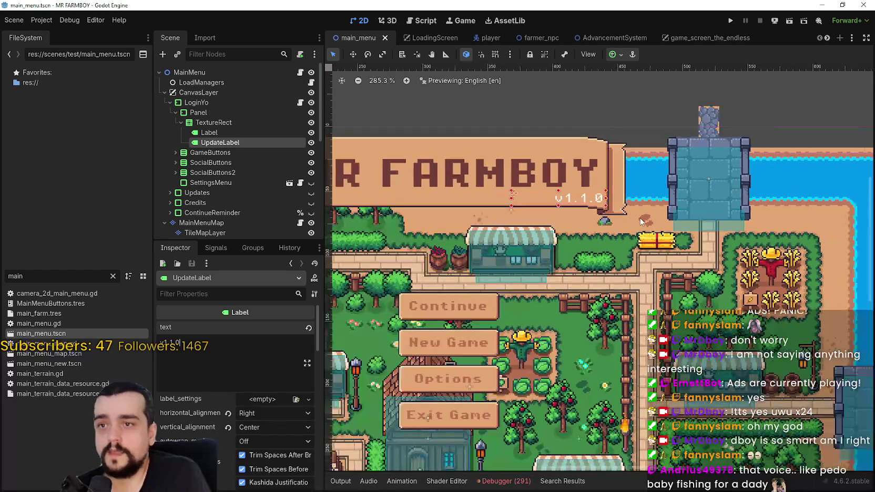
scroll(638, 216, up, 2)
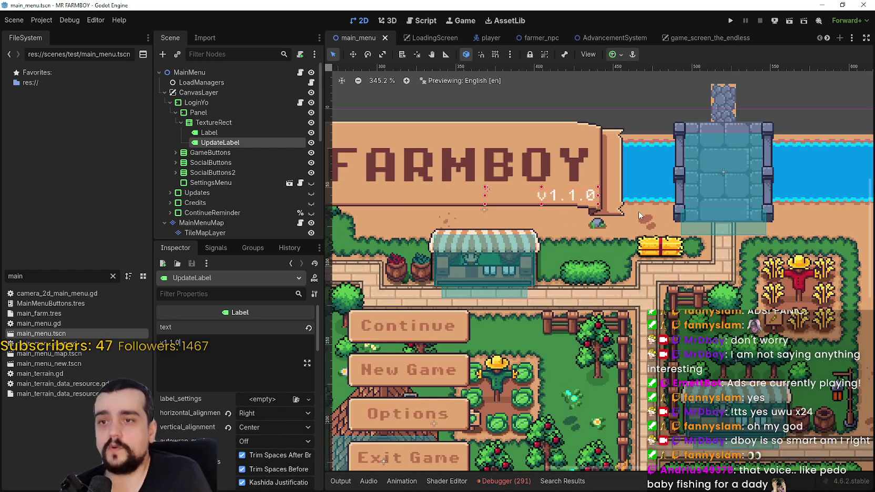
key(ctrl+s)
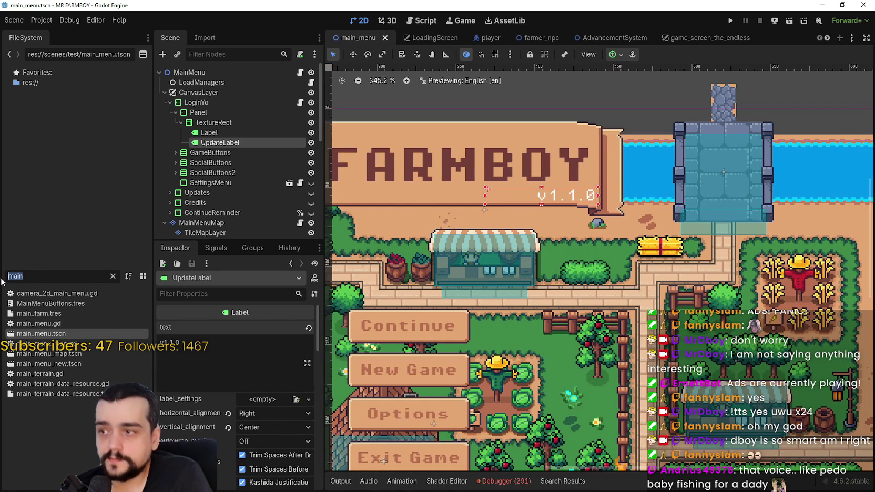
text(settl)
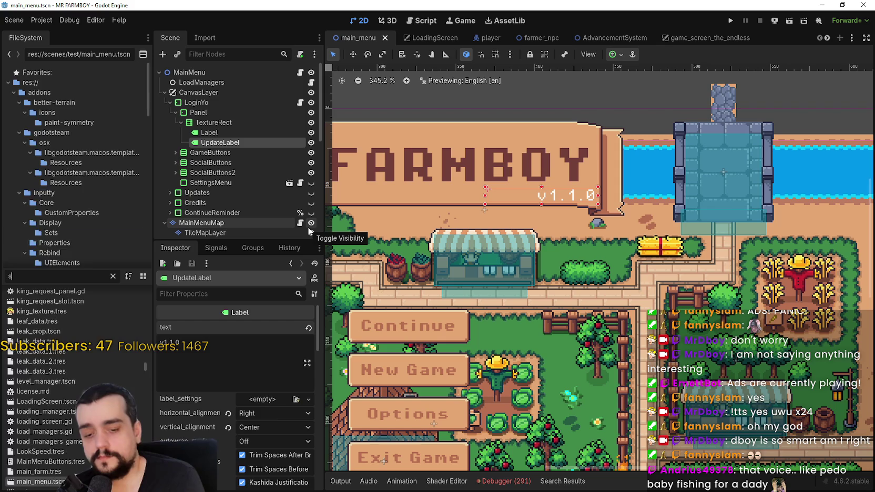
key(BackSpace)
Set settingsMenu.tscn's UpdateLabel text to v1.1.0, save it, and bring the Steam window forward
text(in)
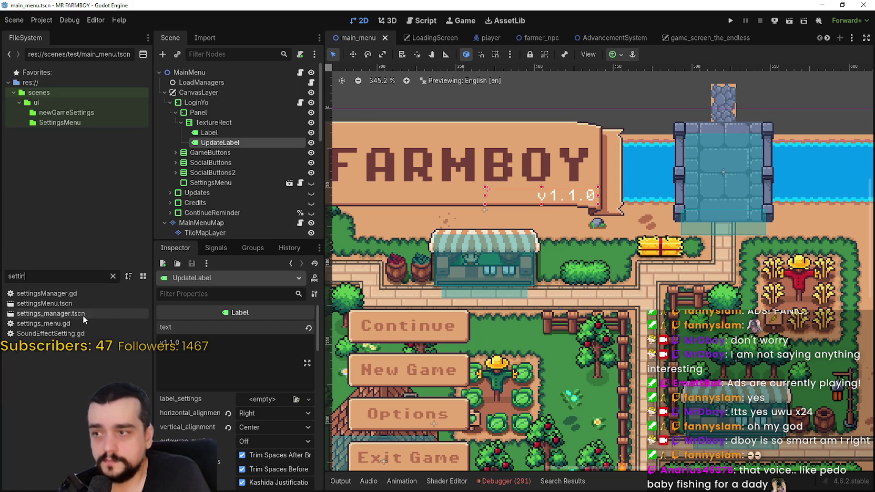
double_click(66, 304)
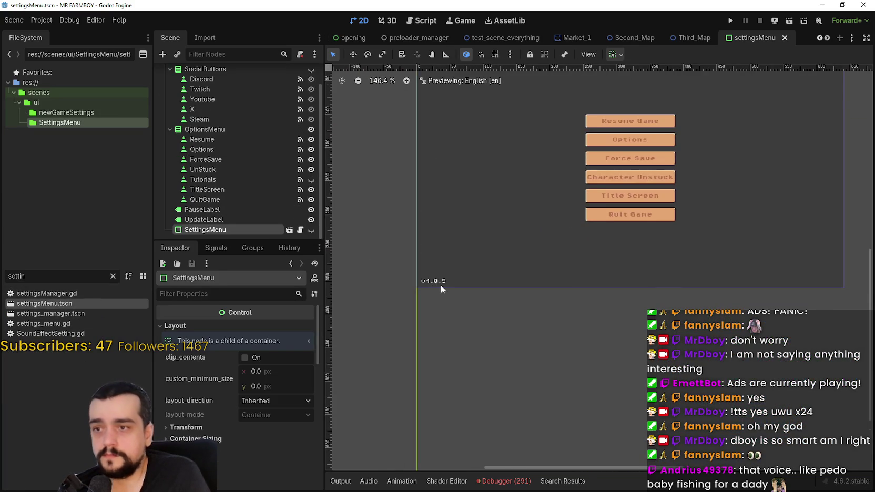
click(435, 283)
double_click(177, 342)
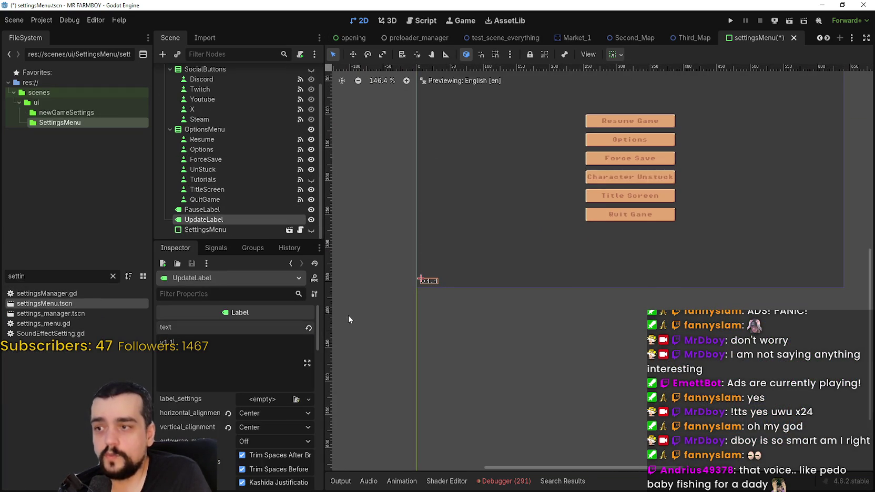
text(1.1)
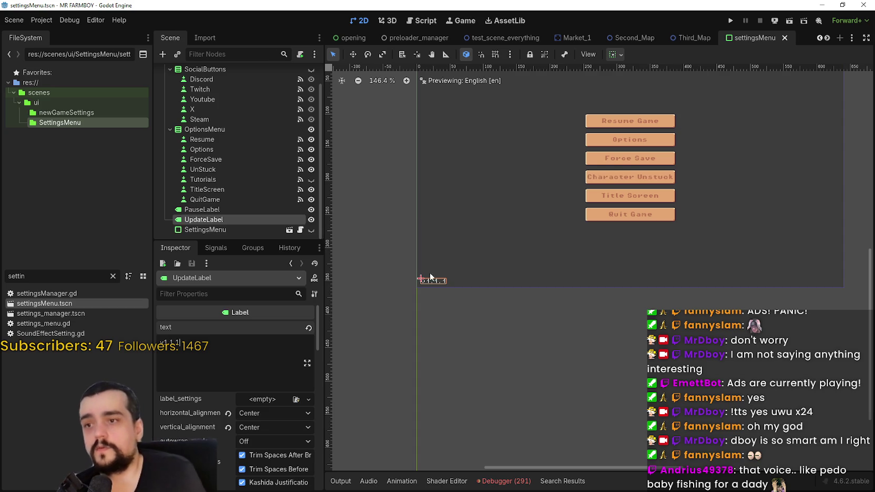
double_click(177, 343)
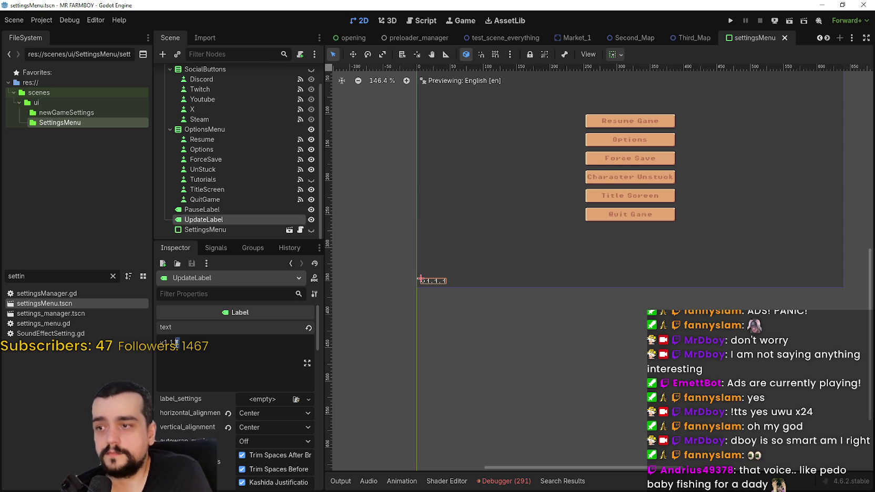
text(0)
key(ctrl+s)
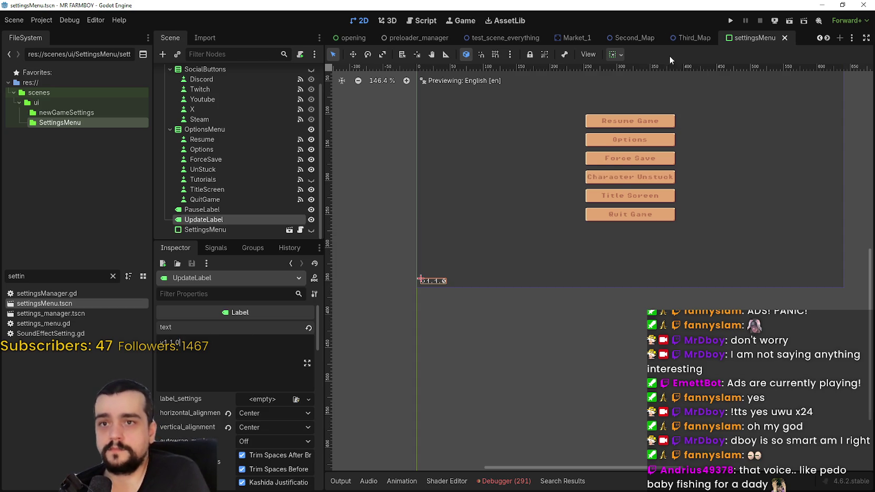
scroll(708, 139, down, 1)
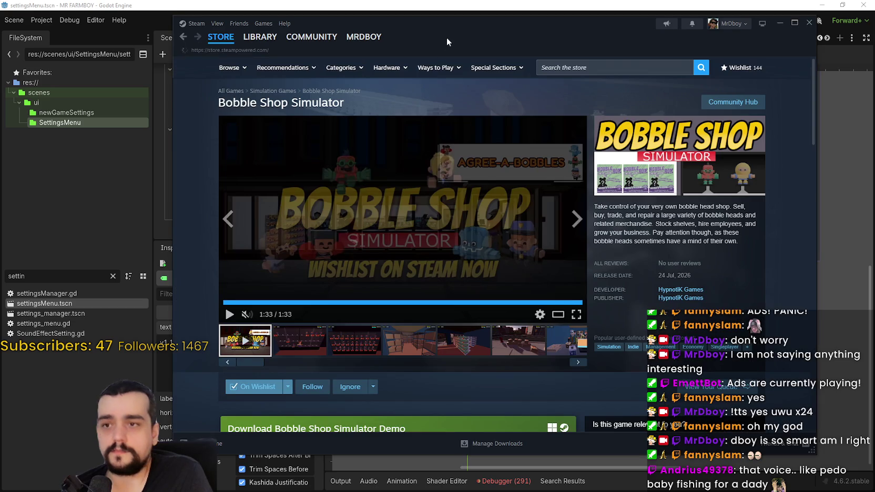
drag(446, 38, 445, 48)
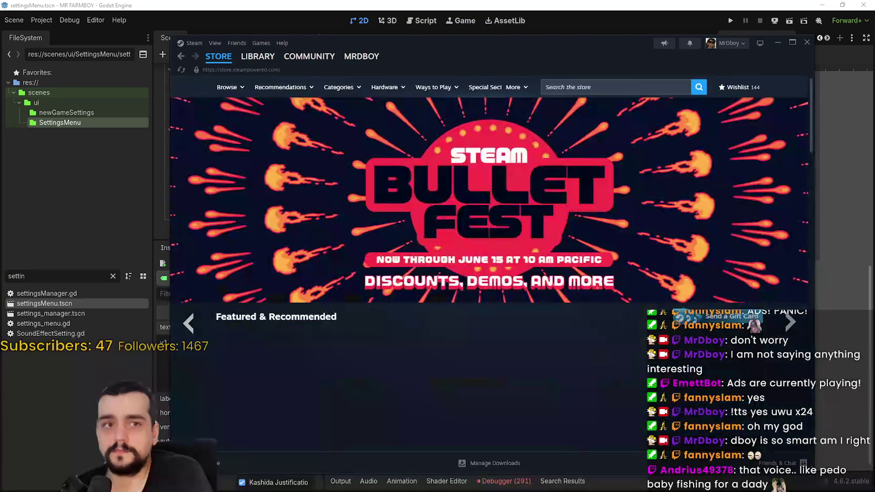
View MR FARMBOY in the Steam library, then minimize Steam
click(258, 57)
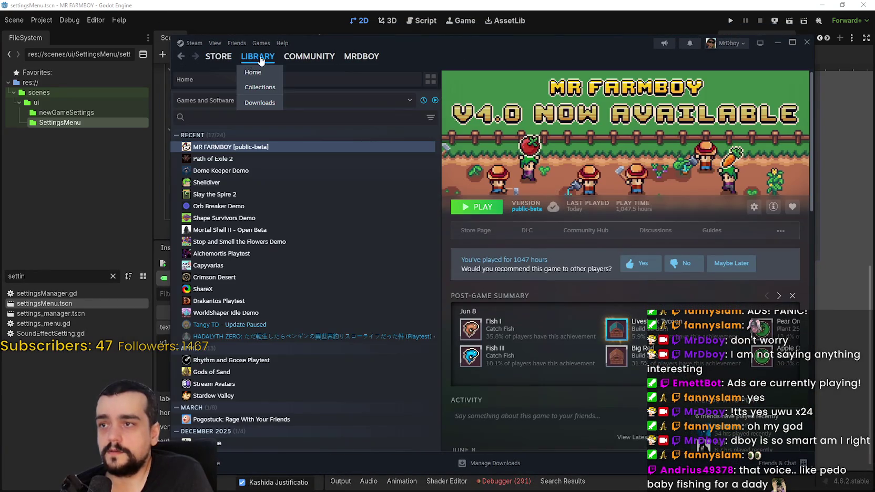
click(777, 42)
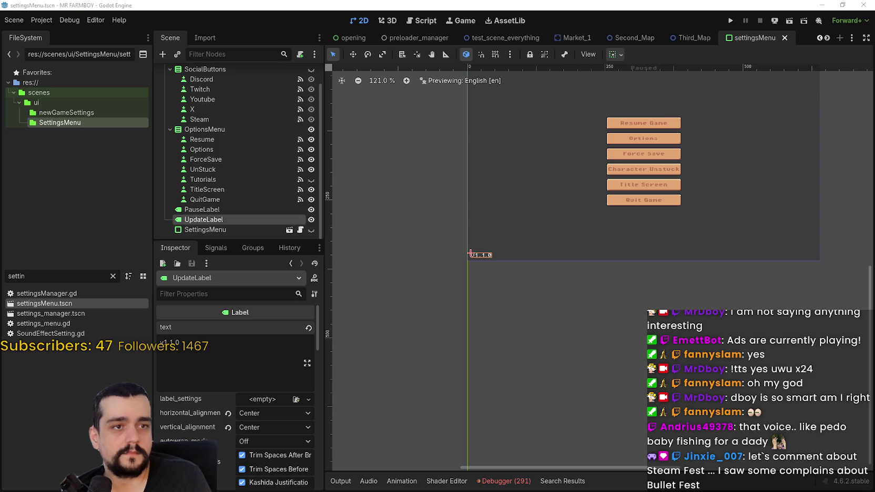
Bring up the Steamworks MR FARMBOY event editor, move its window aside, then return to the Steam store
key(alt+Tab)
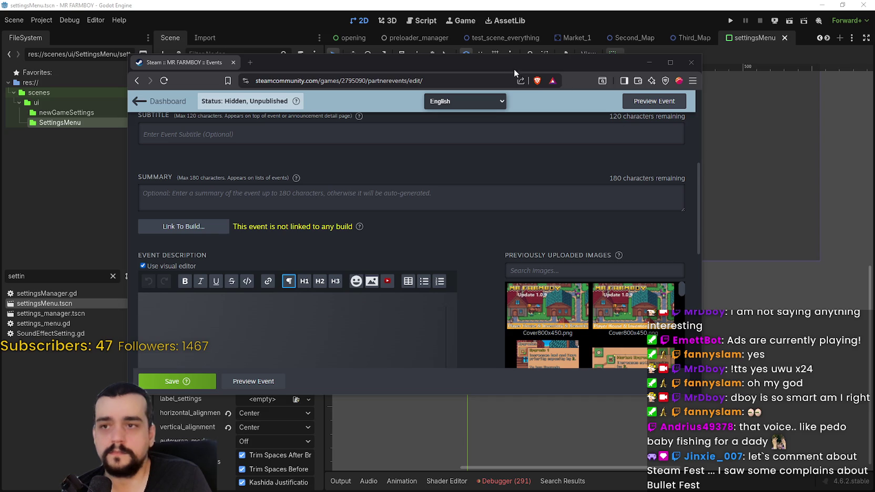
drag(514, 68, 607, 49)
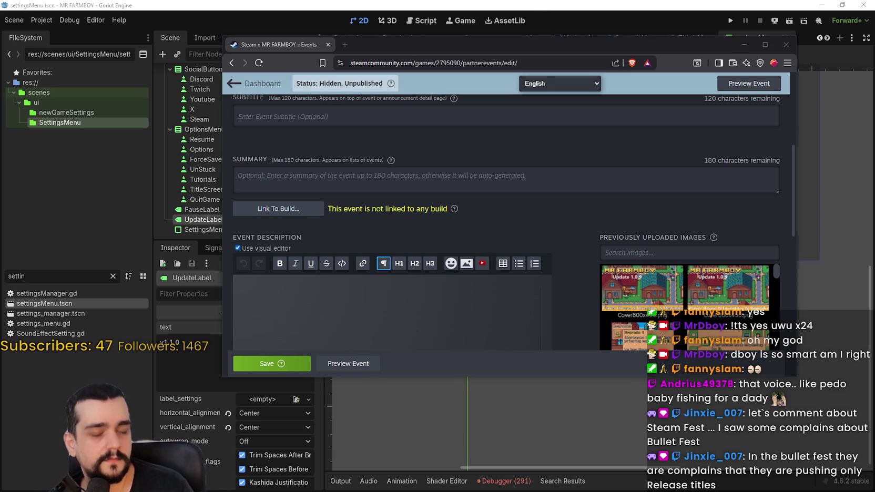
key(alt+Tab)
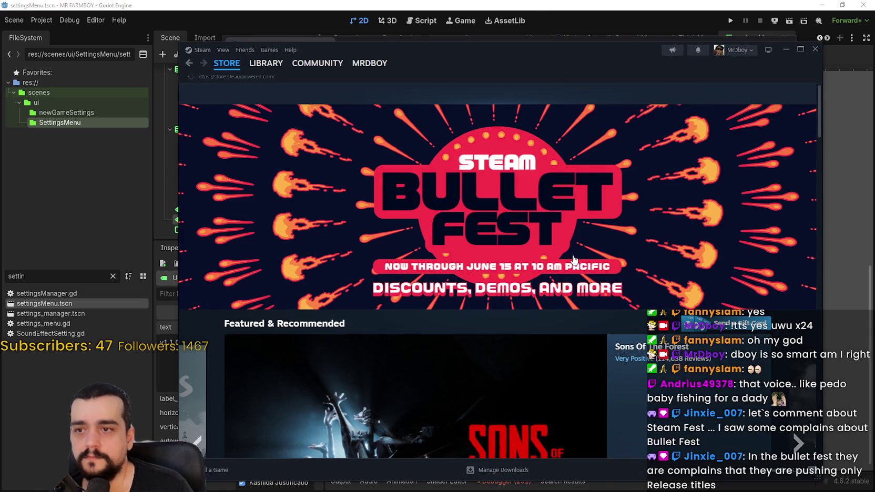
Open the Steam Bullet Fest sale page from its store banner
click(772, 255)
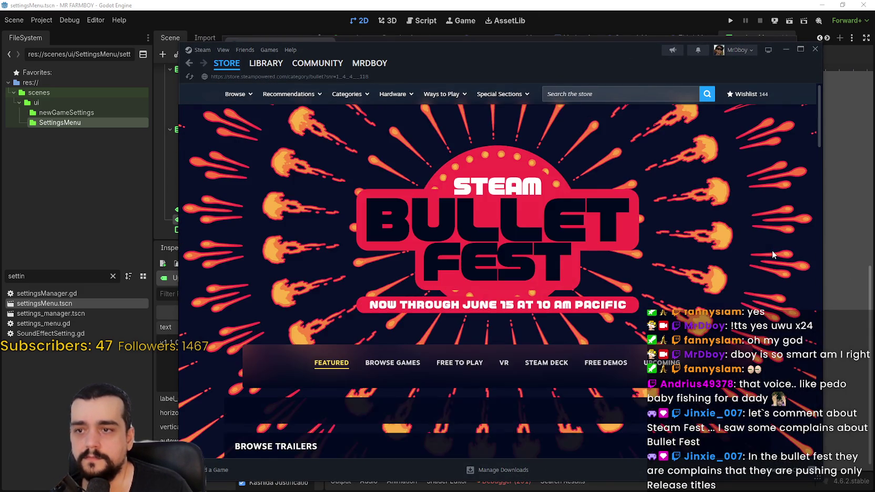
scroll(772, 248, down, 5)
scroll(764, 237, down, 1)
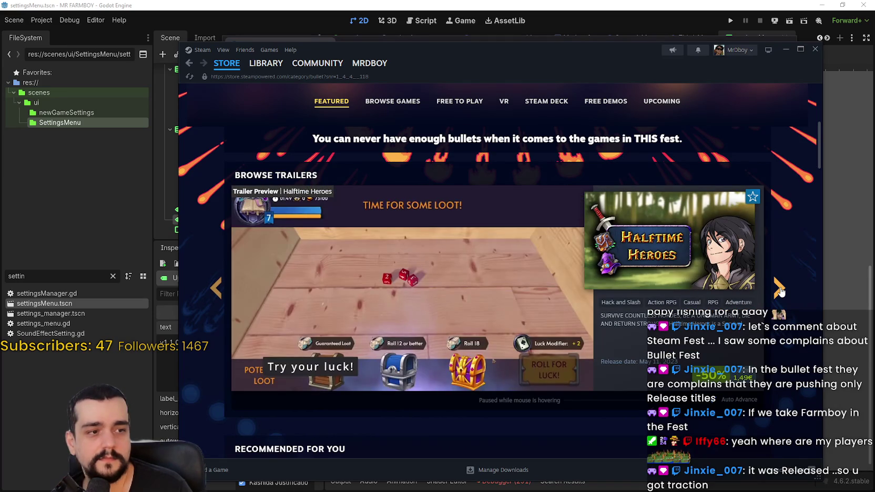
Advance through the Bullet Fest game trailers one after another
click(779, 289)
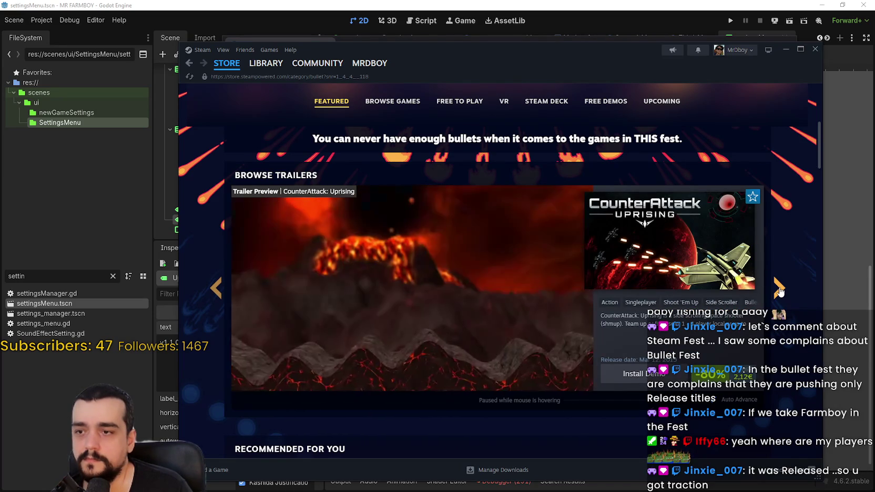
click(779, 289)
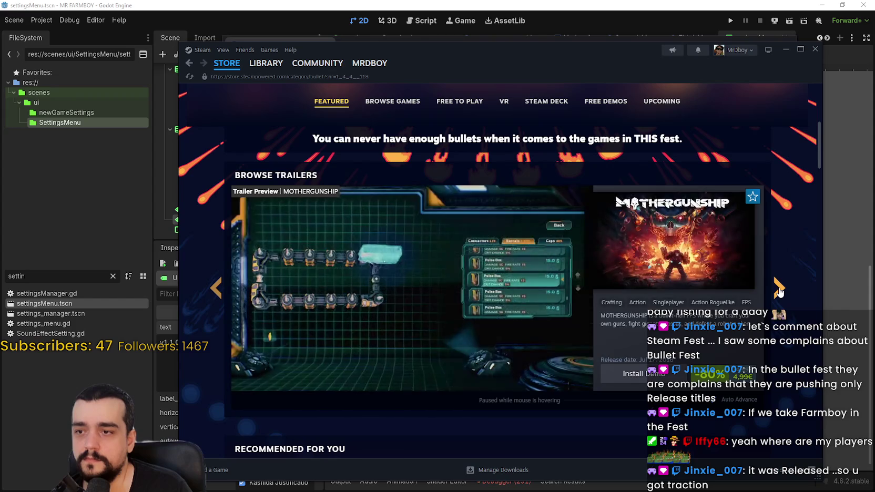
click(779, 288)
click(779, 289)
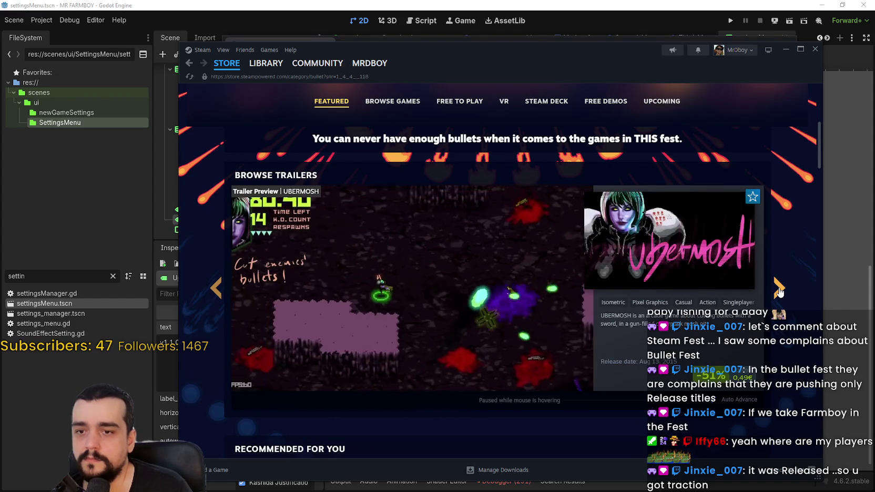
click(779, 288)
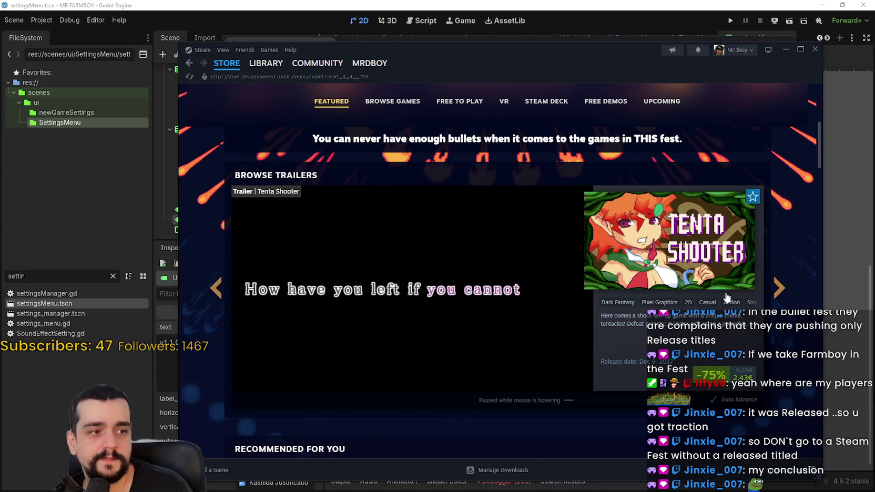
click(775, 283)
click(775, 284)
click(774, 286)
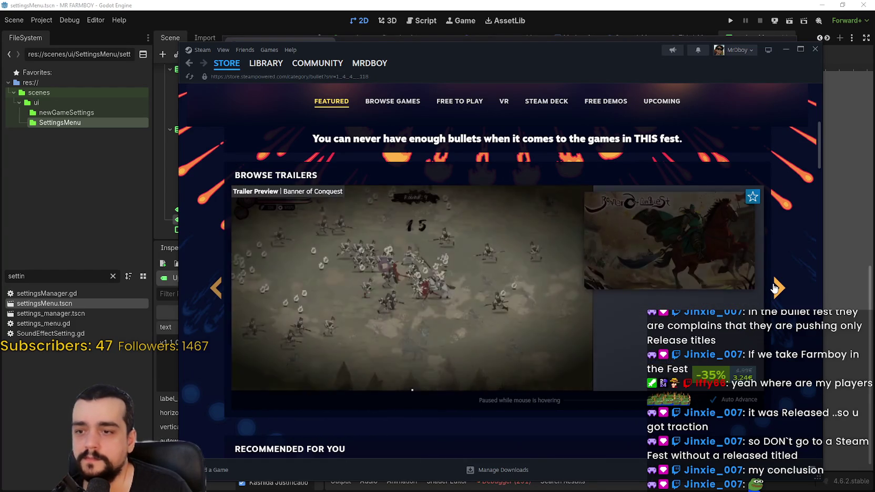
click(774, 287)
click(773, 290)
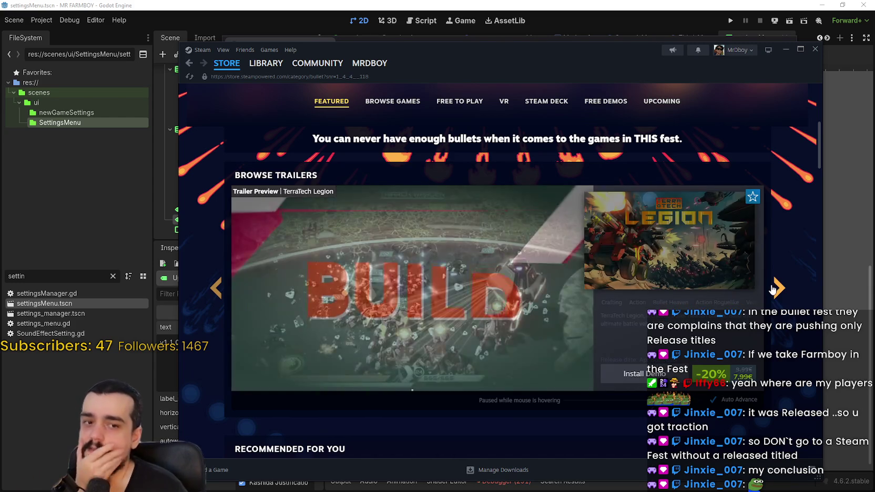
click(771, 292)
Page through the Bullet Fest recommended bullet-hell games carousel
scroll(767, 290, down, 5)
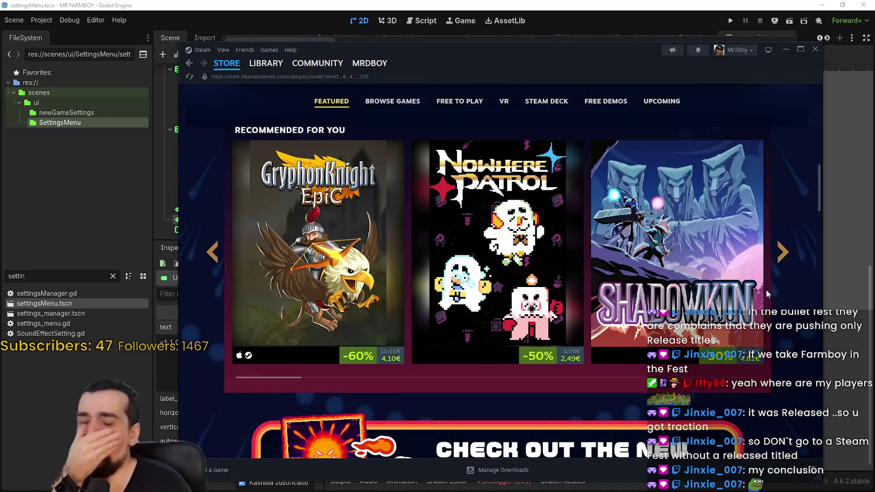
mouse_move(760, 281)
click(782, 260)
click(782, 261)
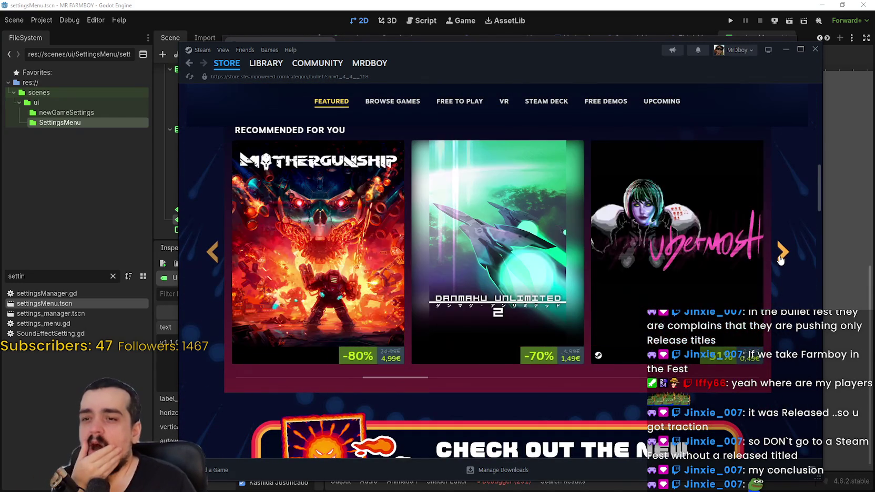
click(782, 262)
click(782, 262)
click(786, 267)
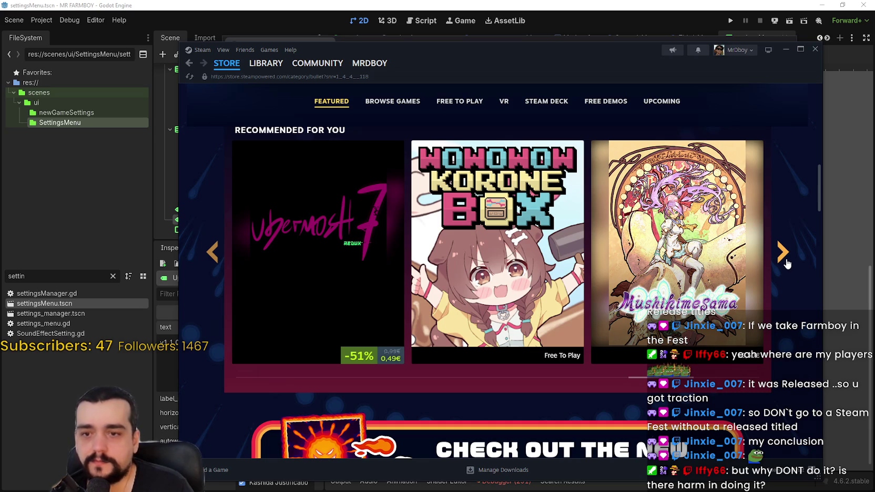
click(787, 263)
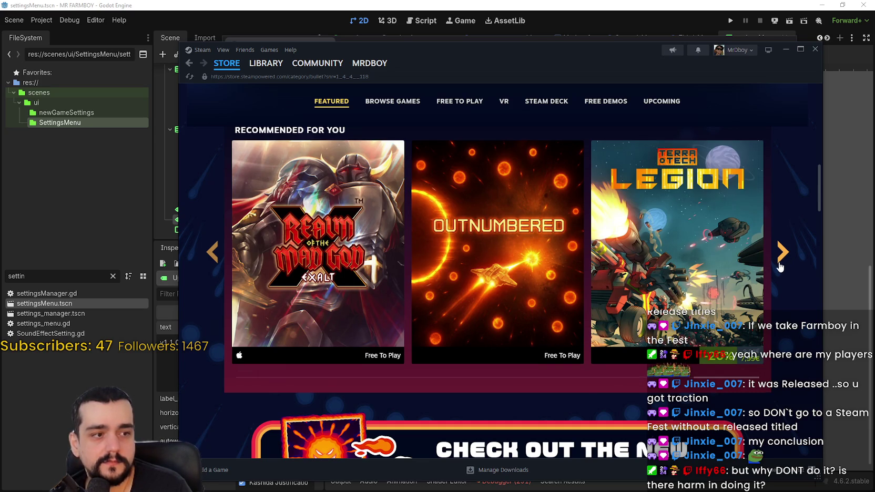
scroll(779, 261, down, 6)
scroll(779, 261, up, 2)
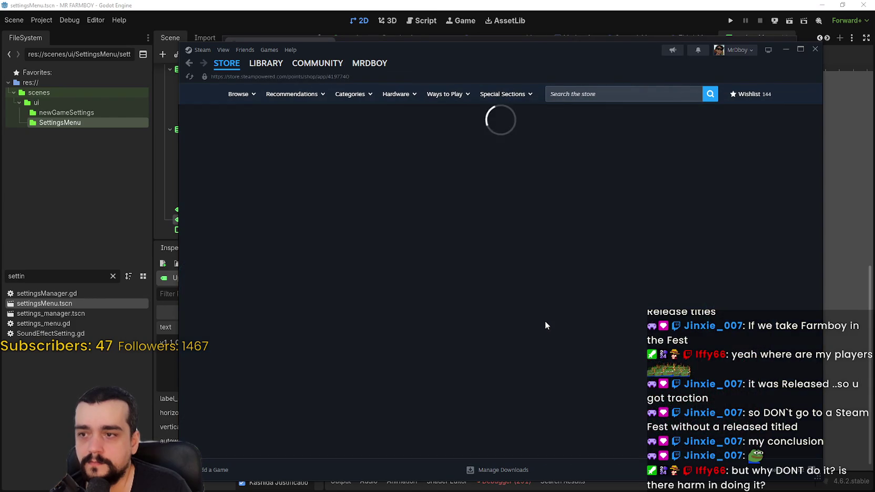
Leave the Points Shop page and go back to the Bullet Fest sale page
scroll(550, 306, down, 2)
scroll(550, 306, down, 1)
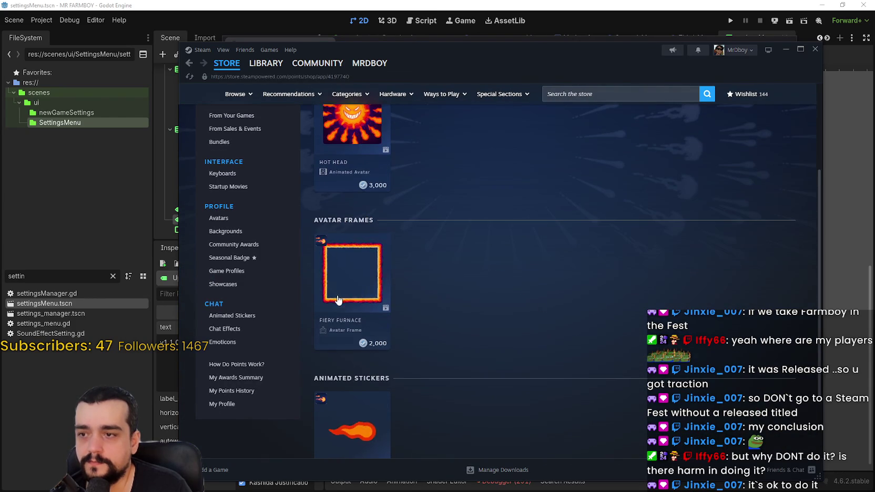
scroll(352, 210, down, 2)
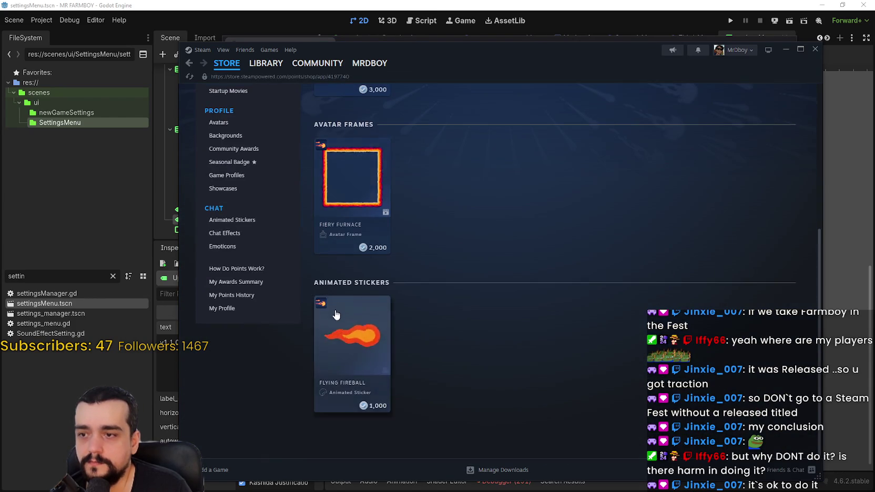
scroll(336, 277, up, 4)
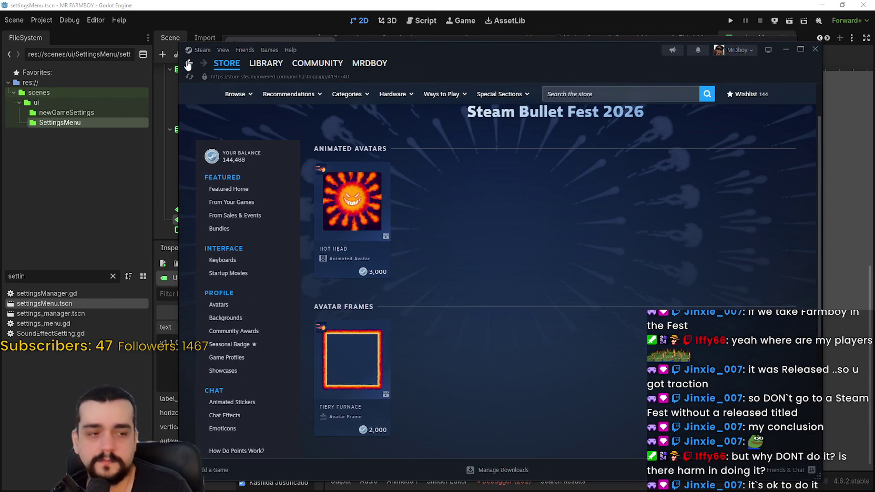
click(188, 64)
Scroll down the Bullet Fest page and load more games into its list
scroll(703, 292, down, 5)
scroll(763, 309, up, 2)
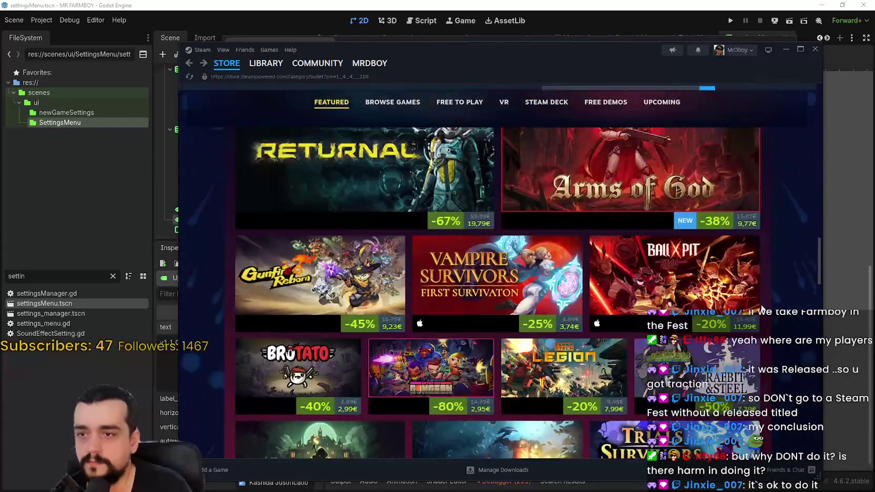
scroll(762, 309, up, 1)
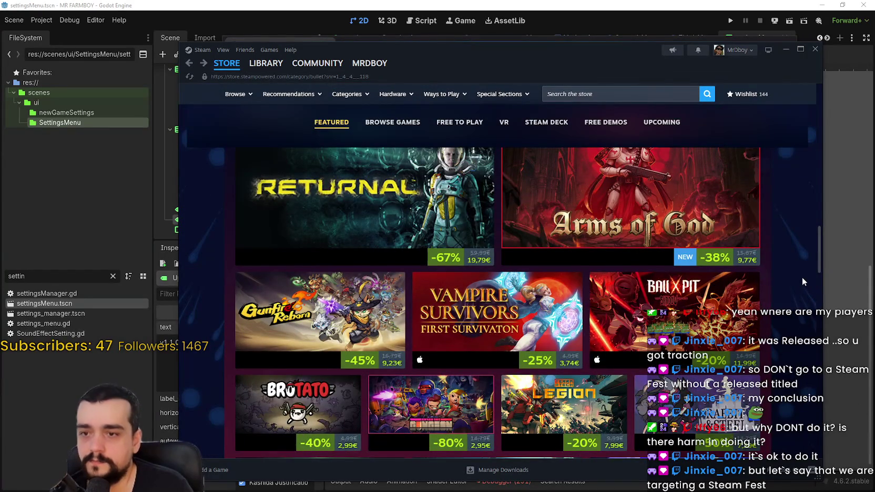
scroll(802, 282, up, 1)
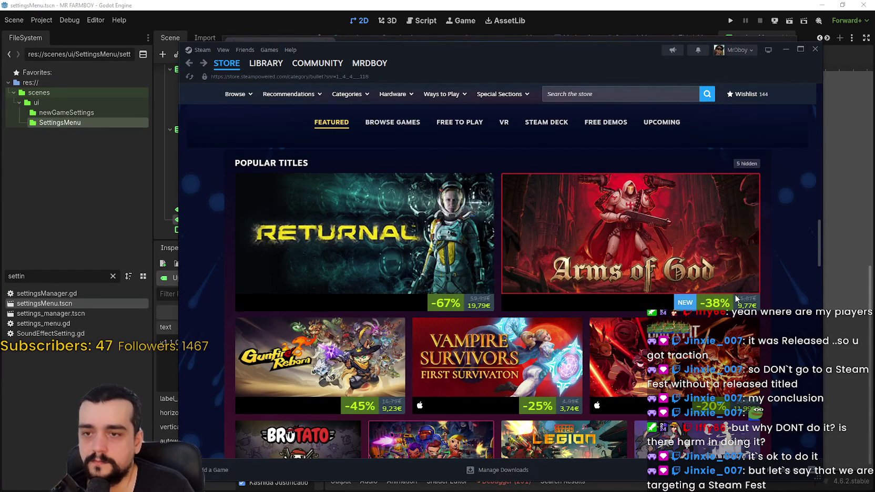
mouse_move(721, 277)
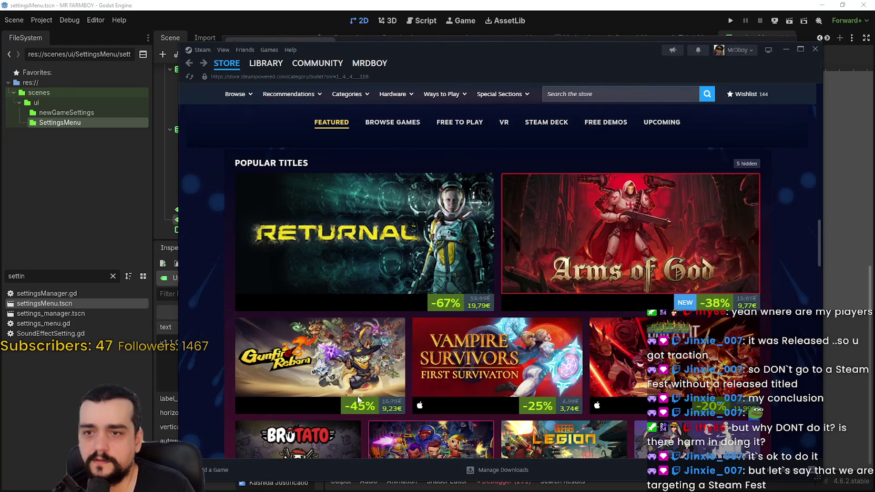
scroll(316, 316, down, 5)
scroll(758, 340, down, 2)
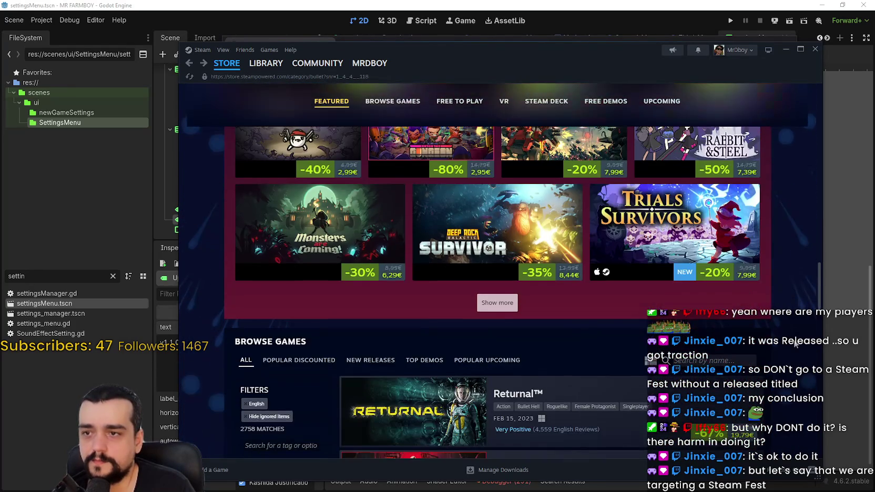
scroll(758, 339, up, 3)
scroll(794, 340, down, 4)
scroll(793, 341, down, 8)
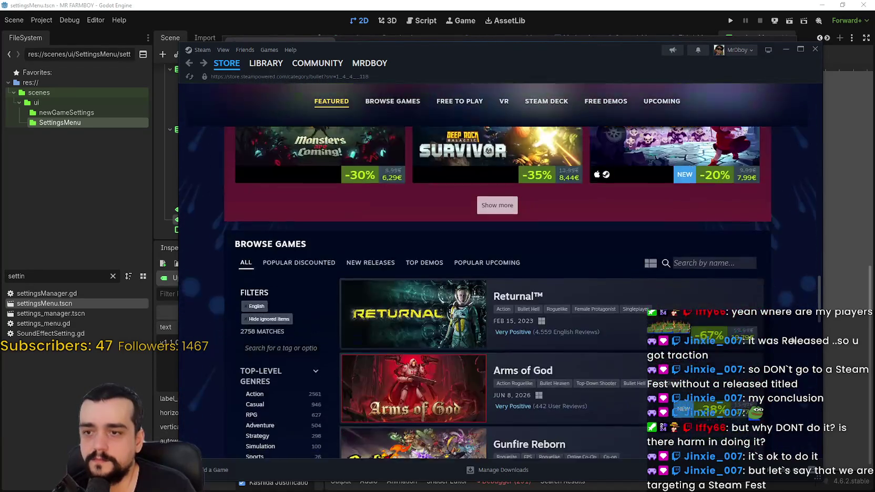
scroll(790, 338, down, 8)
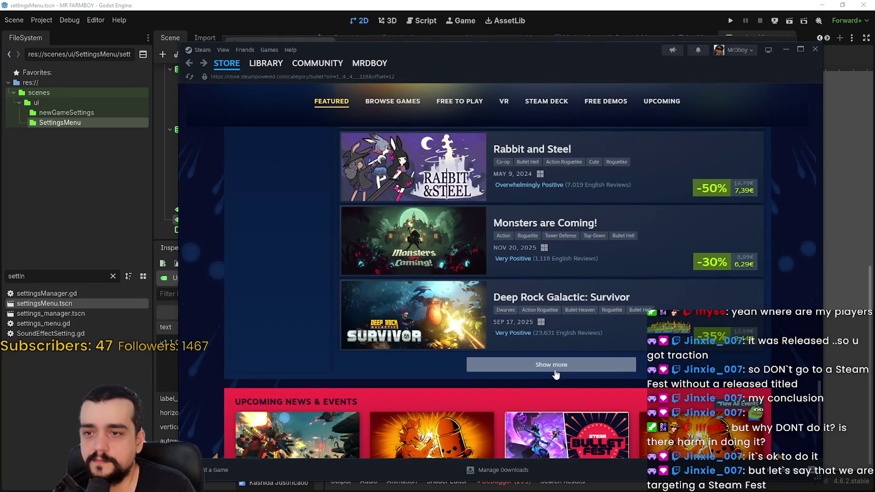
click(555, 374)
Load another batch of fest games, then view Free Demos and return to Featured
scroll(504, 334, down, 8)
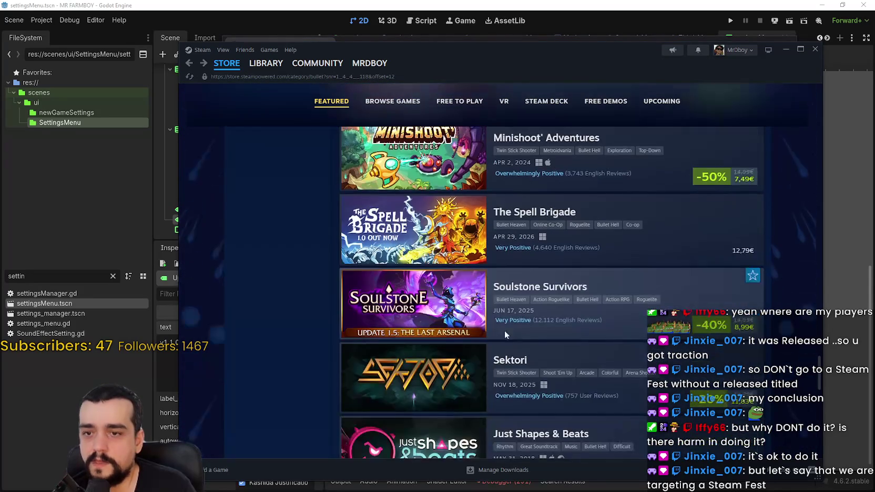
scroll(557, 347, down, 9)
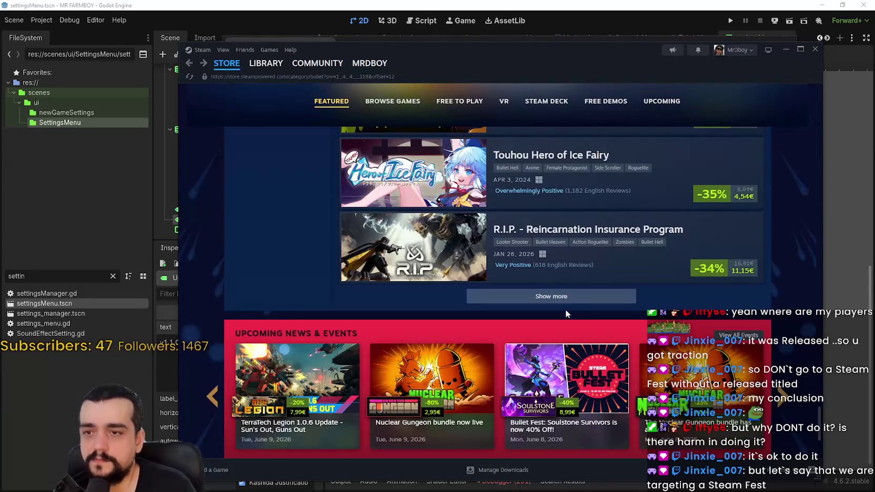
click(573, 297)
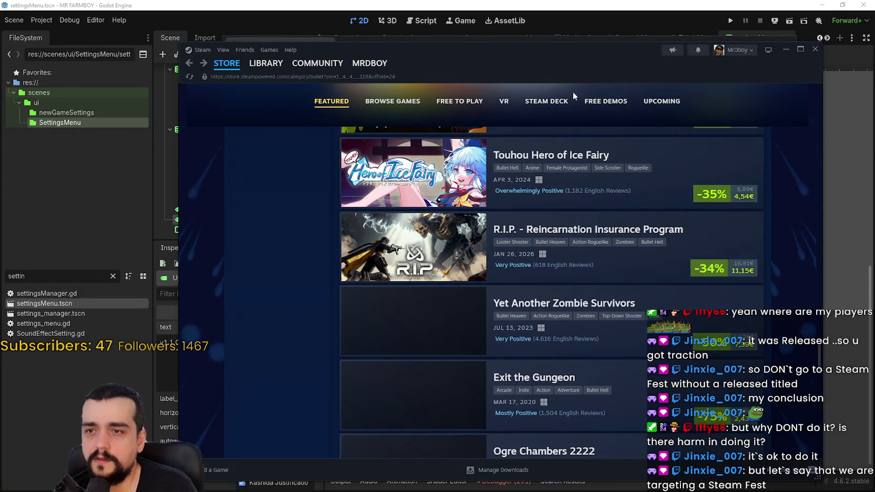
click(611, 105)
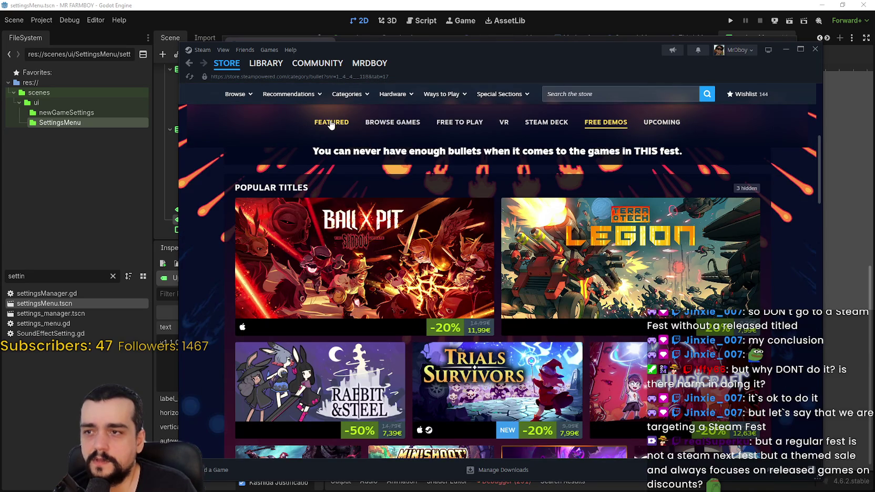
click(349, 122)
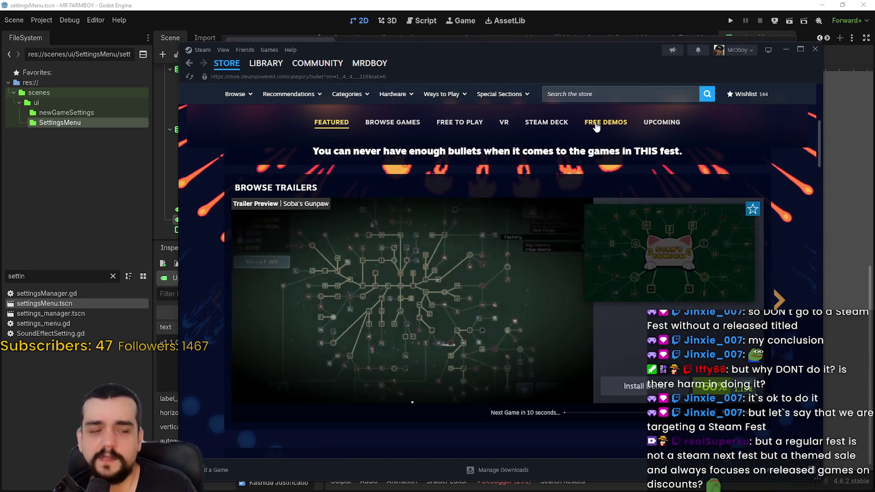
On the Free Demos tab, load more demos such as Mothergunship and Temtem: Swarm
click(592, 122)
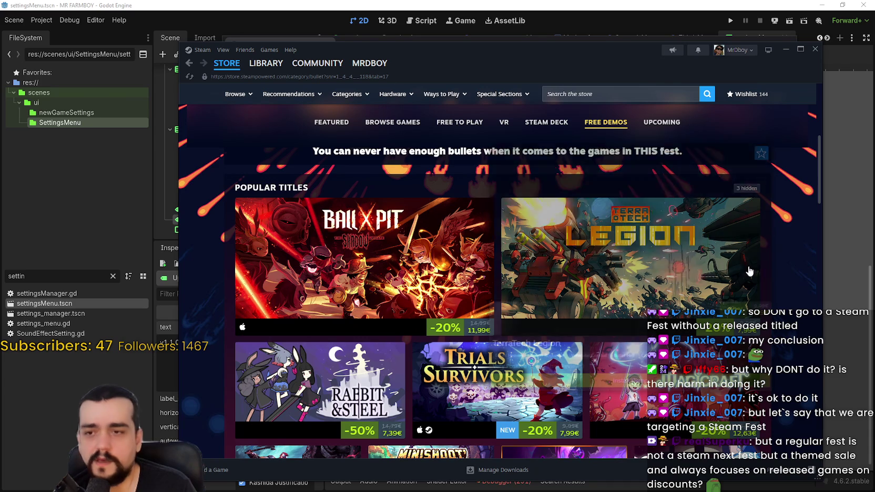
scroll(657, 232, down, 3)
mouse_move(658, 232)
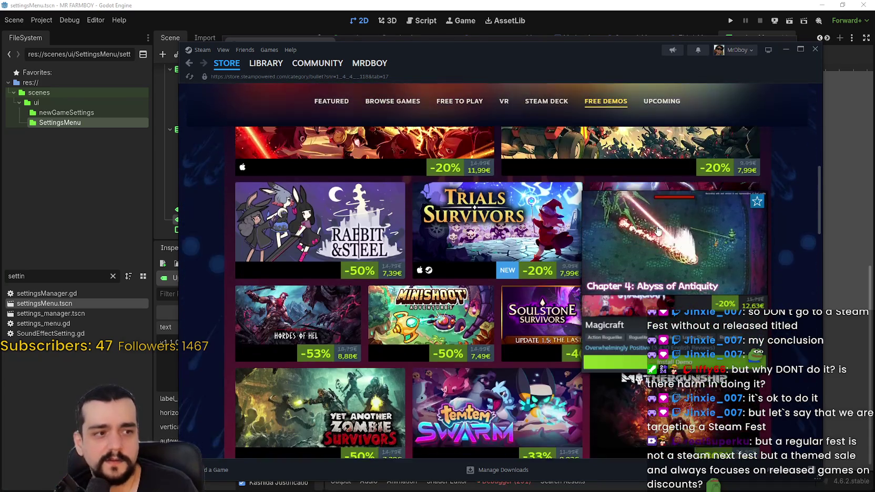
scroll(793, 351, up, 10)
scroll(785, 343, down, 10)
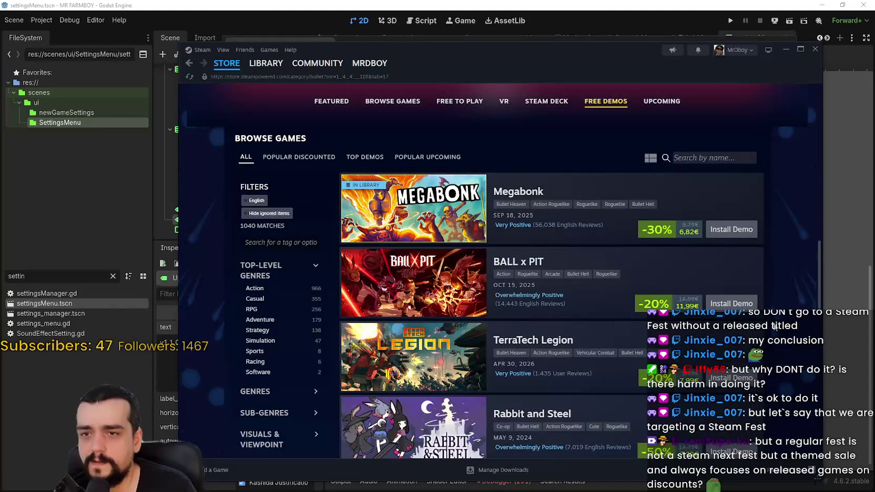
scroll(775, 326, down, 10)
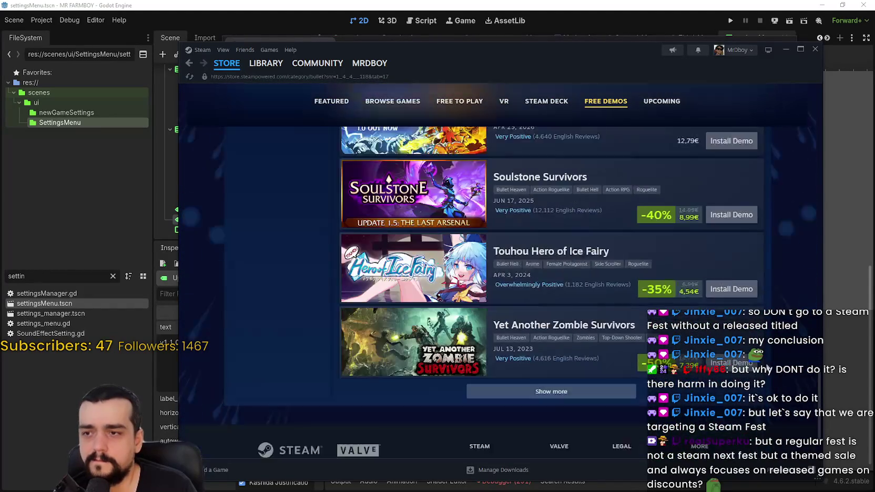
scroll(775, 363, down, 2)
click(568, 318)
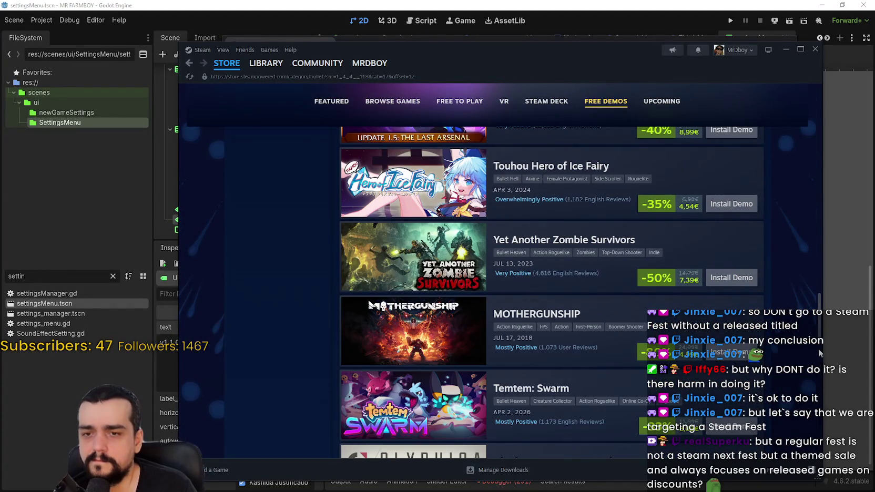
mouse_move(821, 342)
mouse_down()
mouse_move(820, 458)
mouse_move(807, 123)
mouse_up()
scroll(656, 253, down, 3)
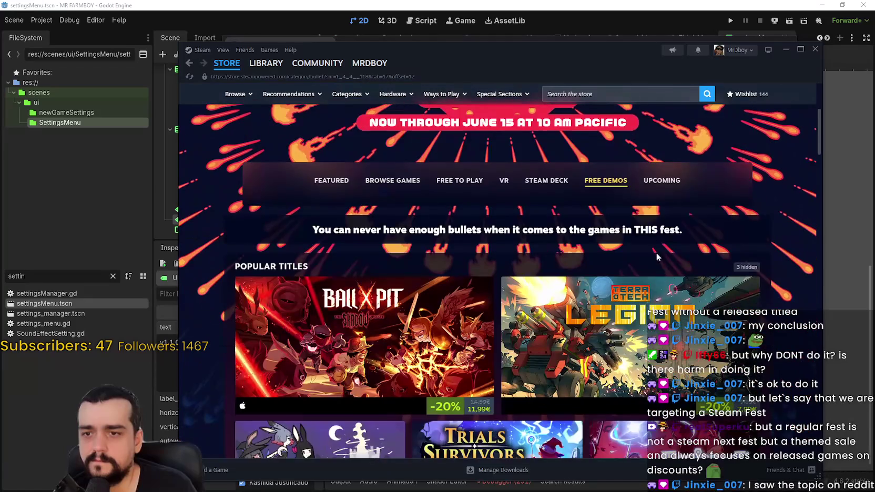
Switch the Bullet Fest page to its Upcoming tab and browse the game tiles
click(652, 181)
scroll(776, 299, down, 5)
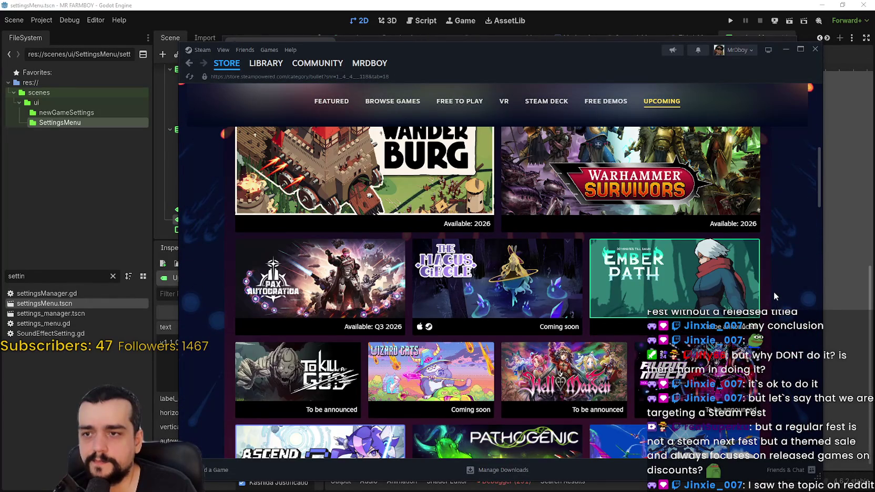
scroll(773, 290, up, 2)
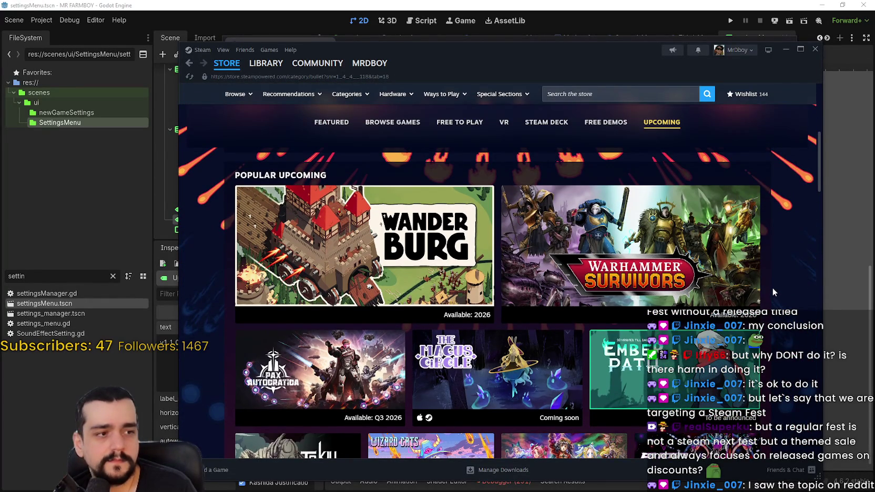
scroll(772, 288, down, 5)
scroll(770, 281, down, 3)
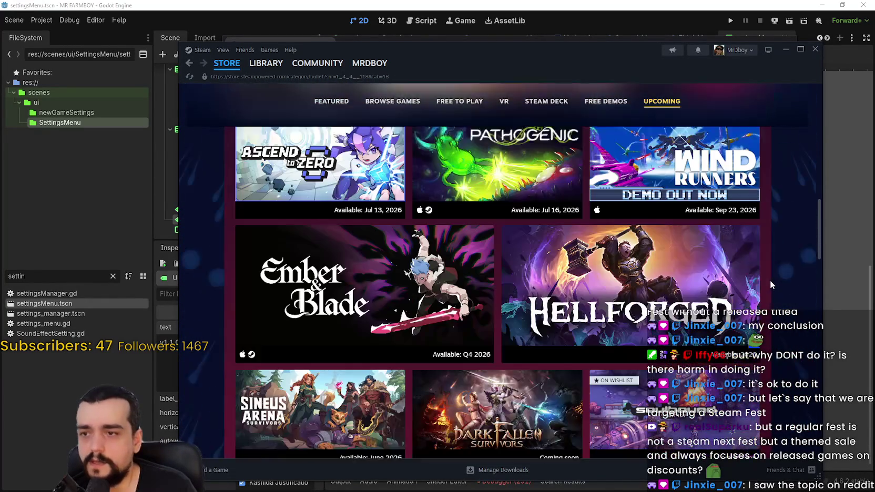
scroll(768, 277, up, 15)
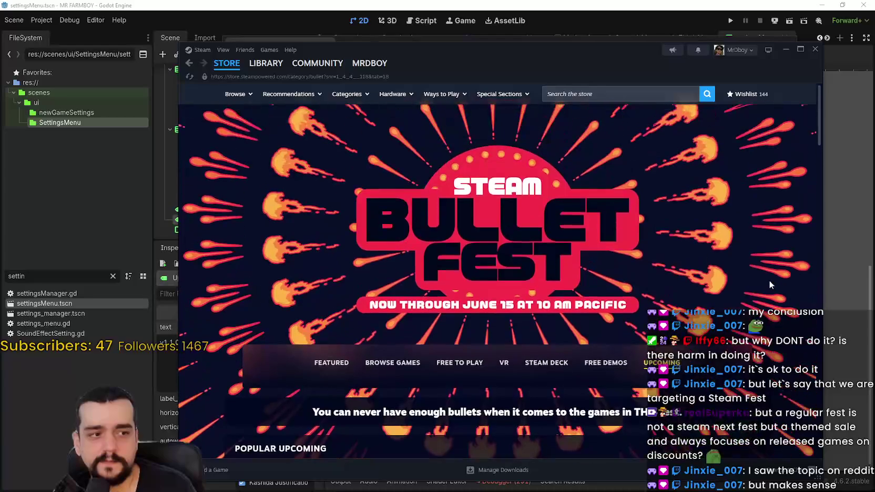
scroll(769, 281, down, 5)
mouse_move(591, 260)
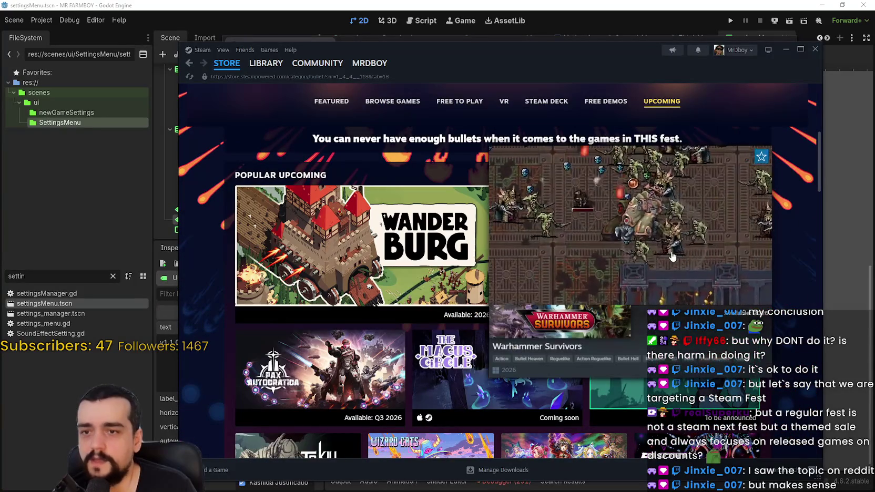
scroll(782, 217, up, 1)
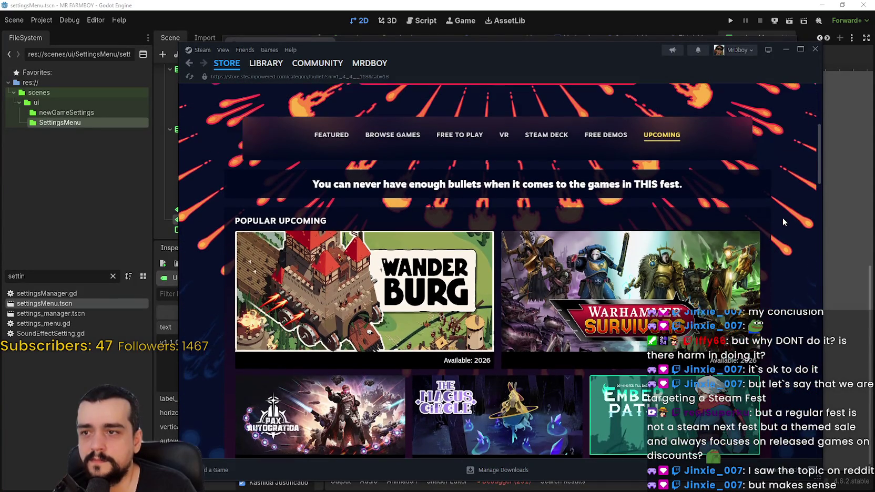
scroll(796, 275, down, 4)
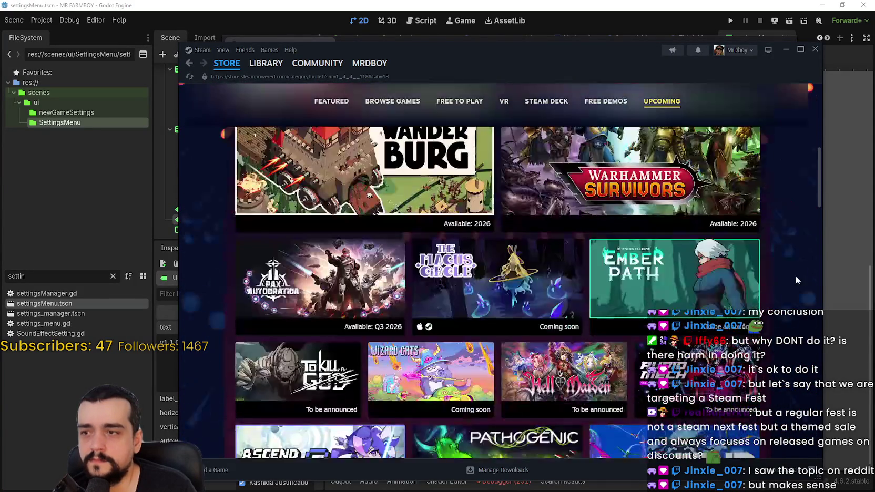
scroll(800, 274, up, 4)
scroll(800, 274, down, 2)
Load more upcoming games, including Wielders of the Essence and Riftstorm
mouse_move(676, 211)
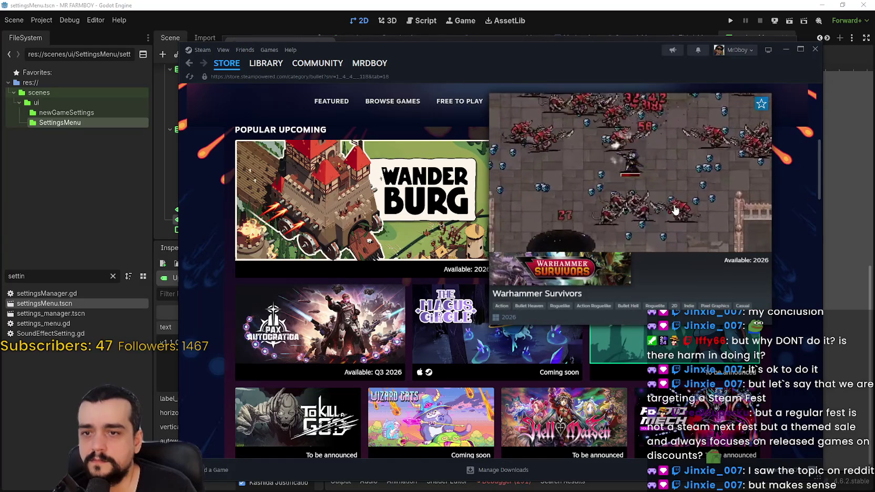
mouse_move(325, 342)
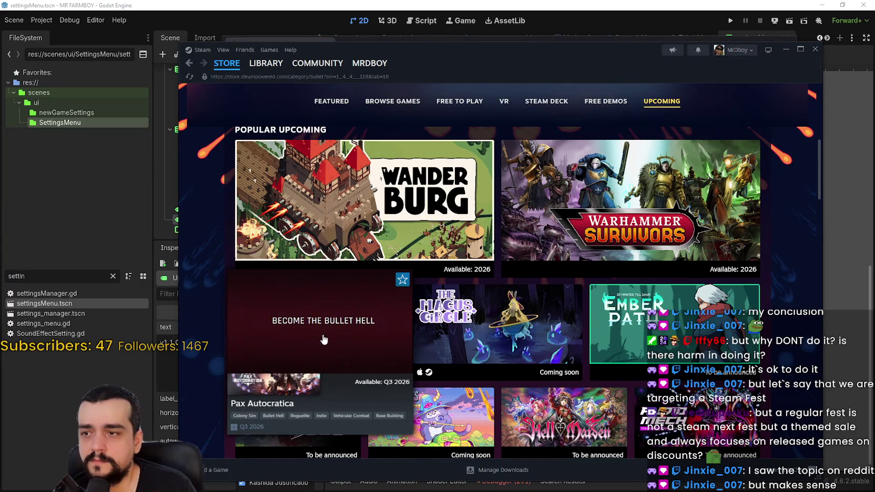
mouse_move(495, 313)
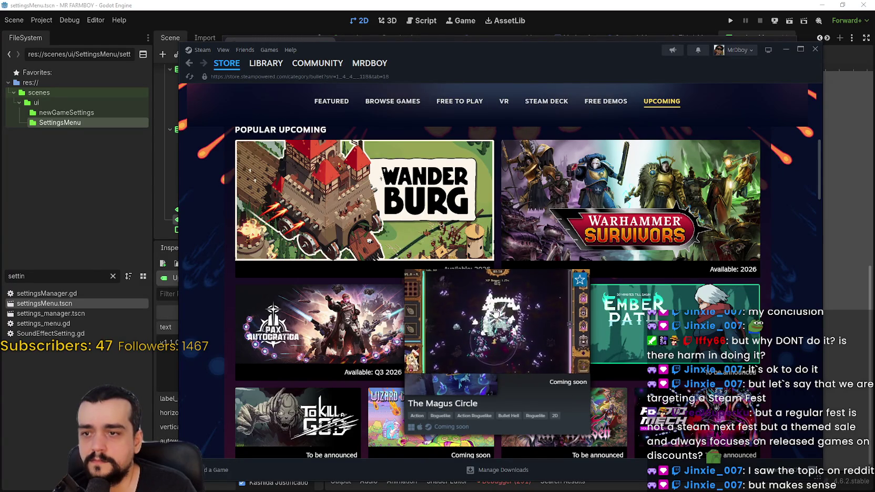
scroll(631, 286, down, 4)
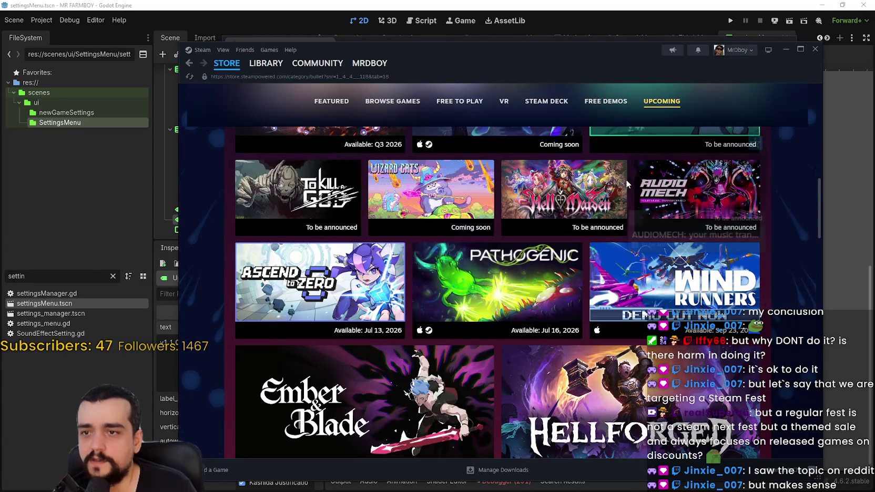
mouse_move(547, 190)
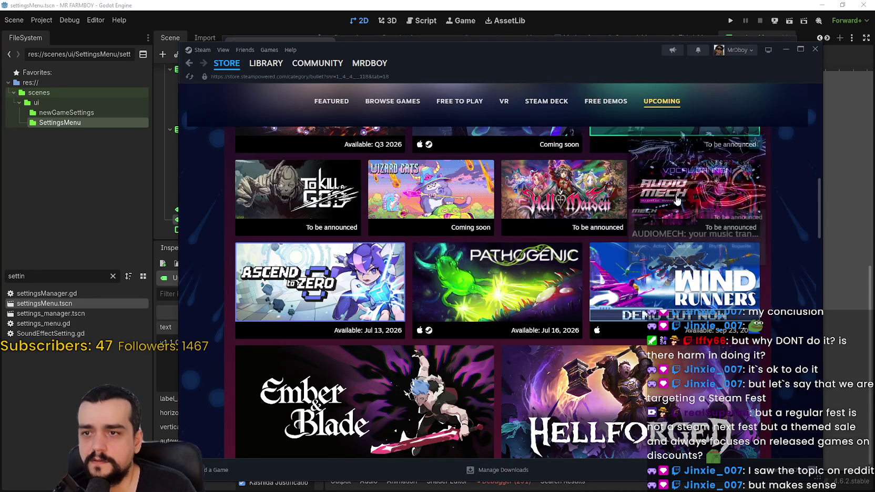
scroll(582, 282, down, 3)
mouse_move(582, 282)
scroll(582, 282, down, 2)
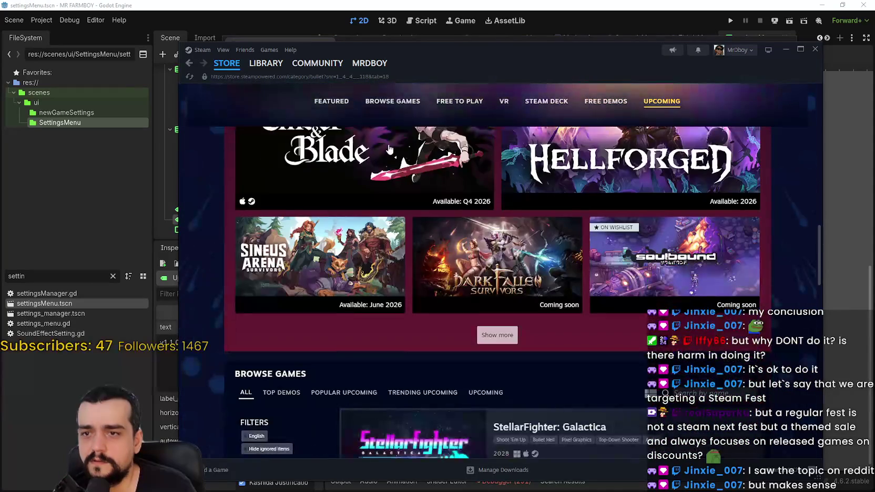
mouse_move(369, 304)
mouse_move(516, 285)
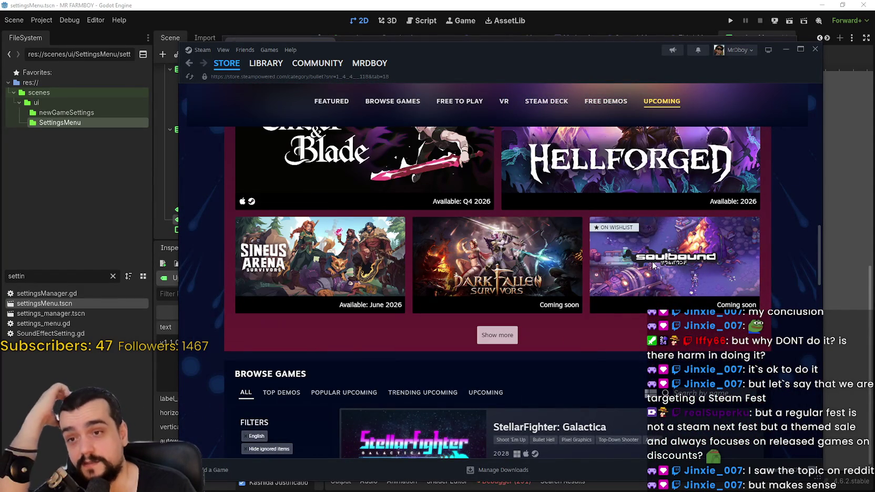
mouse_move(656, 261)
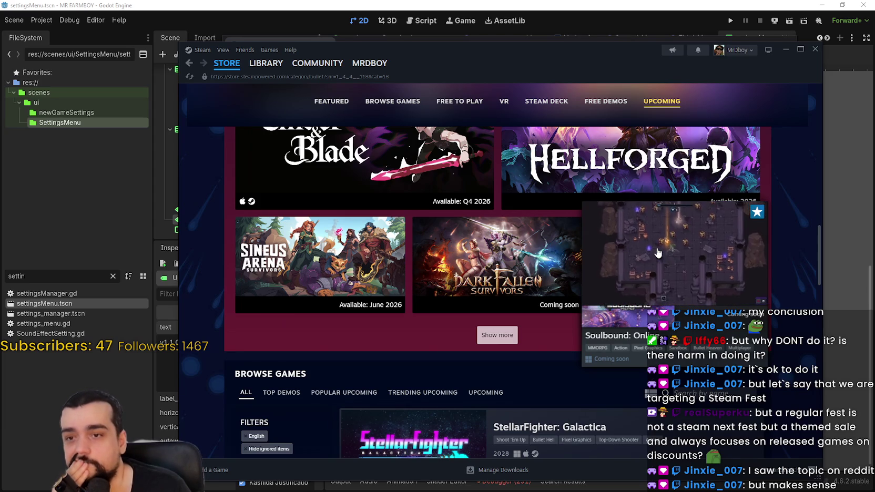
click(499, 336)
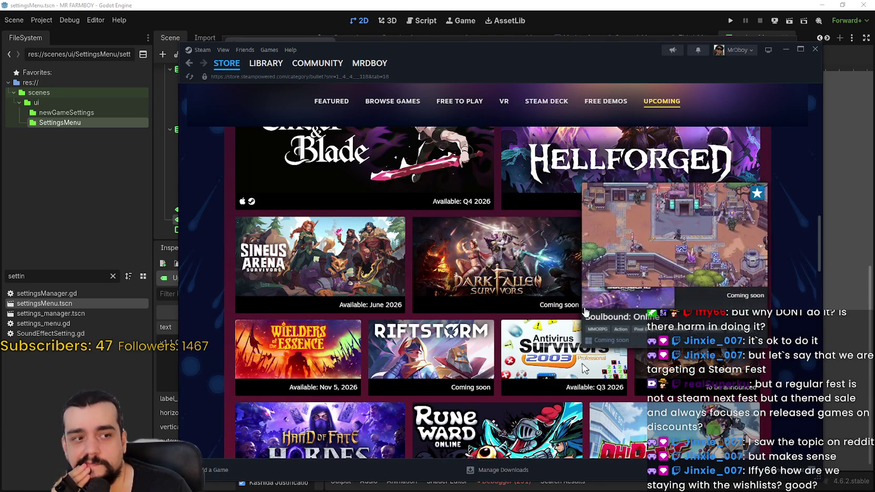
Load the next batch of upcoming games like Gearomancer, Ignitement and Death Blonde
scroll(569, 344, down, 3)
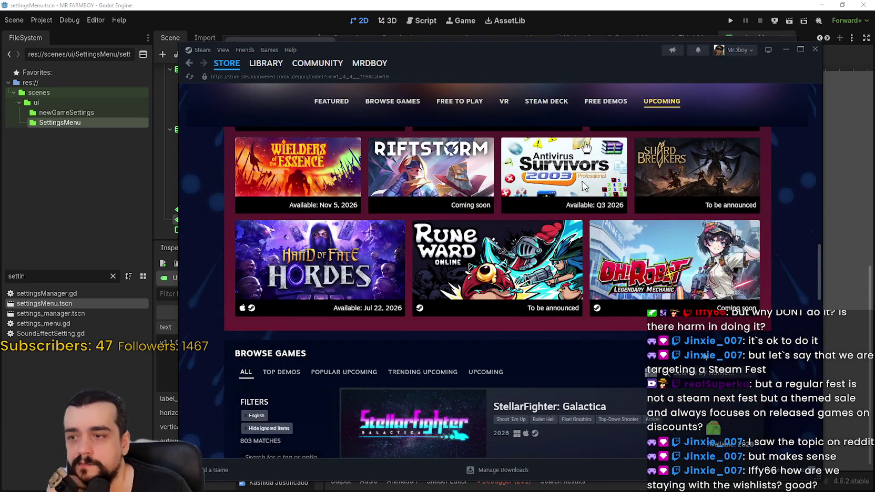
scroll(592, 259, up, 2)
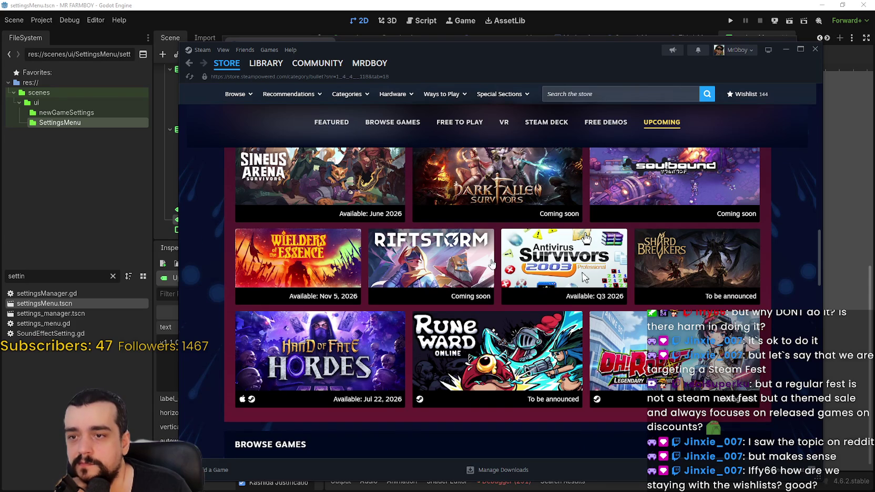
scroll(547, 311, down, 2)
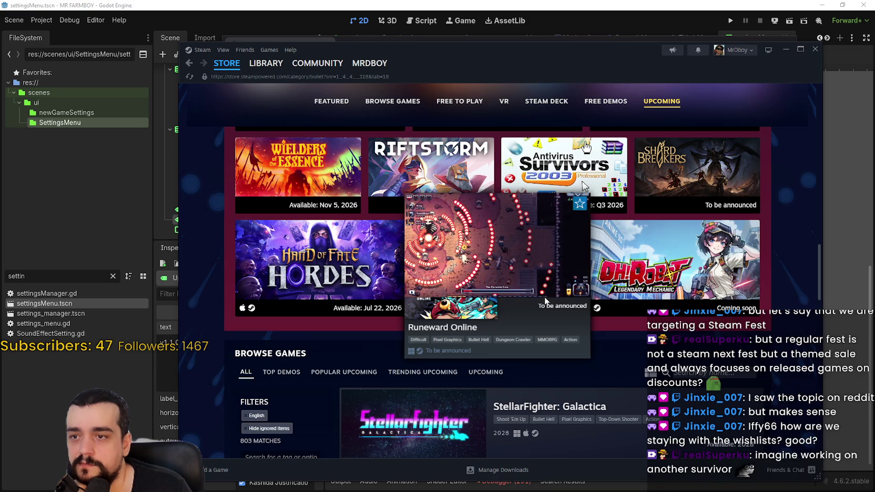
mouse_move(664, 281)
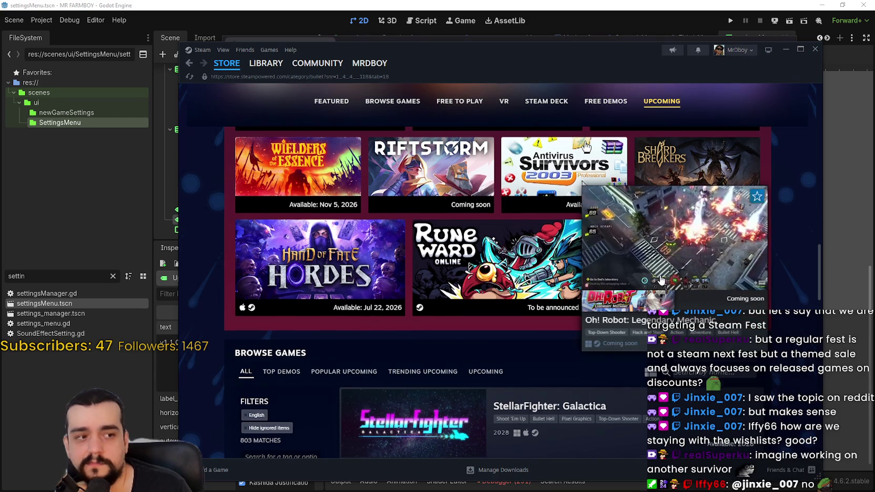
scroll(643, 283, down, 5)
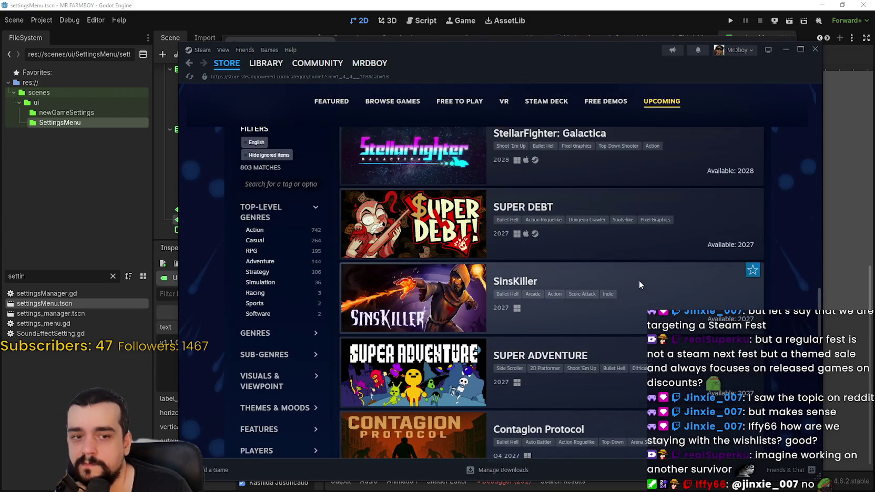
scroll(640, 280, down, 7)
scroll(640, 284, down, 6)
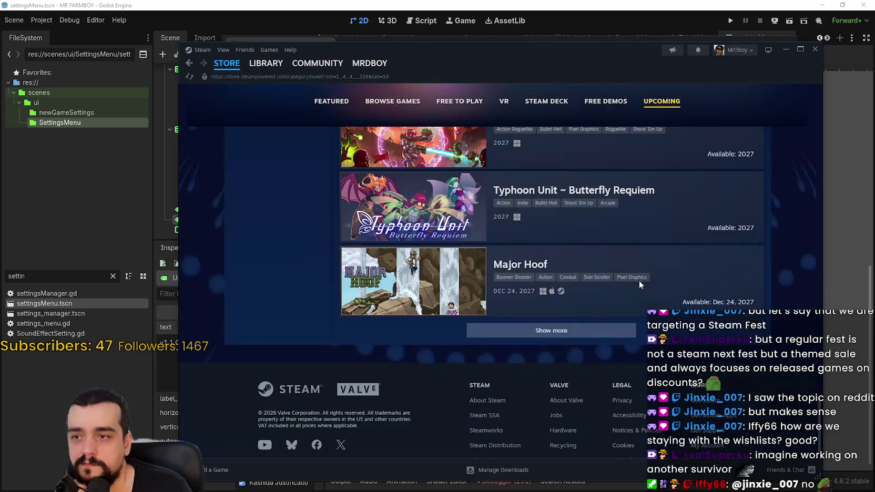
click(603, 335)
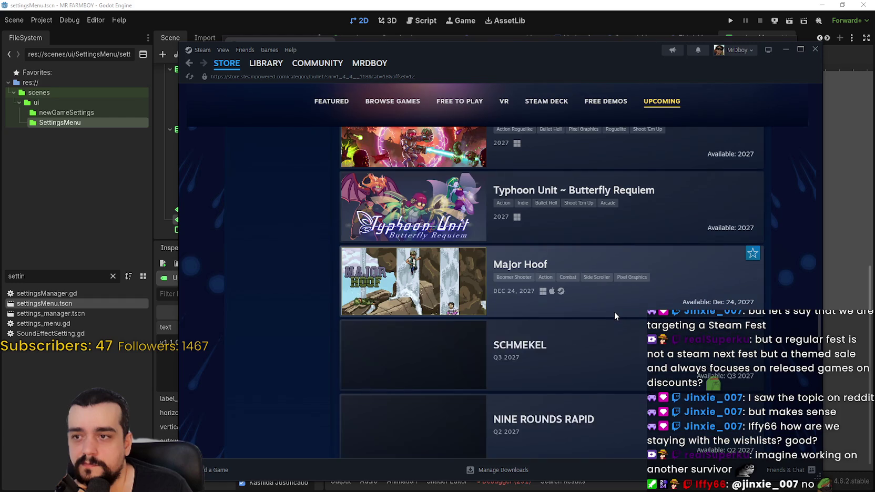
Browse the newly loaded upcoming titles such as Stranded in the Abyss and Tri-Ger
scroll(614, 312, down, 10)
scroll(611, 306, down, 4)
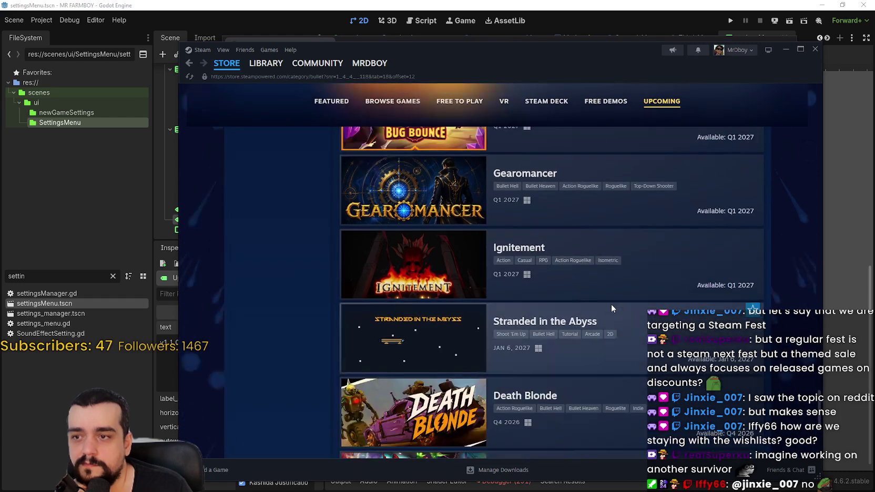
mouse_move(441, 283)
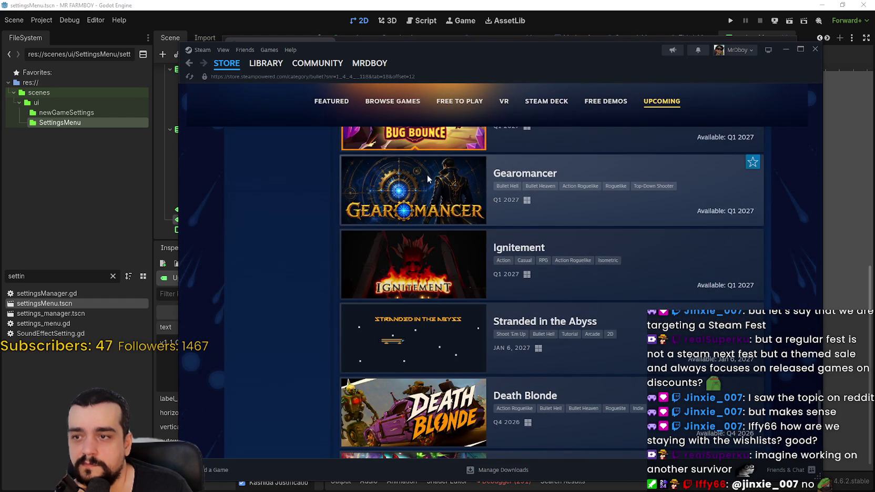
mouse_move(427, 180)
scroll(427, 180, down, 2)
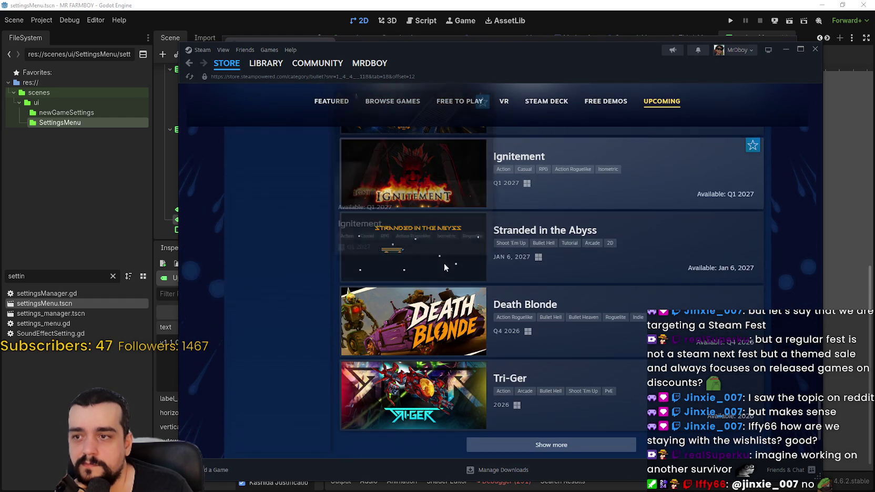
mouse_move(437, 321)
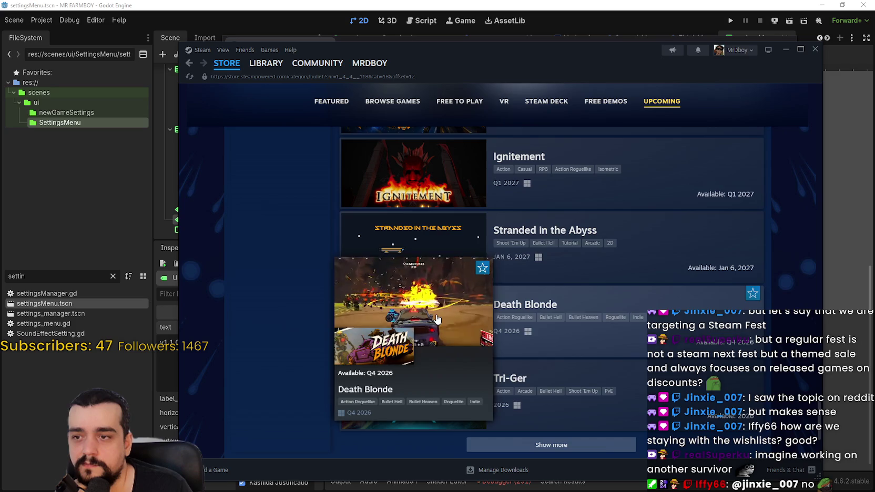